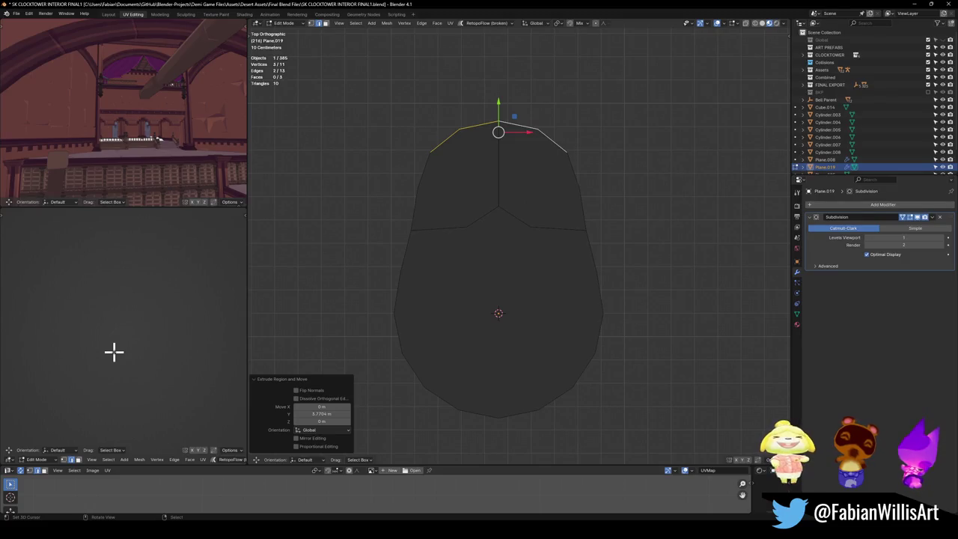
- Undo back to the plain circle and extrude its top rim edges straight up into a knob
key(ctrl+z)
key(ctrl+z)
key(ctrl+z)
key(ctrl+z)
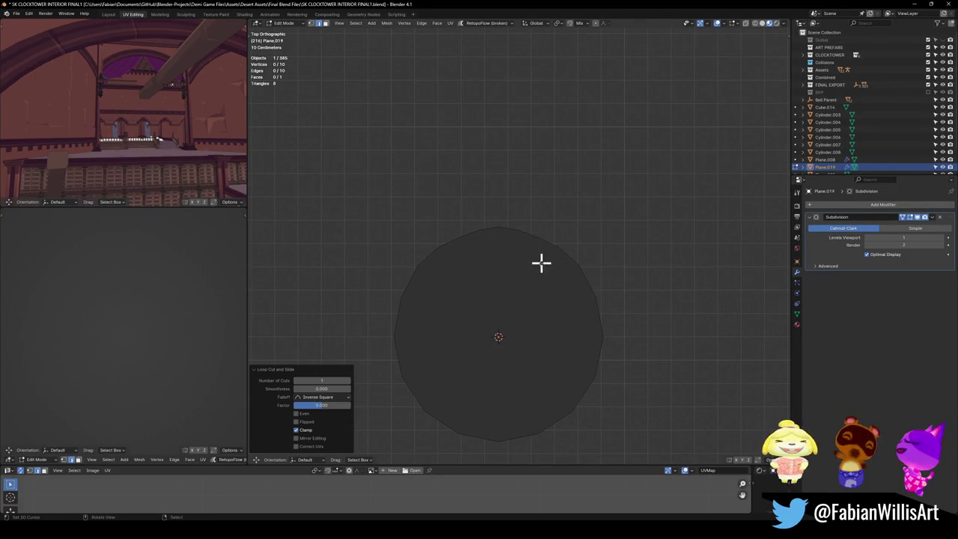
click(488, 229)
shift+click(517, 246)
key(g)
key(y)
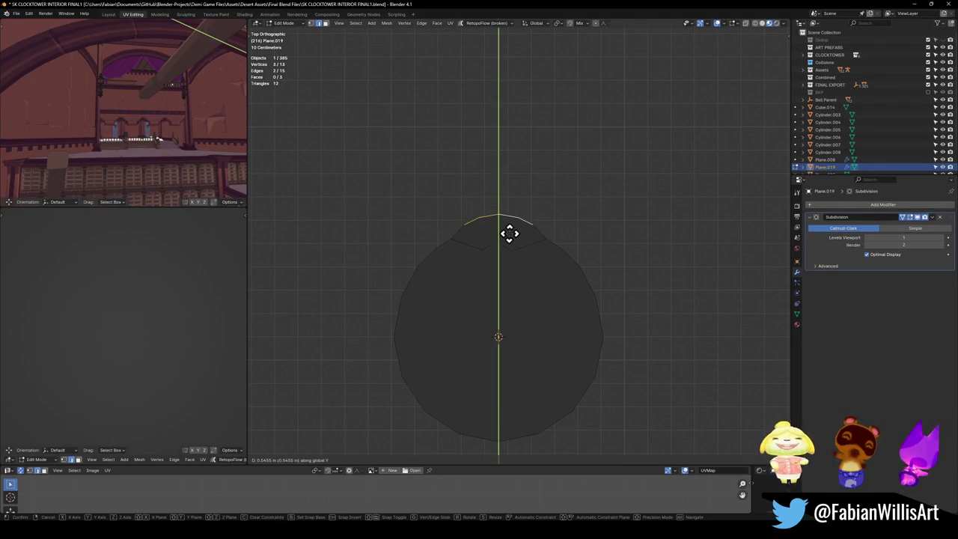
right_click(509, 234)
key(e)
key(y)
click(507, 202)
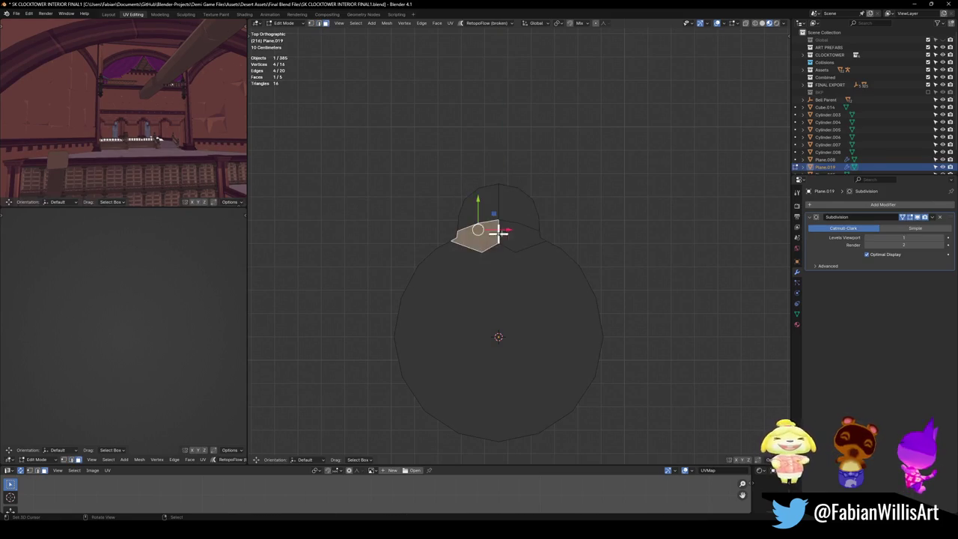
- Dissolve the whole mesh into a single face
click(524, 231)
key(a)
key(ctrl+x)
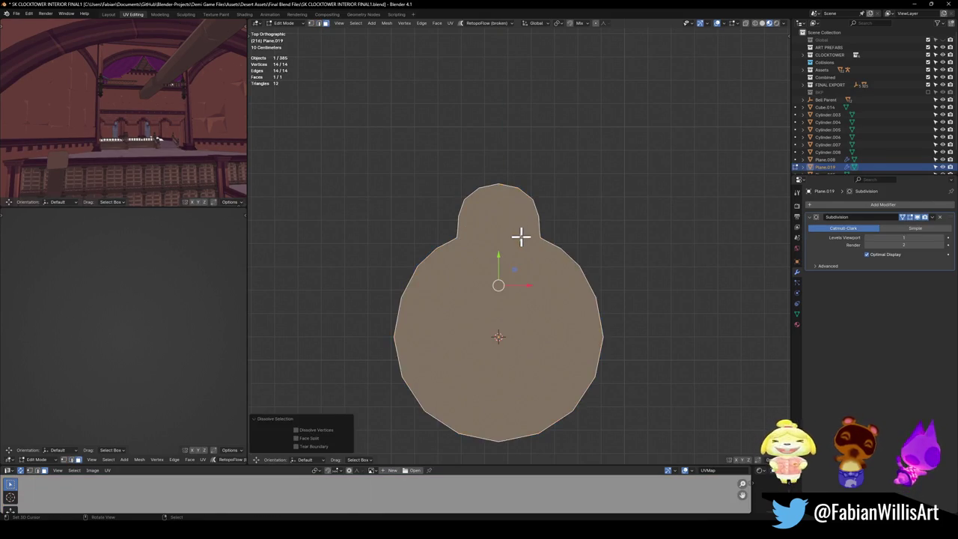
key(alt+a)
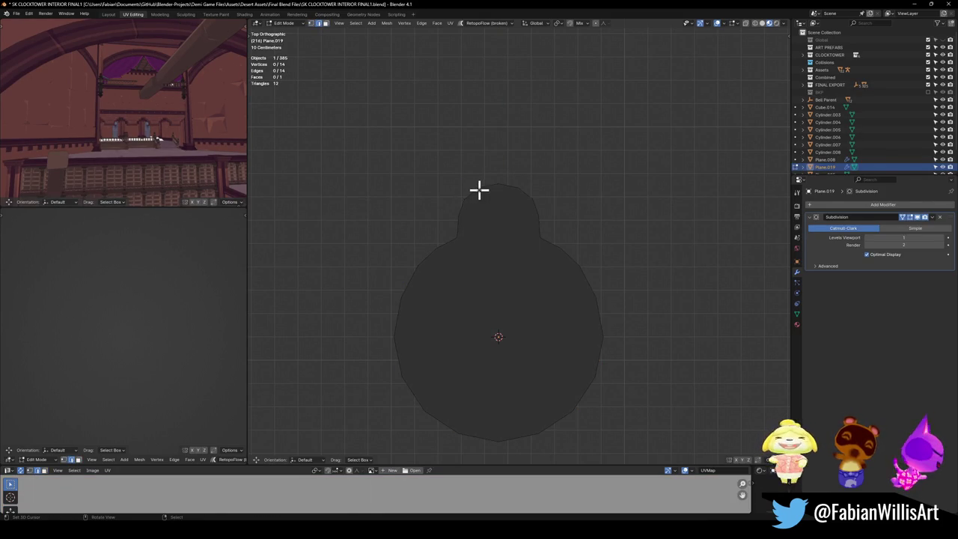
- Crease the knob's top edges, then select the arc of edges across its top
click(479, 191)
ctrl+click(522, 188)
key(shift+e)
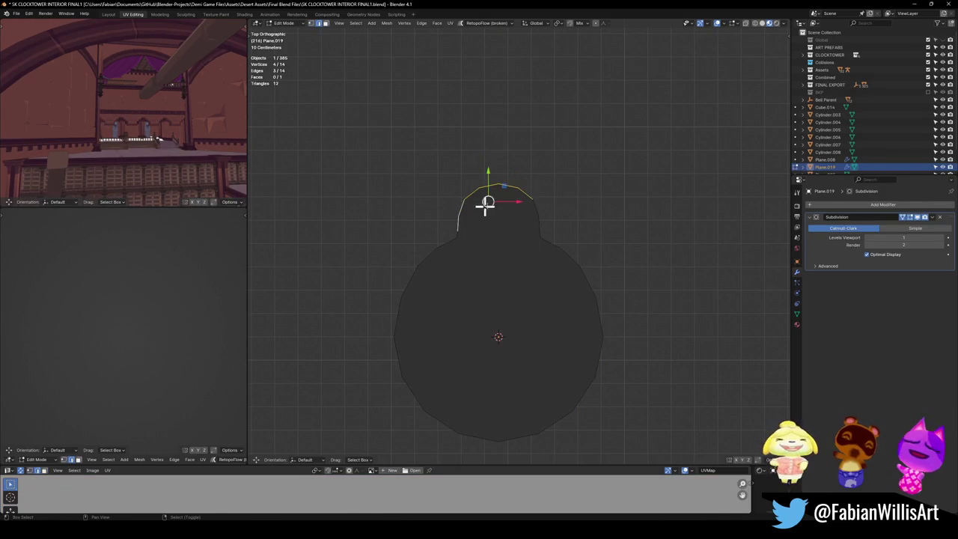
click(552, 192)
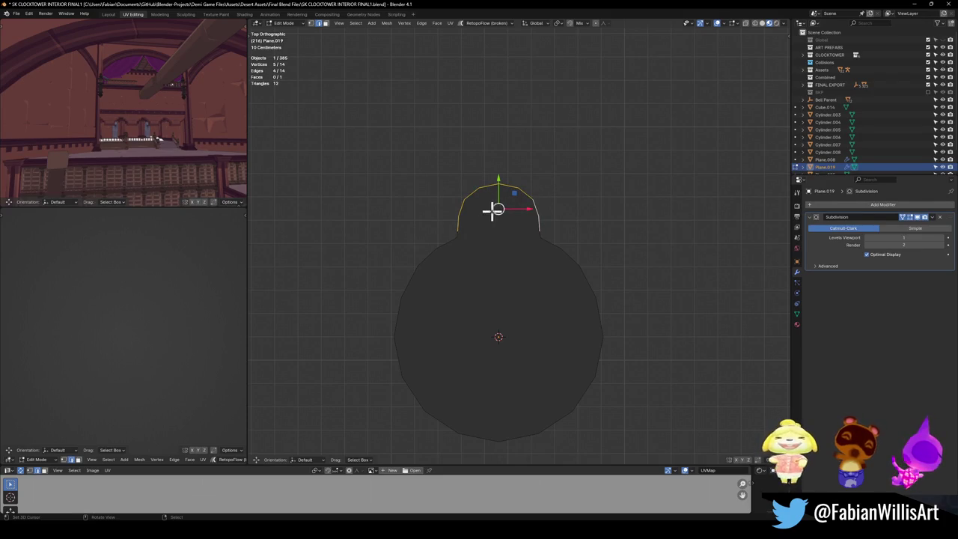
key(alt+a)
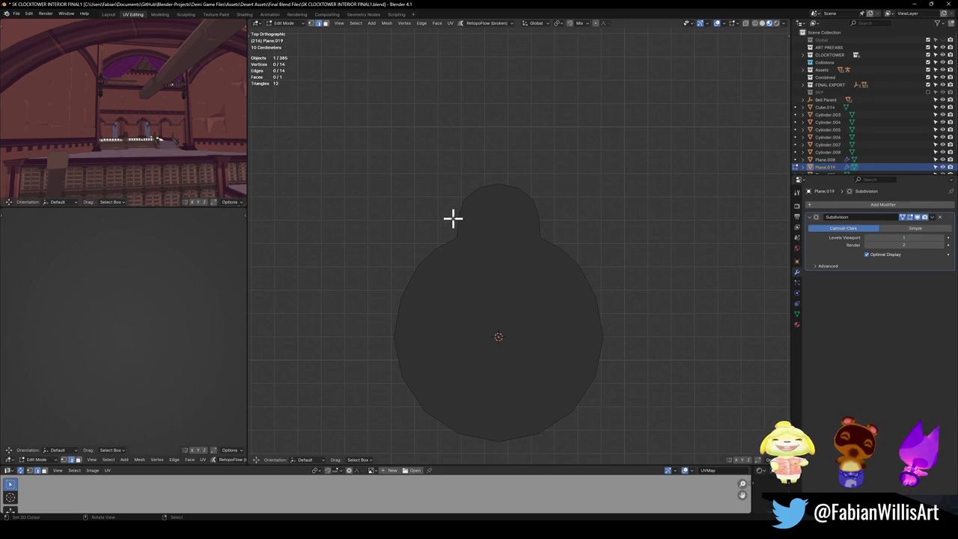
drag(468, 192, 519, 157)
- Extrude the top arc upward and scale it out into wide pointed side wings
key(e)
key(y)
click(518, 183)
key(s)
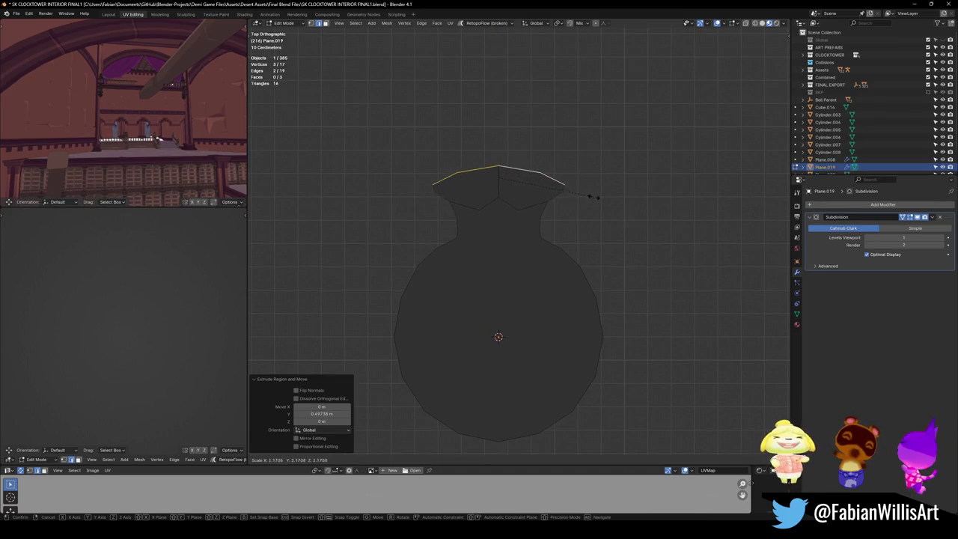
click(589, 196)
key(e)
right_click(566, 204)
key(s)
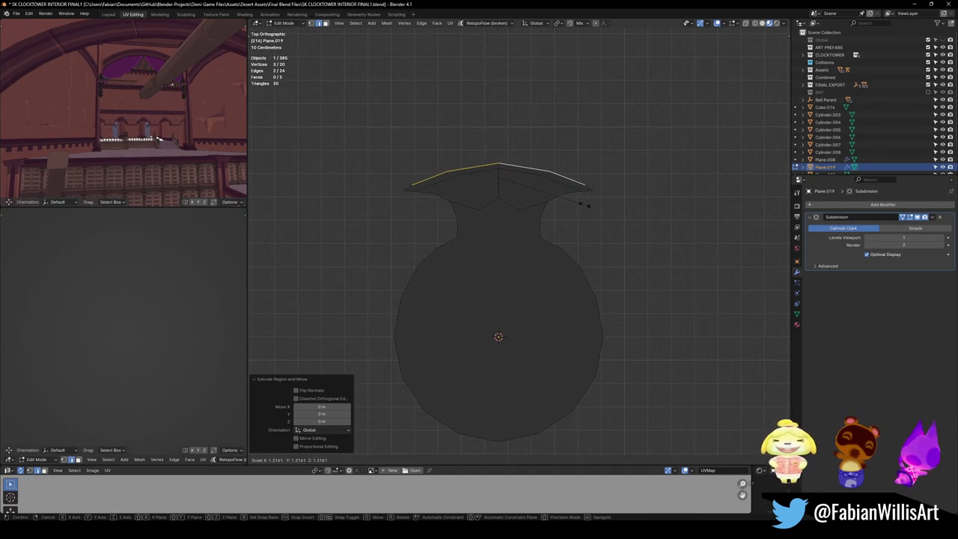
click(601, 205)
key(g)
key(y)
click(568, 214)
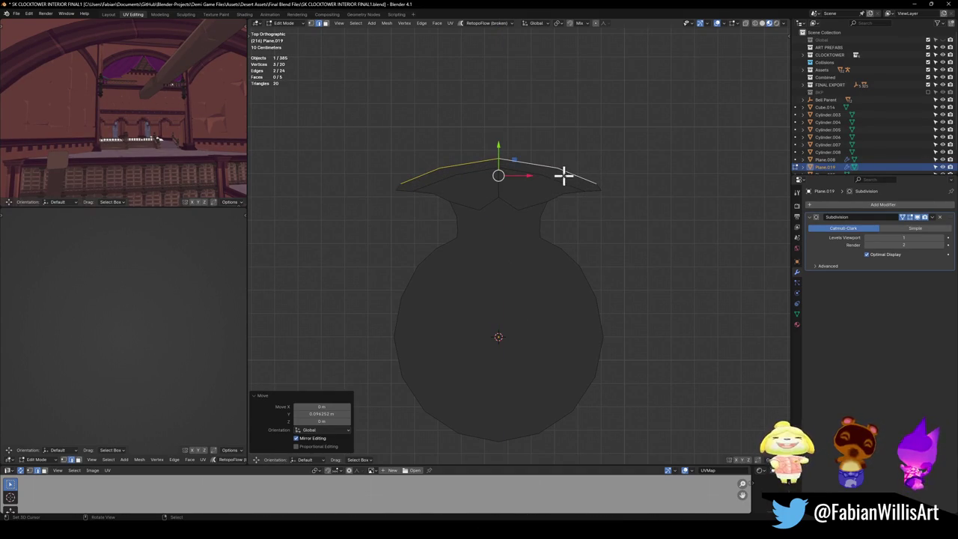
- Extrude the top edge higher, narrow it, and raise it into a tall tapering spire
key(e)
key(y)
click(565, 141)
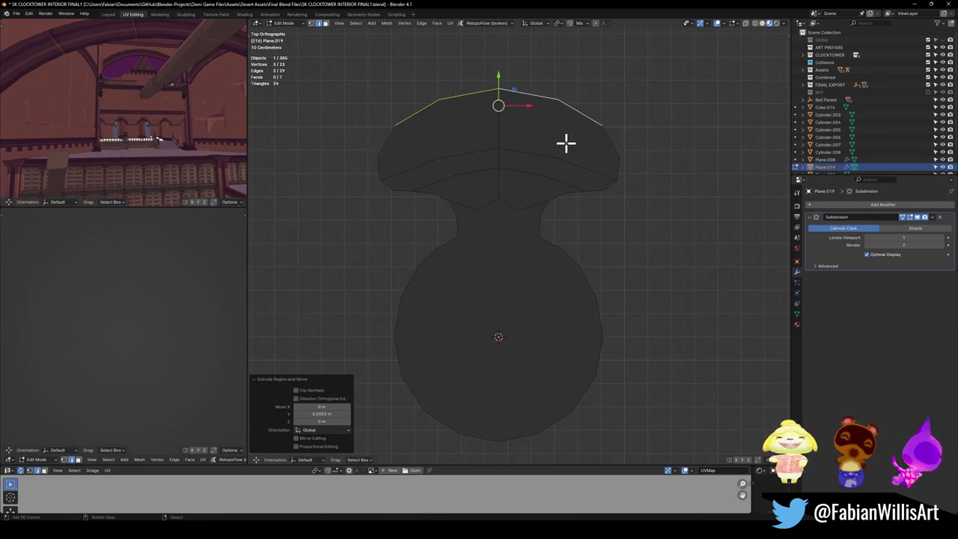
key(ctrl+z)
key(e)
right_click(563, 187)
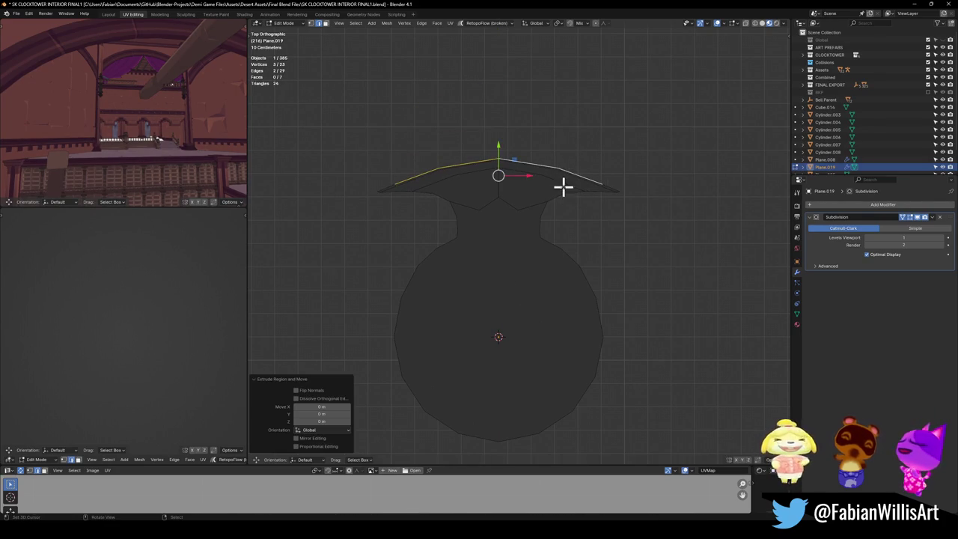
key(e)
key(y)
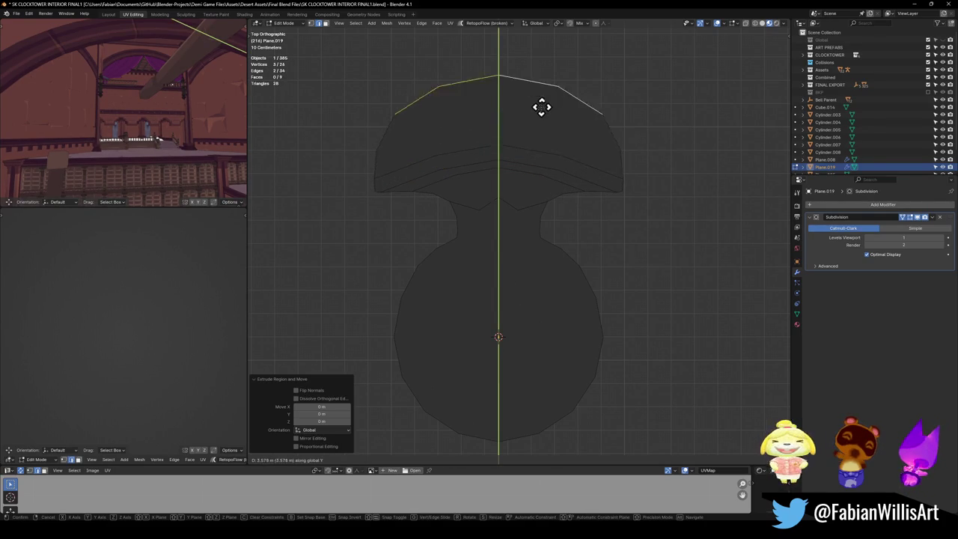
click(544, 103)
key(s)
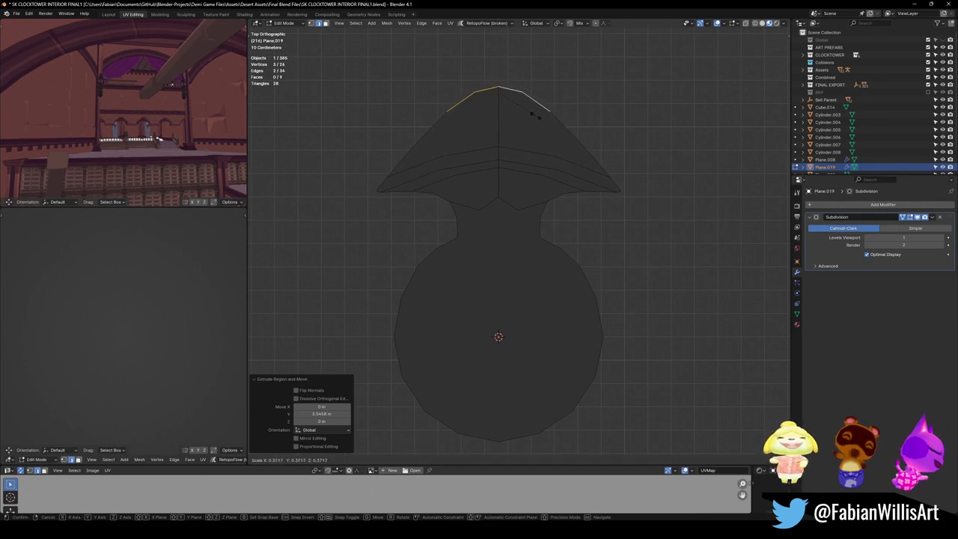
click(543, 113)
key(g)
key(y)
click(512, 71)
- Add a loop cut across the top scaled to 0.431, then dissolve everything into one face
key(ctrl+r)
click(596, 108)
key(s)
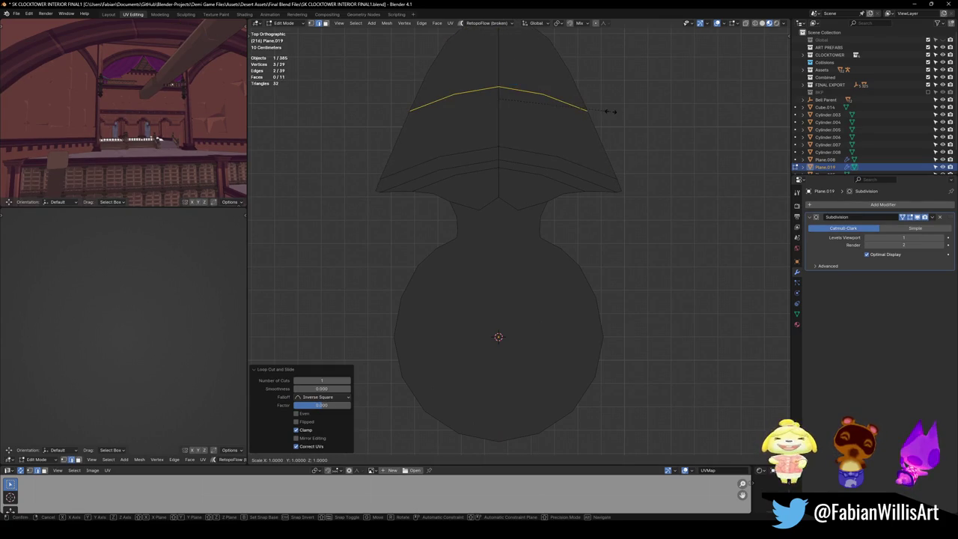
click(529, 104)
scroll(524, 135, down, 3)
key(a)
key(ctrl+x)
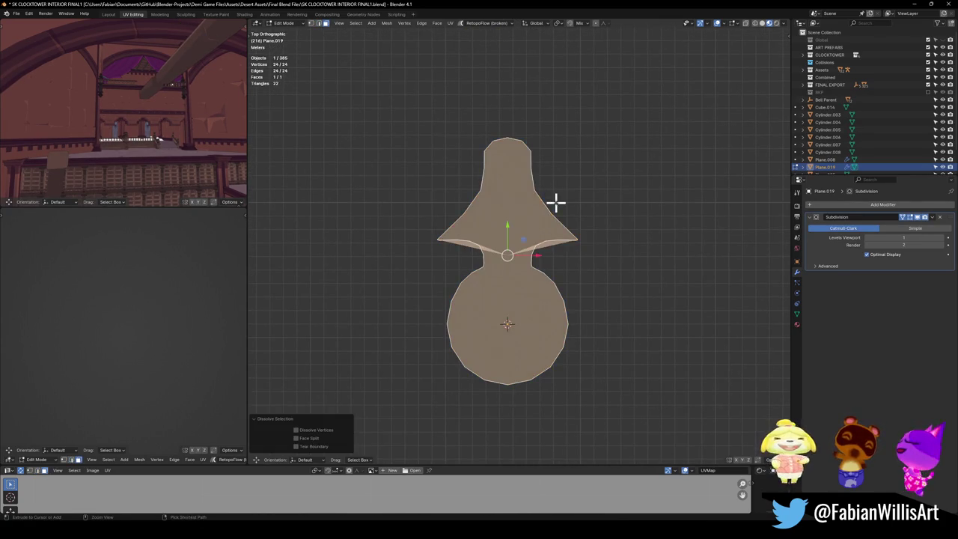
scroll(555, 203, up, 4)
key(alt+a)
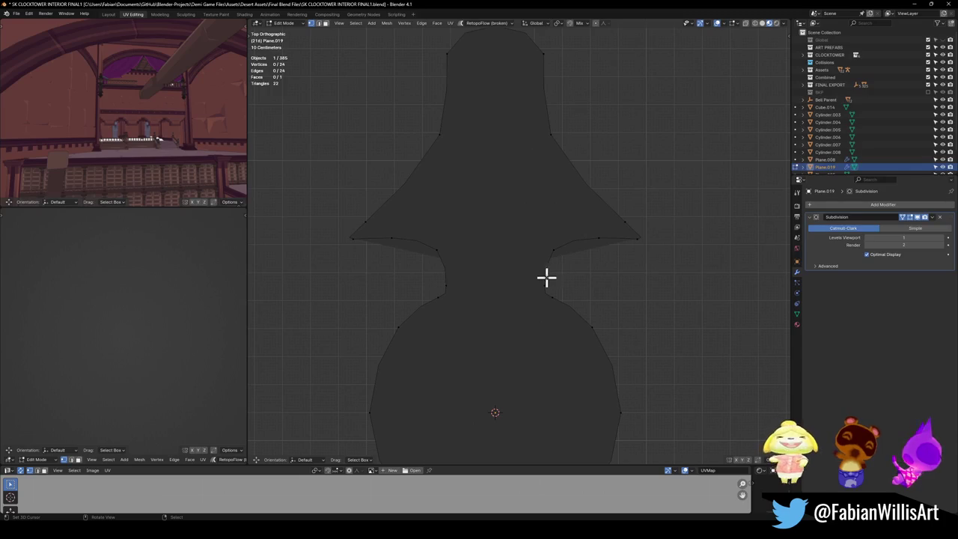
key(a)
key(ctrl+t)
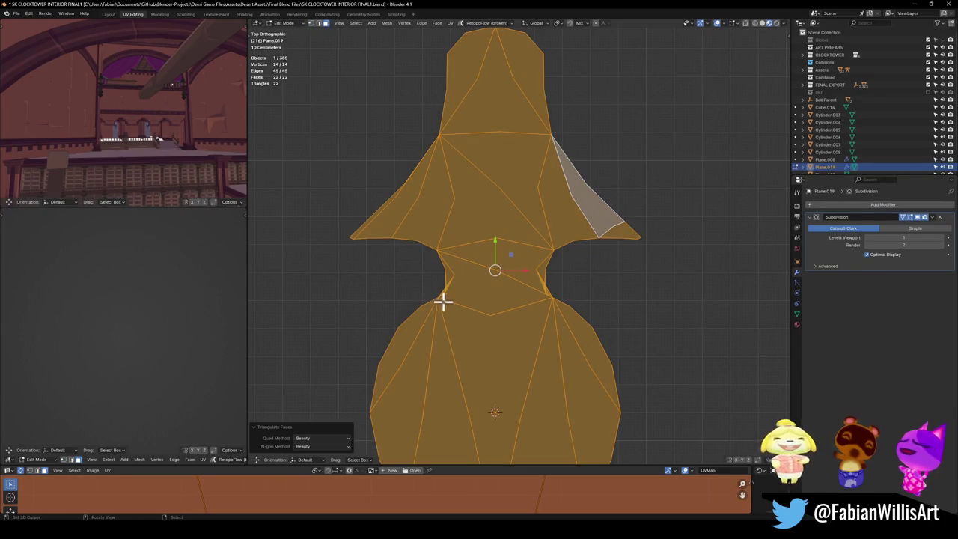
click(592, 299)
key(1)
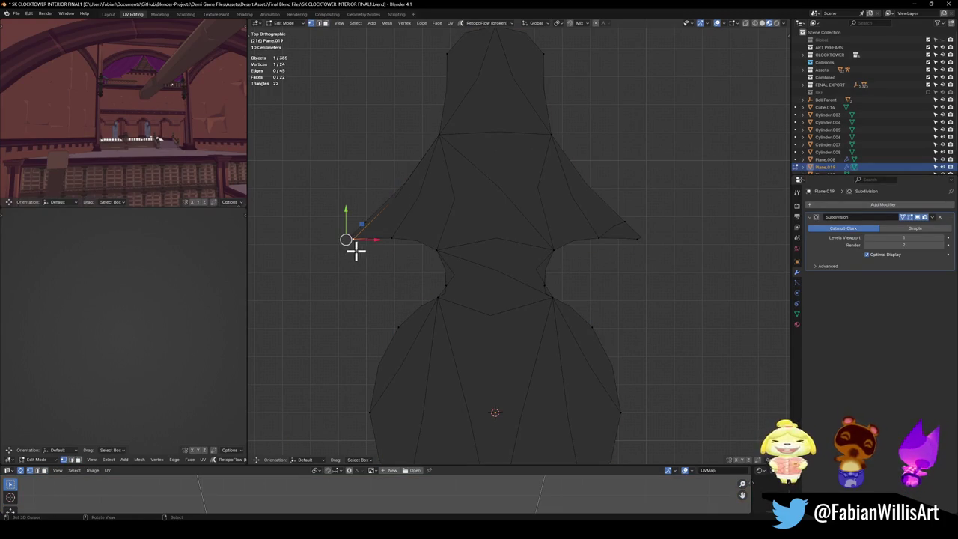
shift+click(633, 250)
key(s)
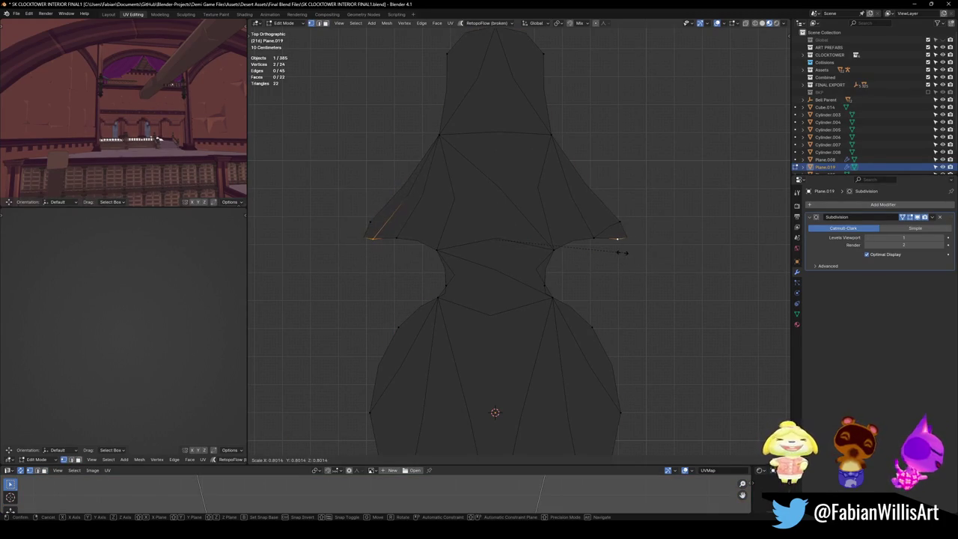
click(626, 248)
click(591, 250)
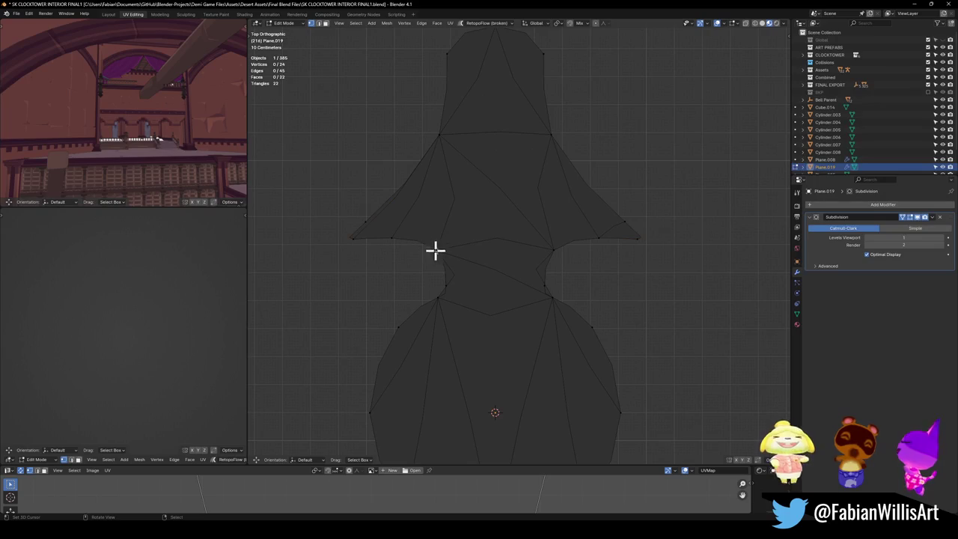
key(ctrl+z)
key(ctrl+z)
key(a)
key(alt+a)
key(ctrl+r)
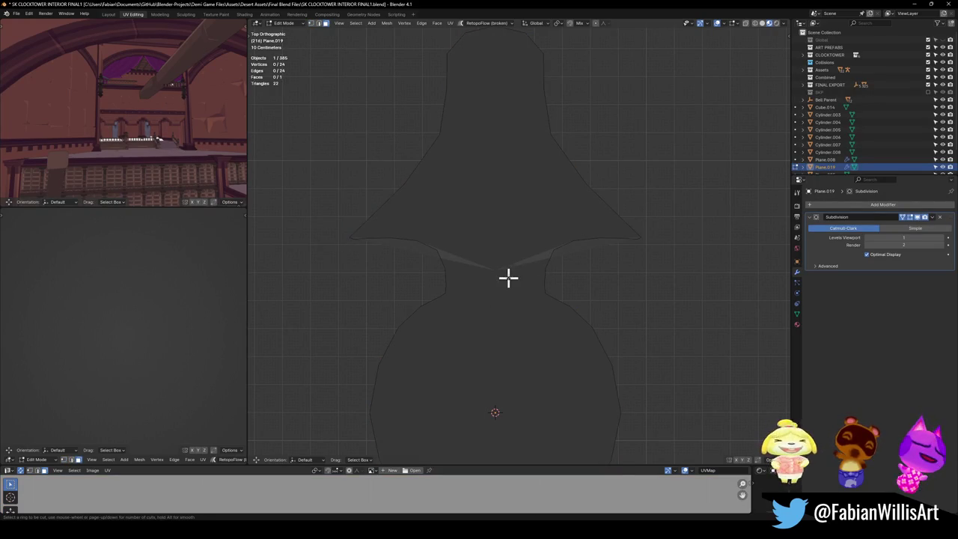
key(Escape)
scroll(494, 246, down, 7)
key(1)
click(512, 175)
- Join the top and bottom vertices with a centre edge
shift+click(510, 342)
key(j)
scroll(526, 298, up, 3)
scroll(525, 306, up, 2)
key(alt+a)
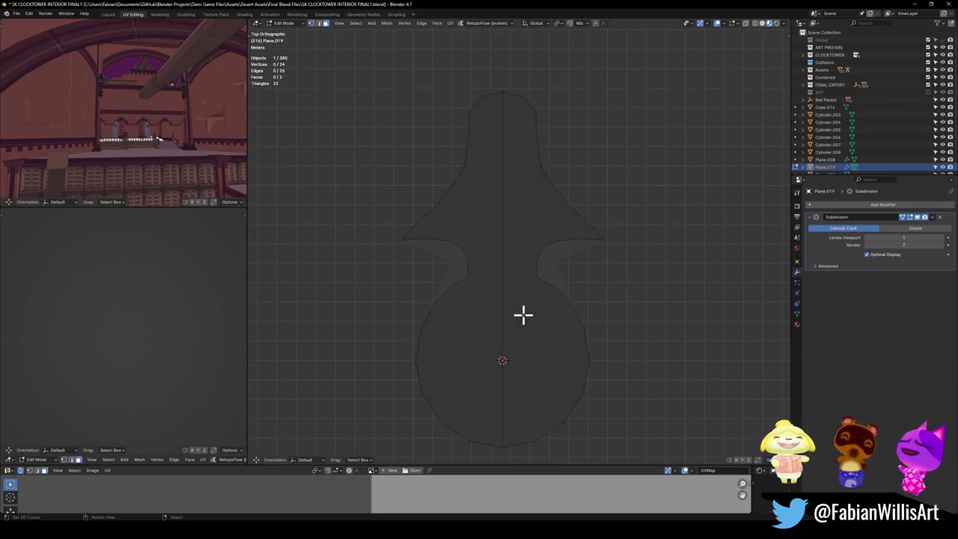
- Delete the left half and add a Mirror modifier placed above Subdivision
click(474, 280)
key(x)
click(472, 308)
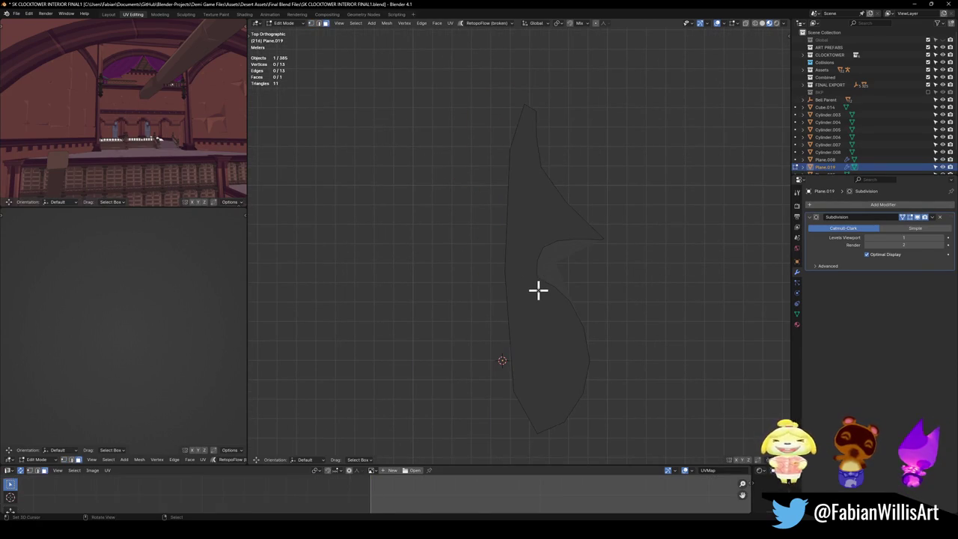
key(Tab)
key(shift+a)
click(503, 473)
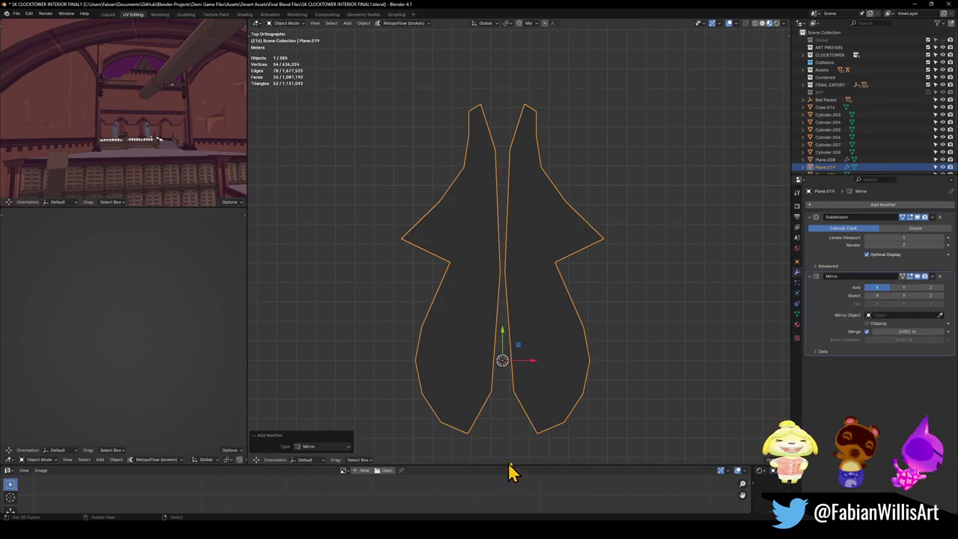
drag(949, 288, 941, 228)
key(Tab)
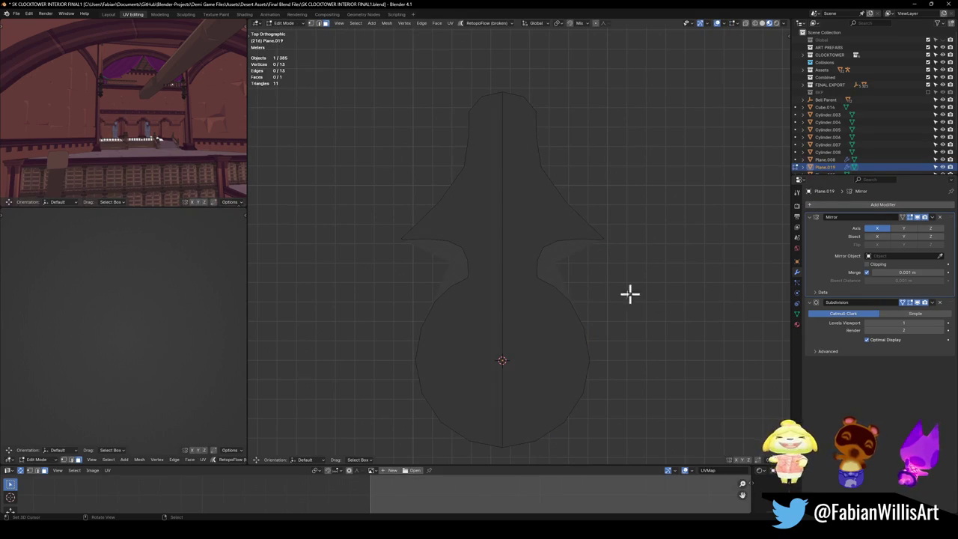
- Add a Triangulate modifier and move it to the top of the modifier stack
key(a)
scroll(571, 268, up, 1)
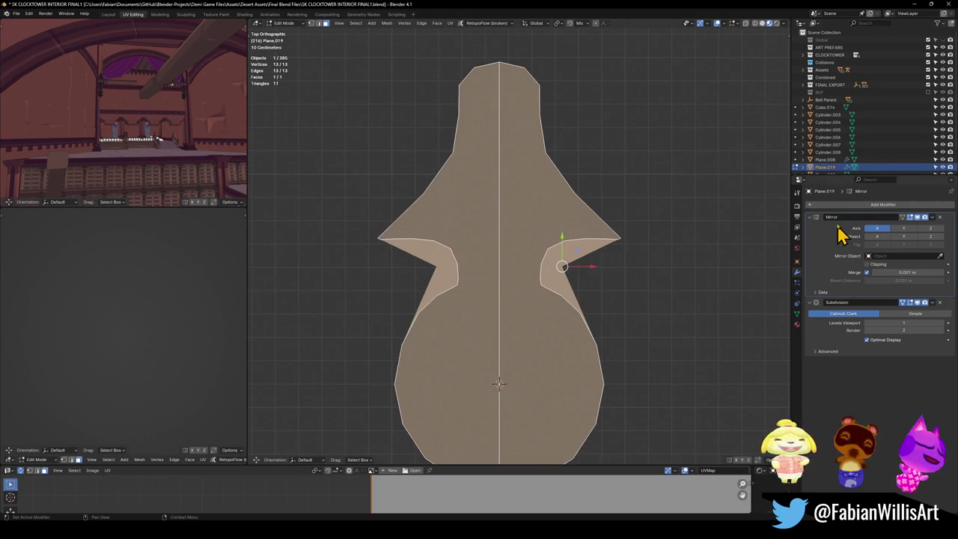
click(854, 205)
text(t)
click(826, 222)
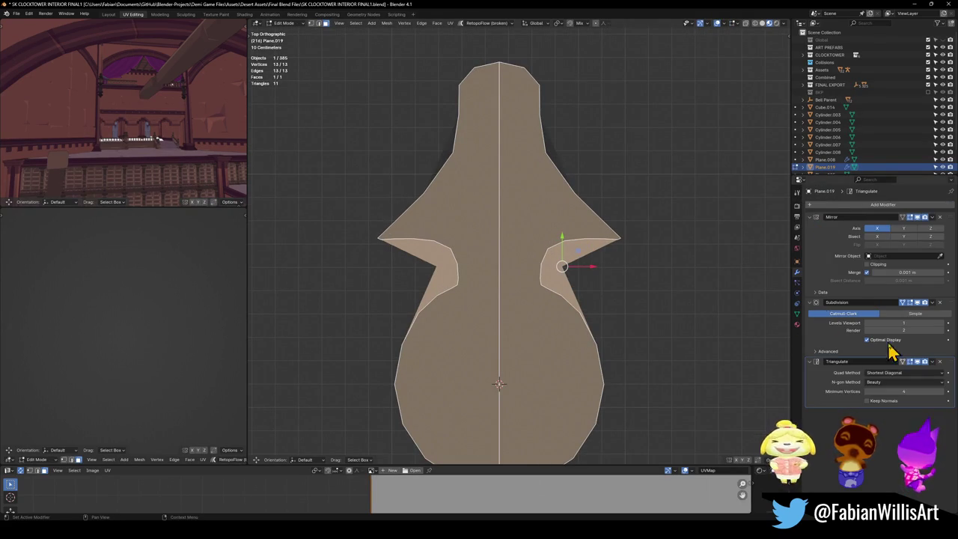
drag(947, 363, 946, 218)
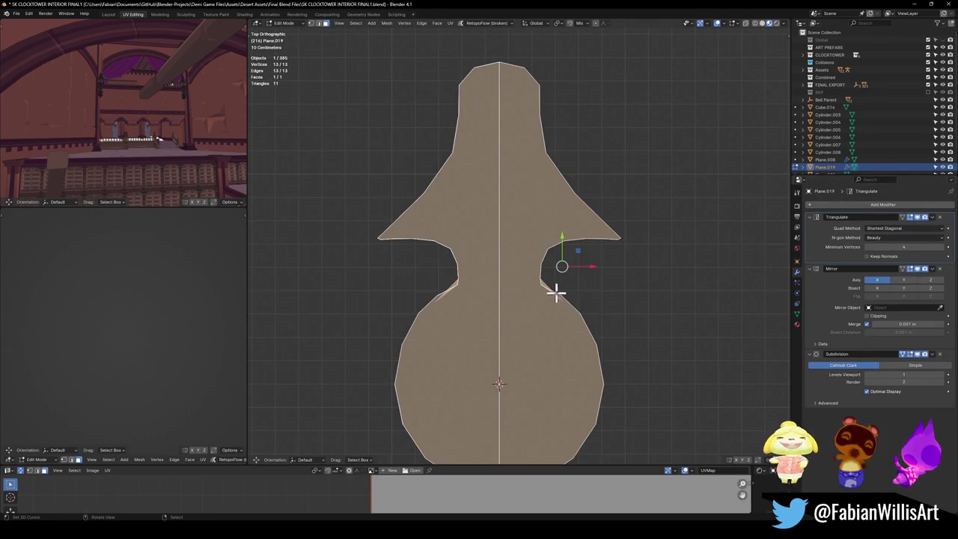
click(541, 292)
key(1)
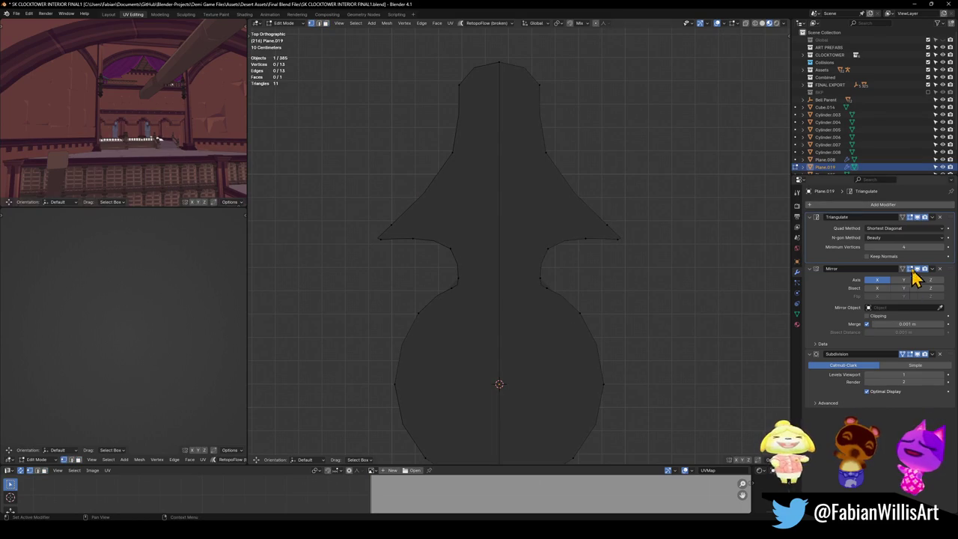
- Change Triangulate's Minimum Vertices from 5 back to 4, then up to 7
click(942, 248)
key(ctrl+z)
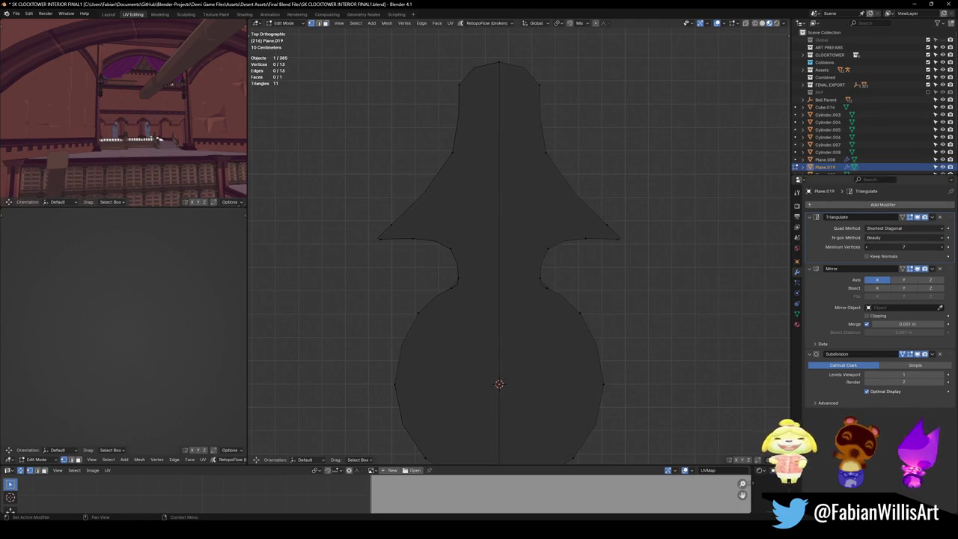
drag(909, 247, 932, 248)
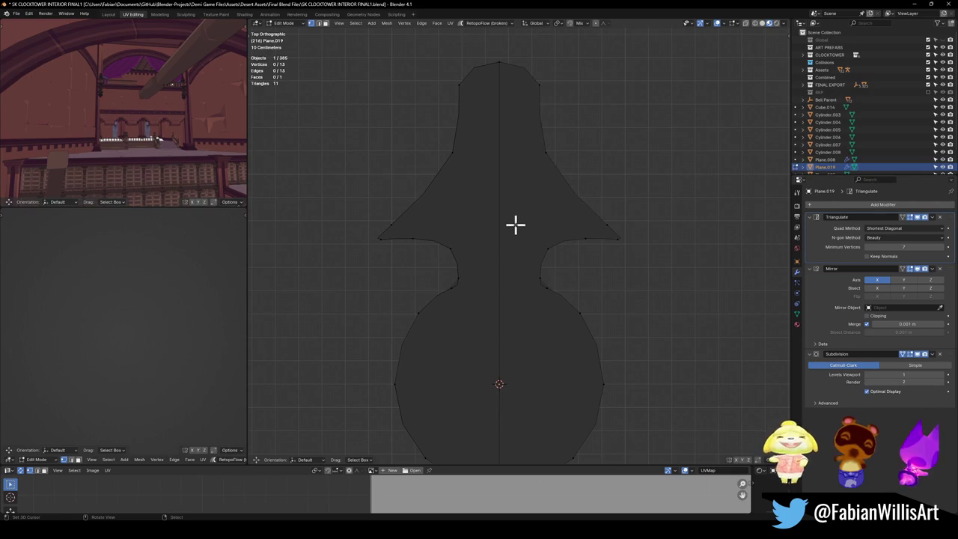
- Knife a new vertex into the centre edge and select the two waist vertices
key(a)
key(alt+a)
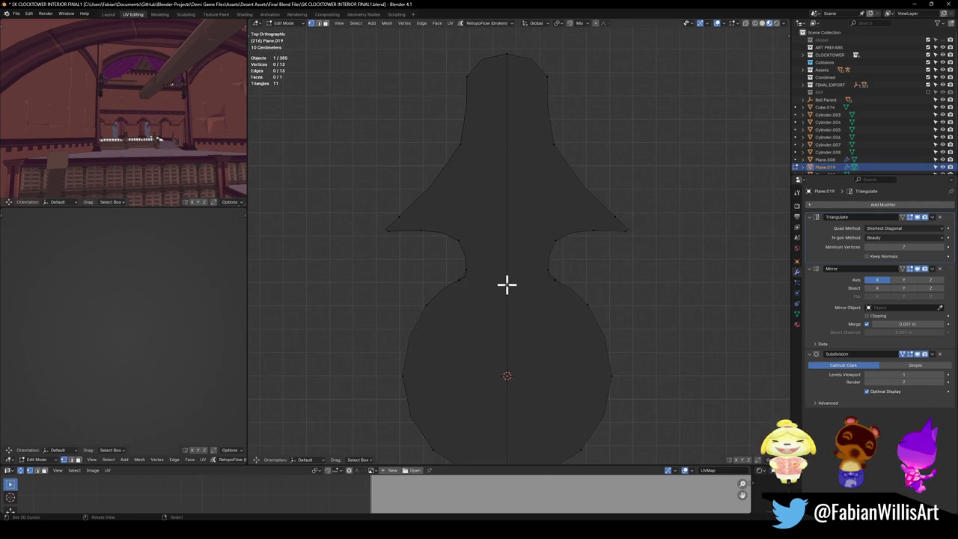
drag(504, 282, 513, 293)
click(507, 267)
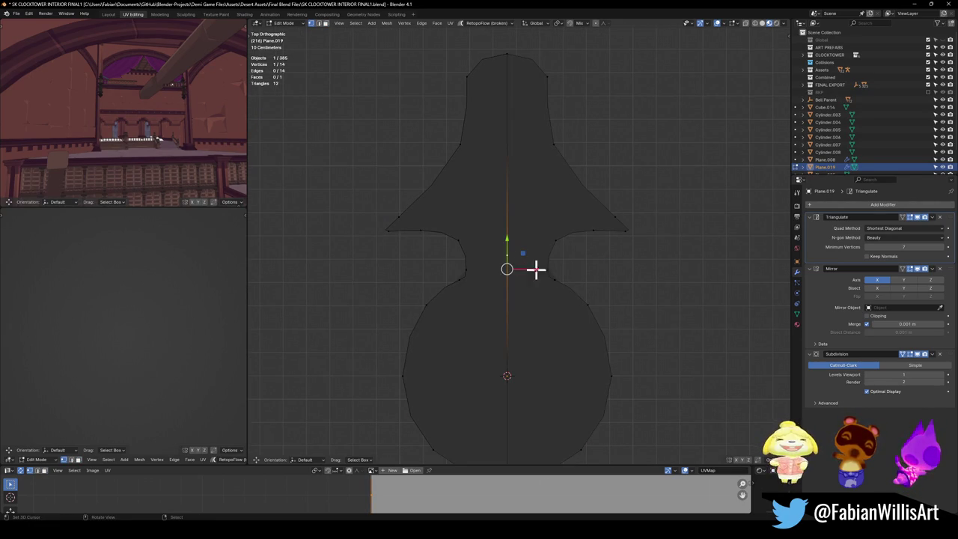
shift+click(549, 277)
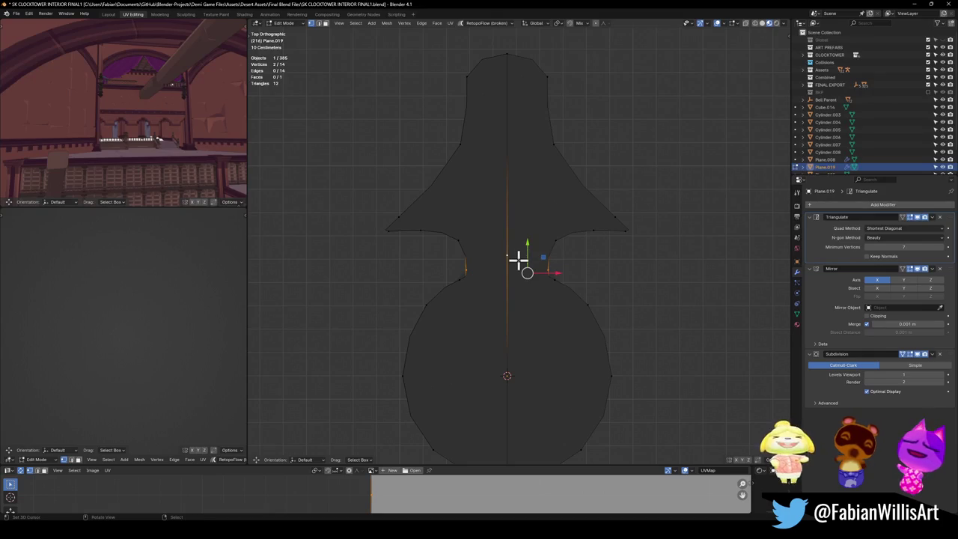
- Select the lower round face and duplicate it
key(alt+a)
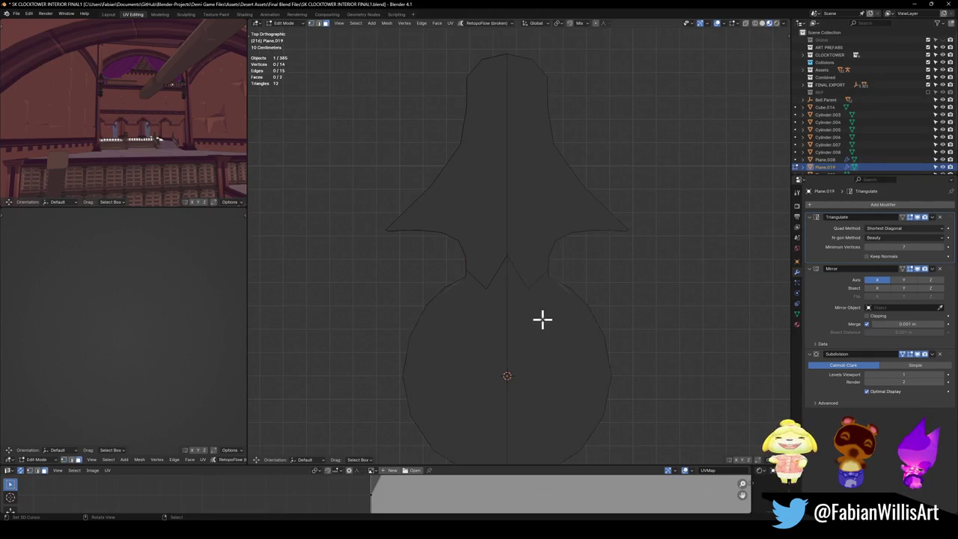
key(3)
click(541, 319)
key(shift+d)
- Move the duplicated circle up above the bell and scale it down to 0.687
key(y)
click(547, 89)
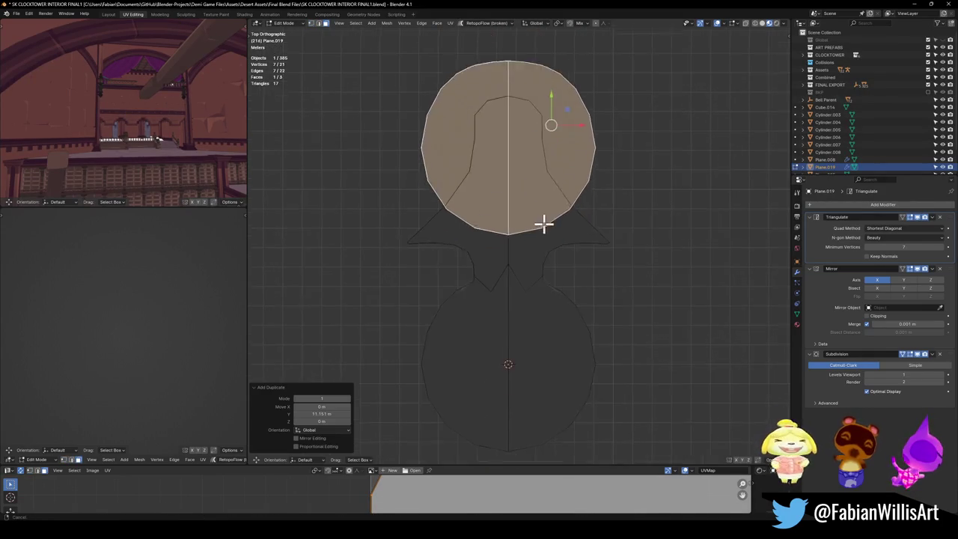
key(g)
key(y)
scroll(535, 189, down, 1)
click(540, 185)
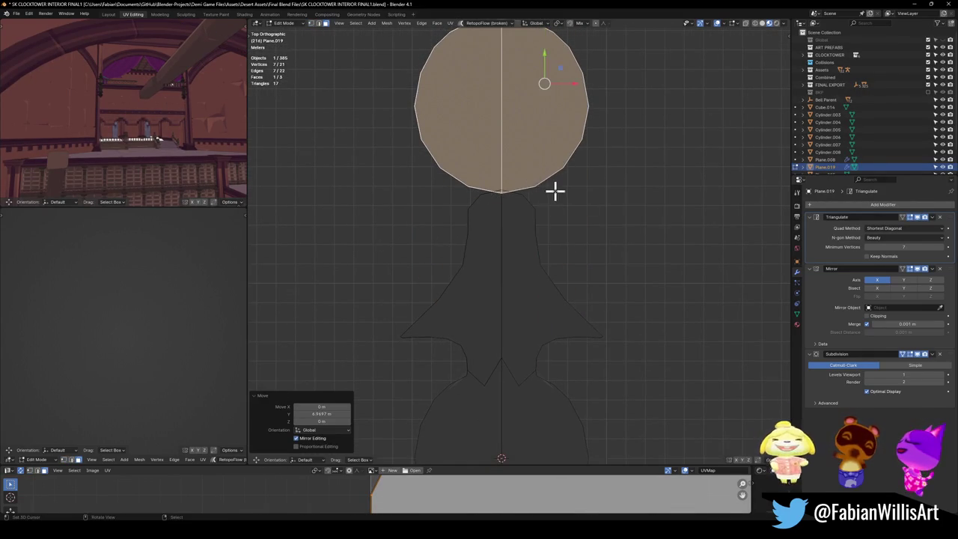
scroll(534, 302, up, 2)
key(s)
click(599, 187)
- Enable Mirror clipping and slide the circle along X until its halves join
key(g)
key(x)
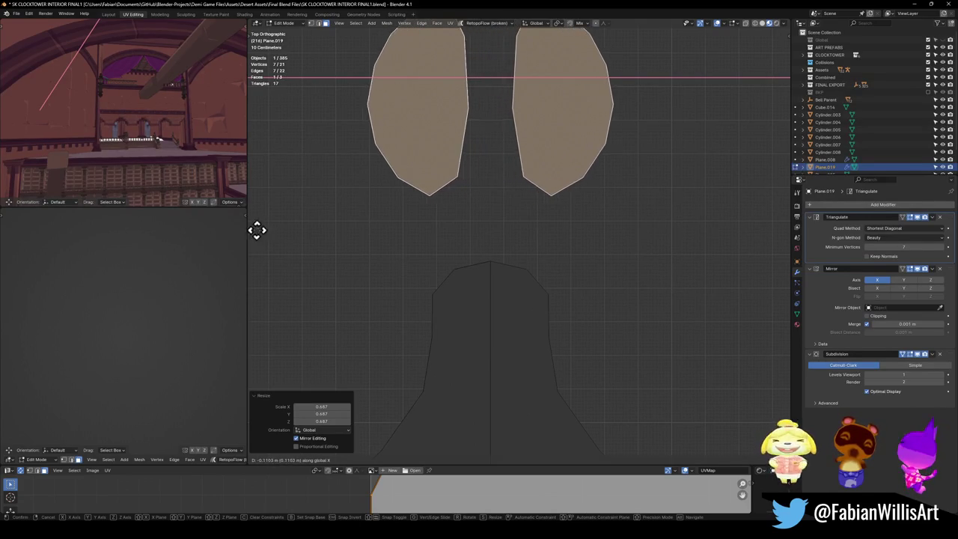
right_click(487, 188)
click(544, 193)
key(ctrl+z)
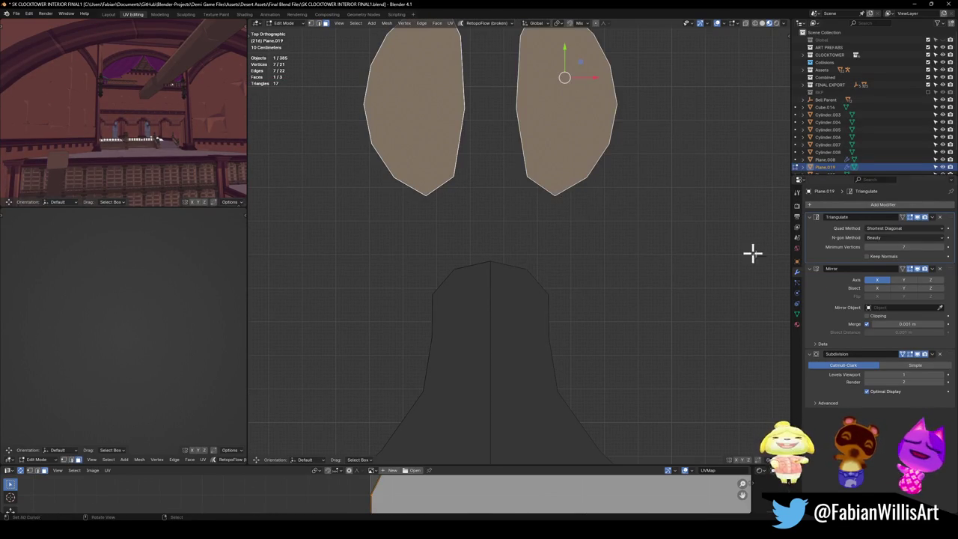
click(866, 315)
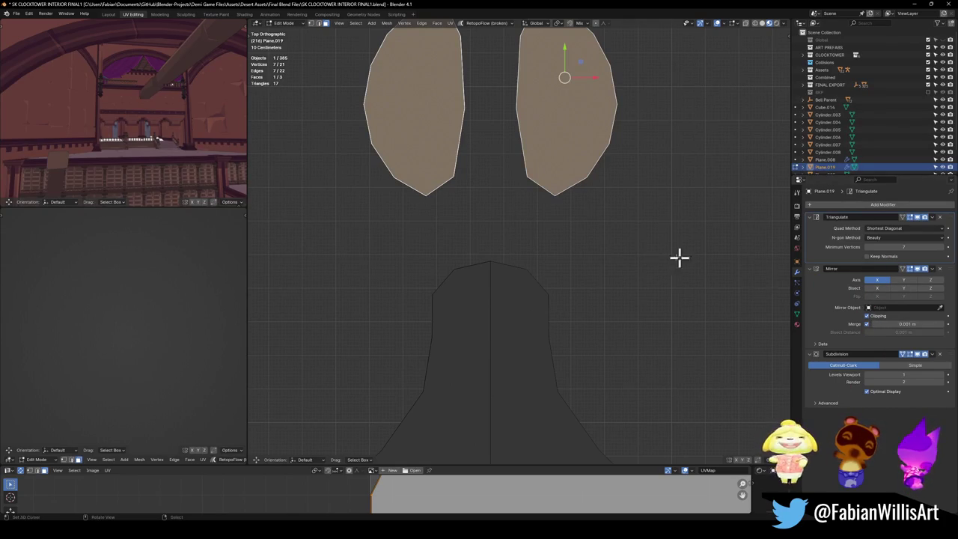
key(g)
key(x)
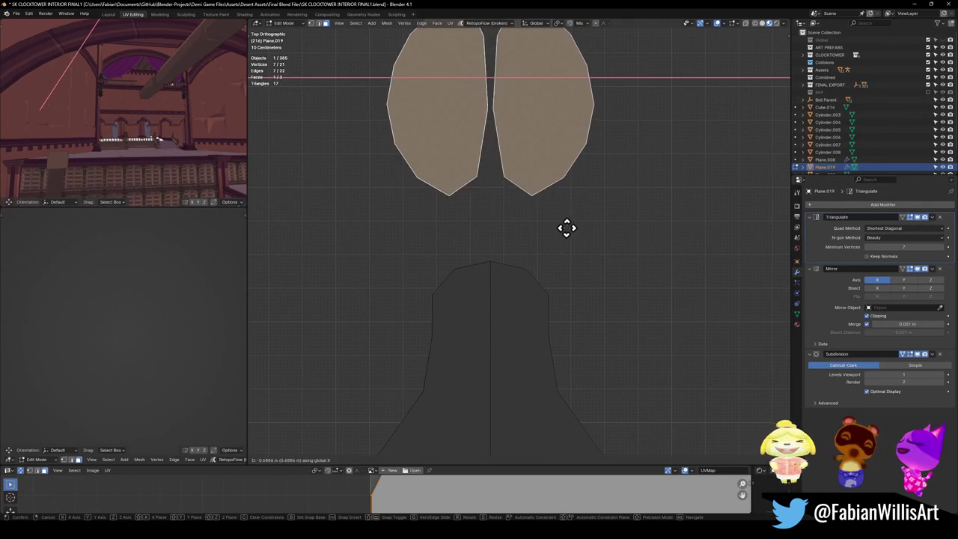
click(565, 227)
- Lower the circle along Y to sit just above the bell, then select a shoulder vertex
key(g)
key(y)
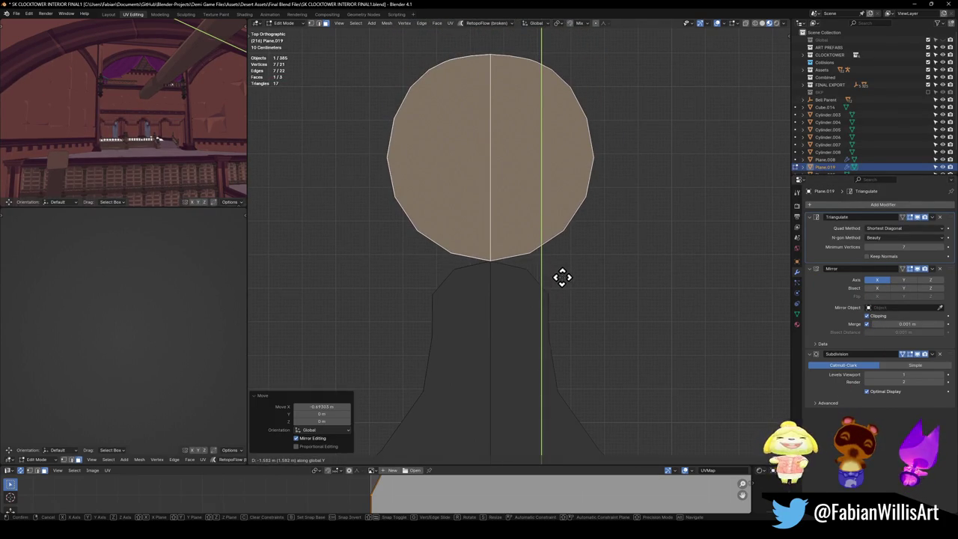
click(560, 277)
key(1)
click(536, 288)
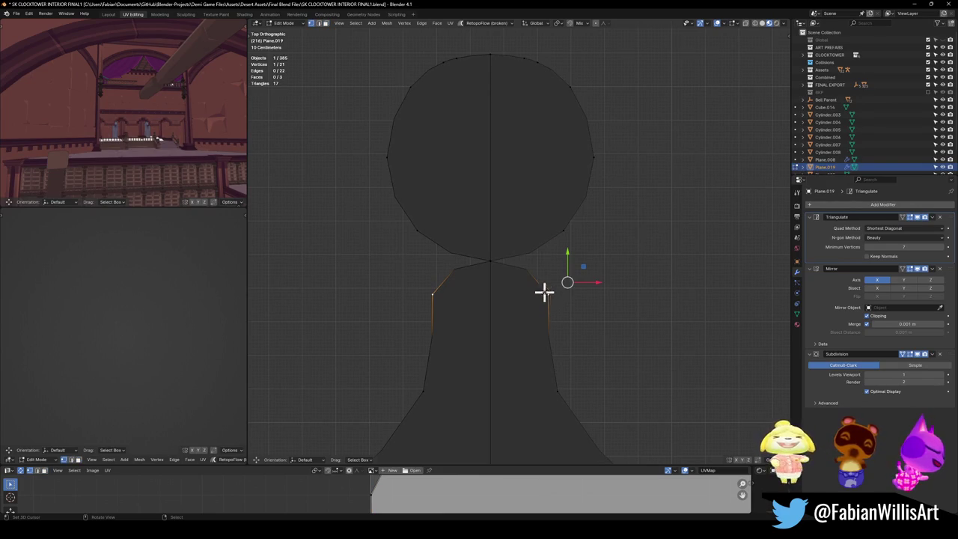
- Merge the shoulder vertices at center and add a centred loop cut across the neck
shift+click(564, 232)
key(q)
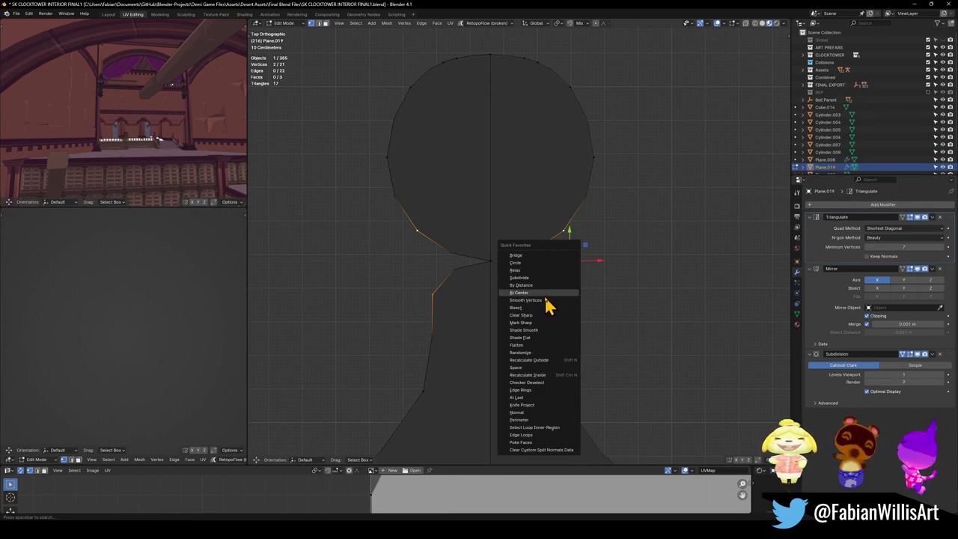
click(540, 293)
click(494, 263)
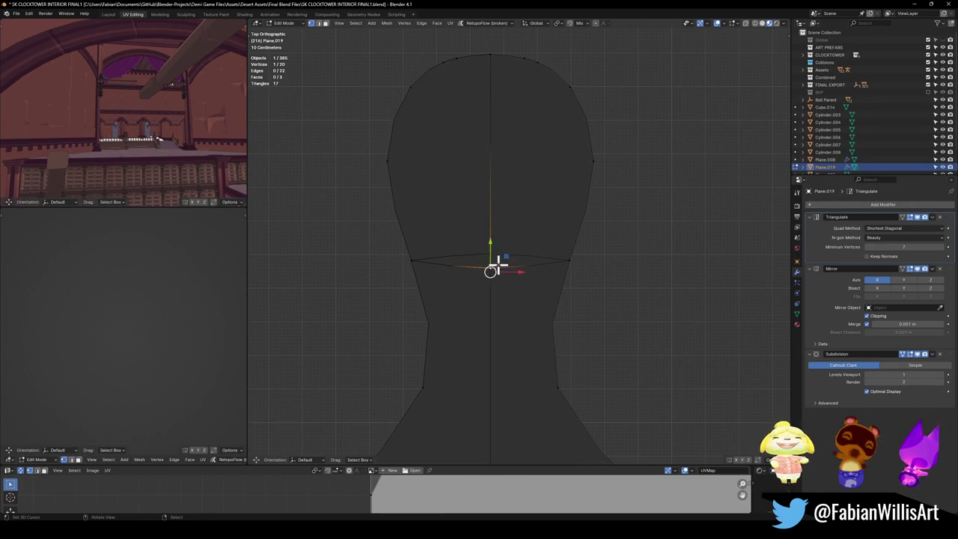
key(ctrl+r)
click(539, 252)
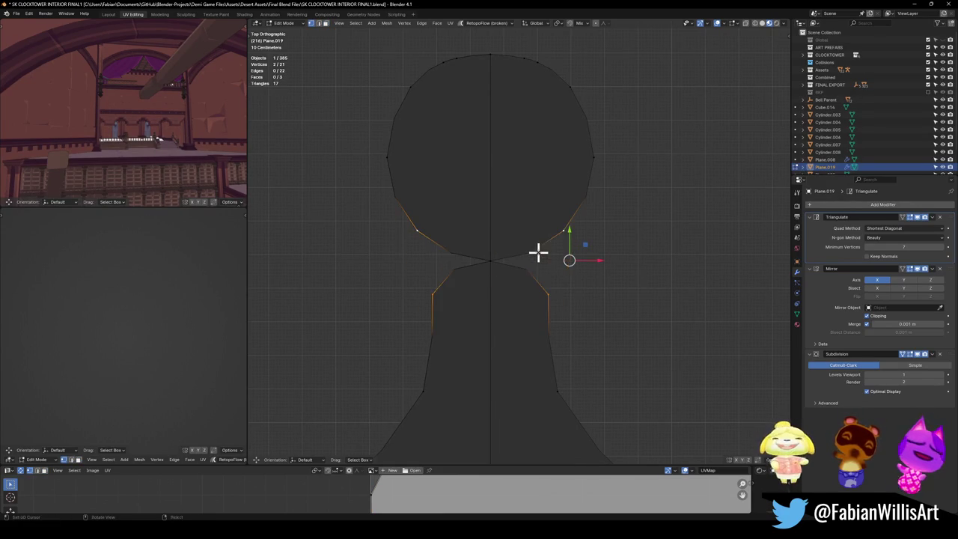
right_click(529, 252)
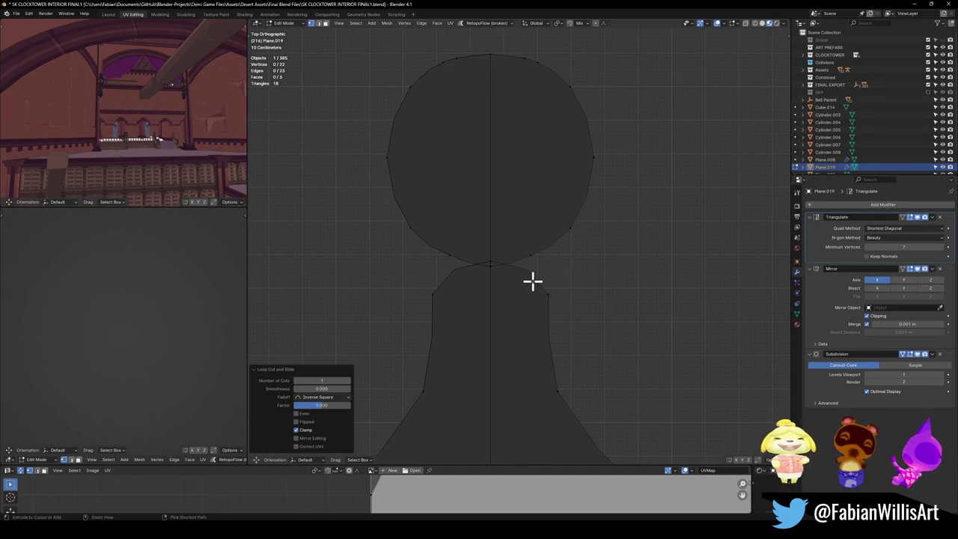
- Merge two neck vertices at center and add a second centred loop cut across the neck
click(534, 266)
key(q)
click(537, 266)
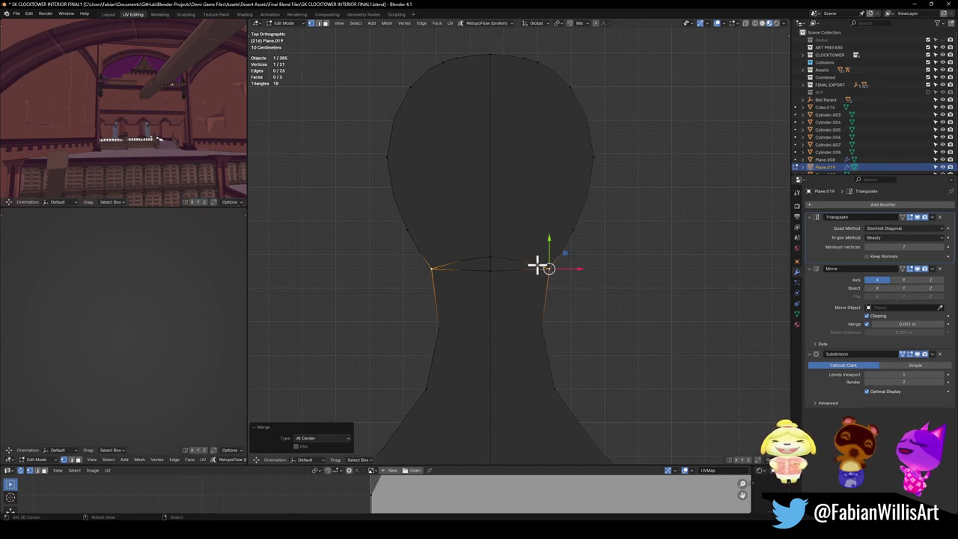
key(ctrl+r)
click(530, 274)
right_click(525, 262)
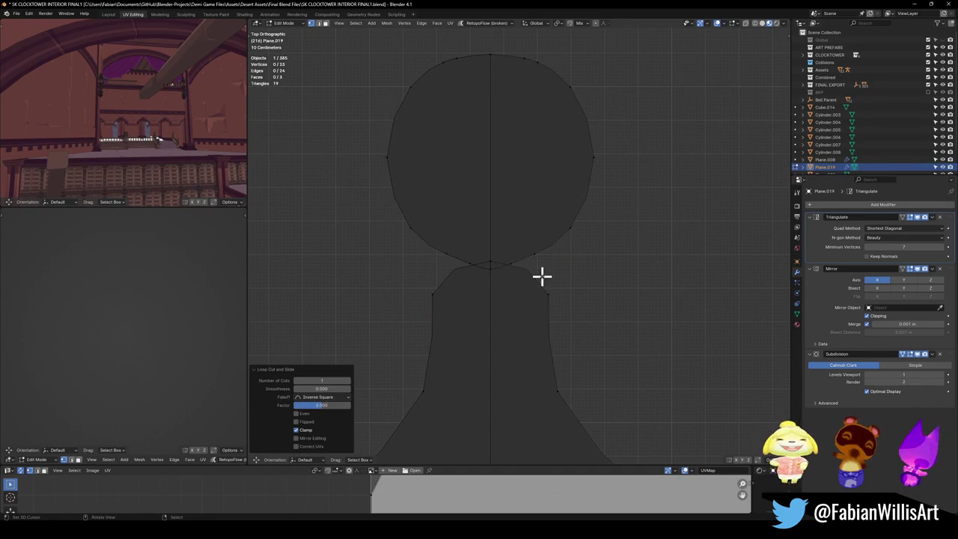
- Select the neck edge in edge mode
key(Tab)
key(Tab)
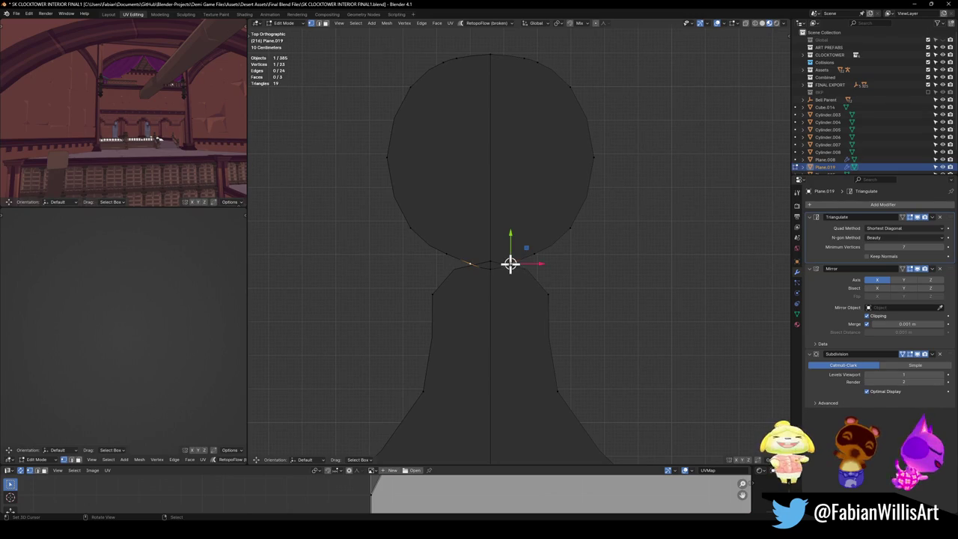
key(ctrl+z)
key(ctrl+z)
key(ctrl+z)
key(ctrl+z)
key(ctrl+z)
key(2)
click(521, 269)
- Extrude the neck edge down along Y by about −0.448 m into the bell
key(e)
key(y)
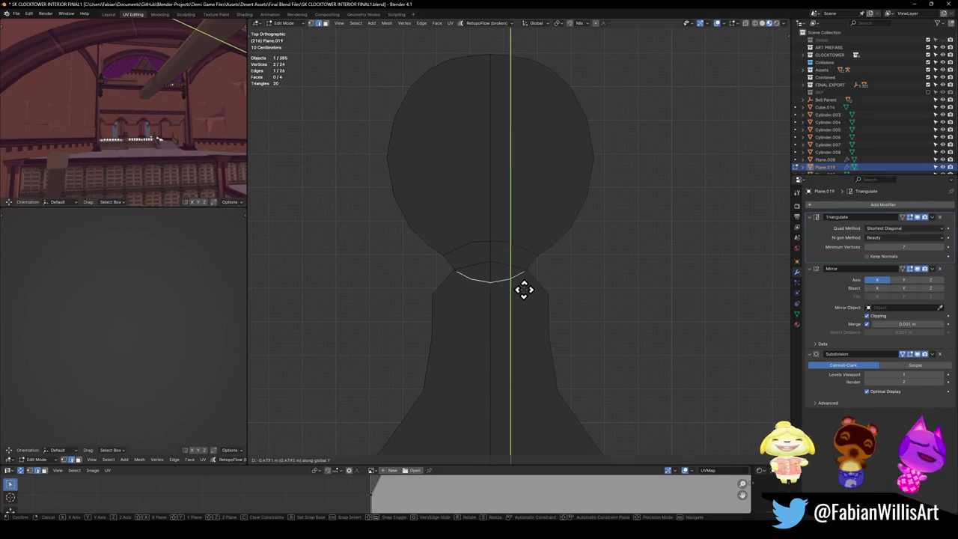
click(523, 291)
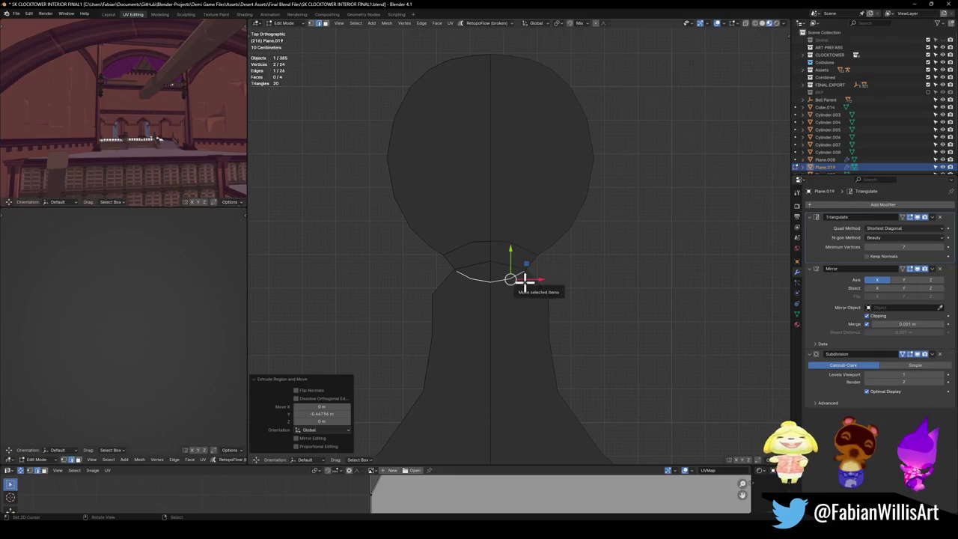
- Turn off the Subdivision modifier in the viewport and select the right upper head face
scroll(547, 250, down, 4)
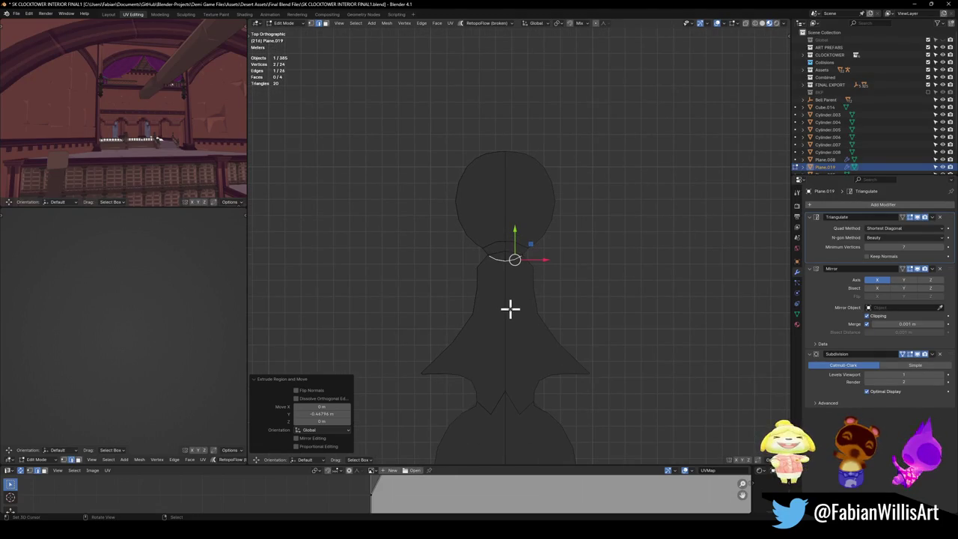
scroll(524, 284, down, 2)
scroll(514, 293, down, 1)
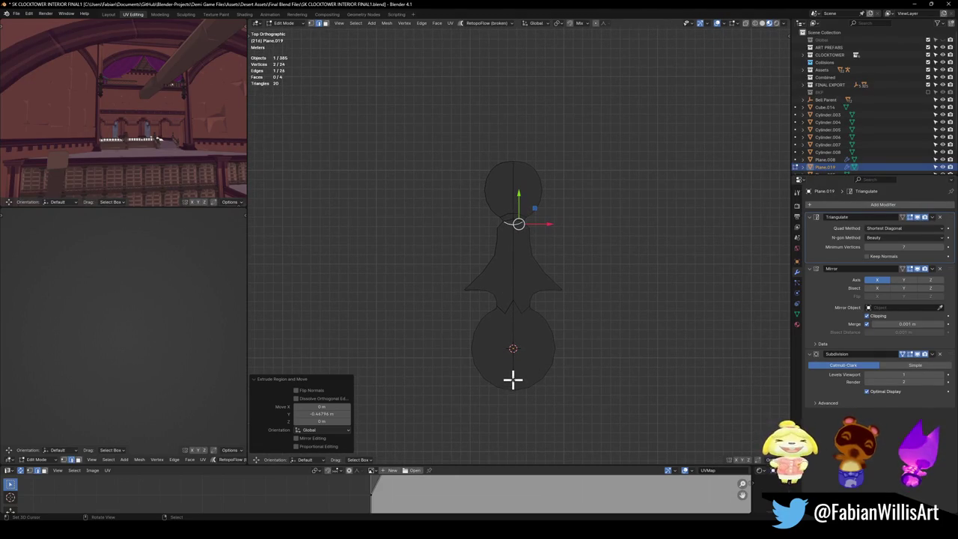
click(925, 354)
scroll(547, 305, up, 3)
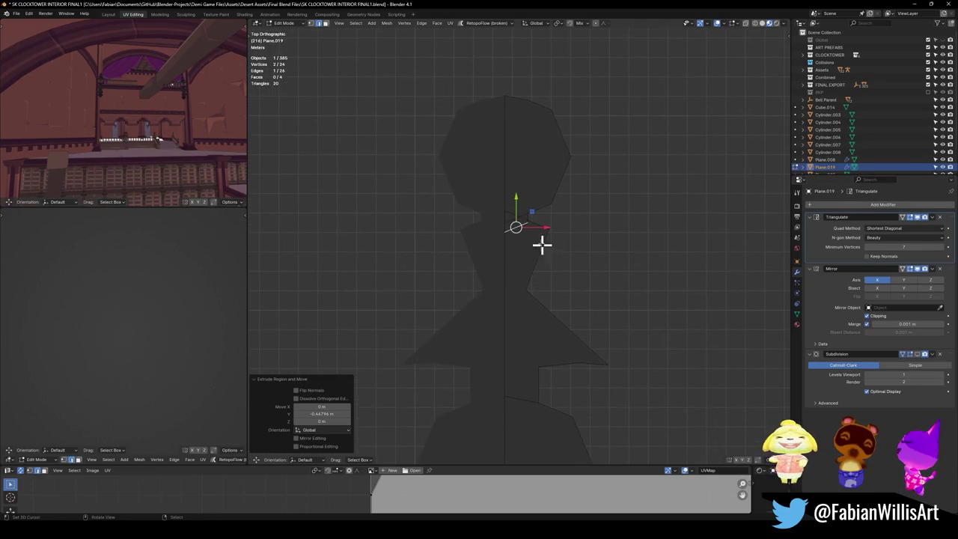
key(3)
click(526, 165)
- Raise the selected head faces, including the strip below, straight up along Y
shift+click(523, 224)
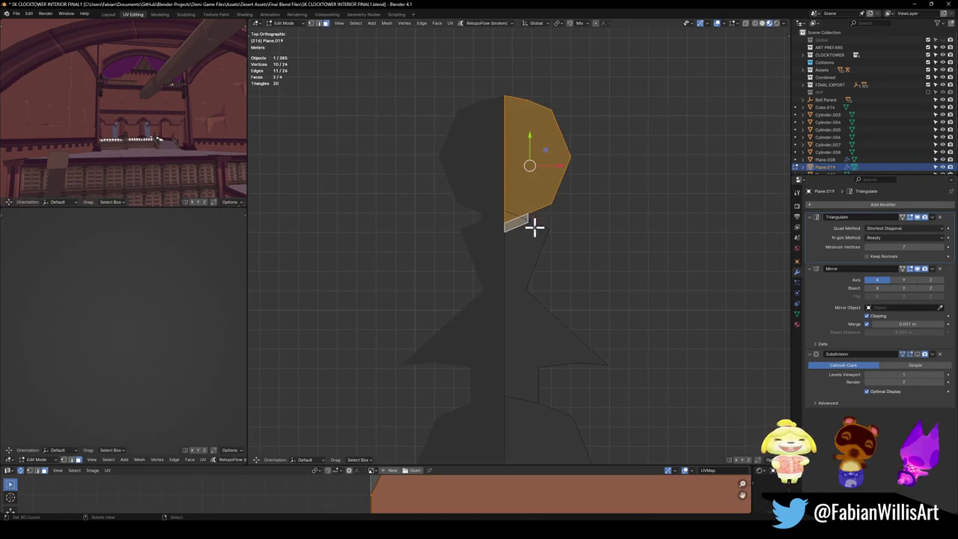
key(g)
key(y)
click(526, 199)
- In vertex mode, merge the right and left pairs of neck vertices at center
click(550, 233)
key(1)
click(522, 213)
key(g)
click(539, 216)
shift+click(526, 195)
right_click(543, 219)
click(540, 216)
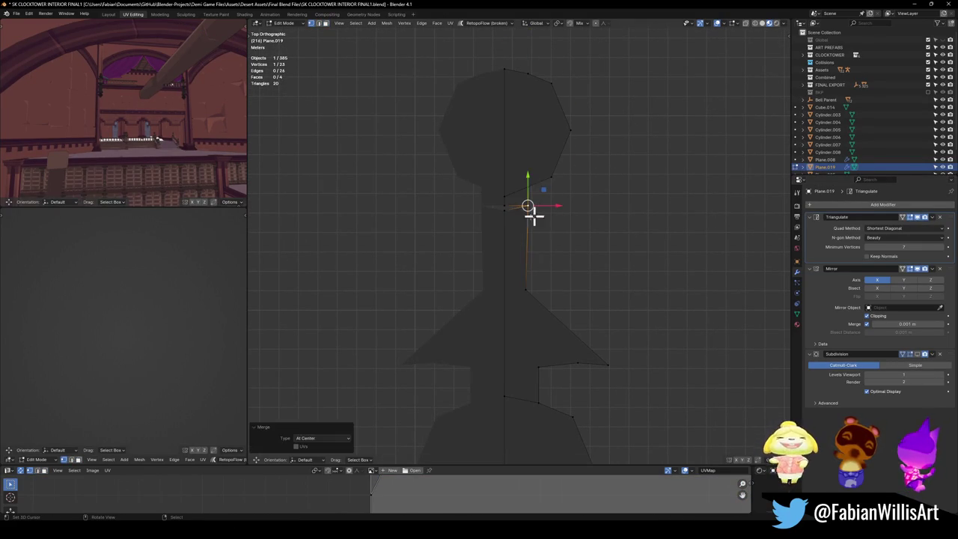
drag(496, 199, 511, 215)
right_click(507, 208)
click(509, 217)
- Slide a neck vertex up its vertical edge, then select the bell's top vertex
click(522, 208)
click(522, 209)
key(g)
key(g)
click(521, 201)
click(546, 233)
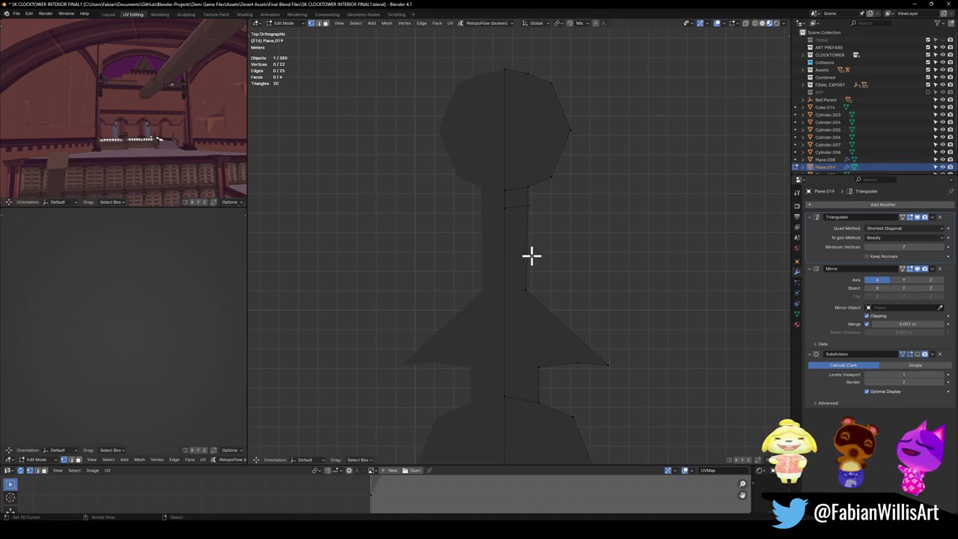
click(528, 291)
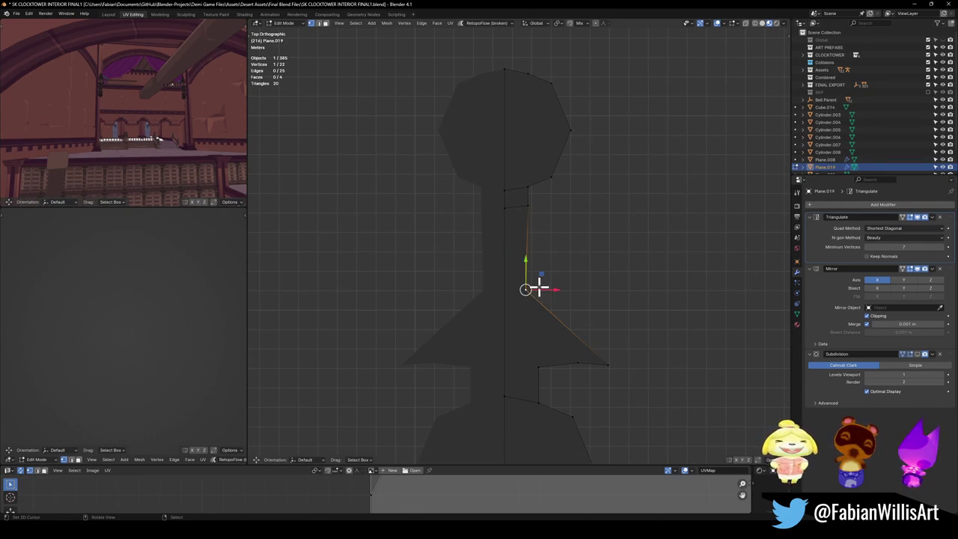
- Insert vertices on the right neck and lower right edges, moving the lower one outward
shift+middle_drag(541, 316, 552, 223)
click(554, 206)
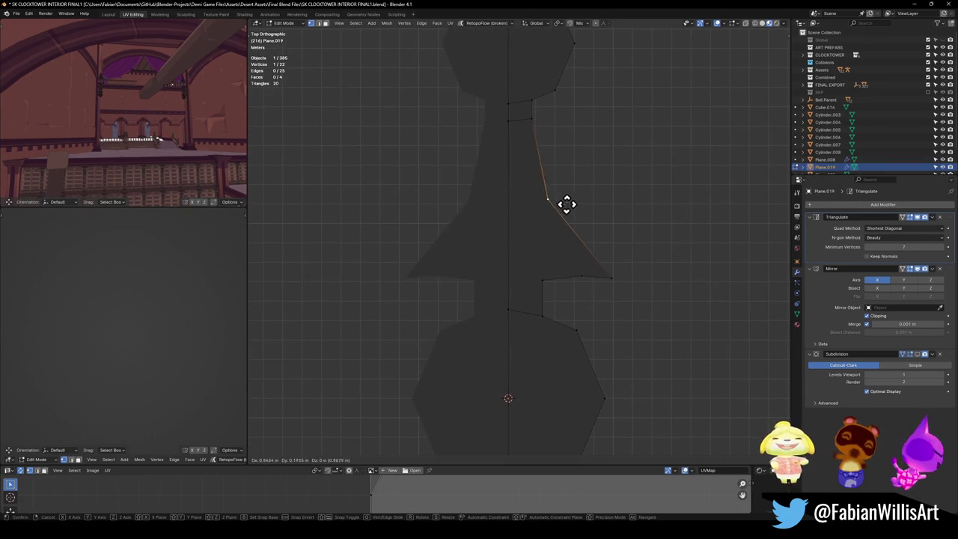
click(541, 173)
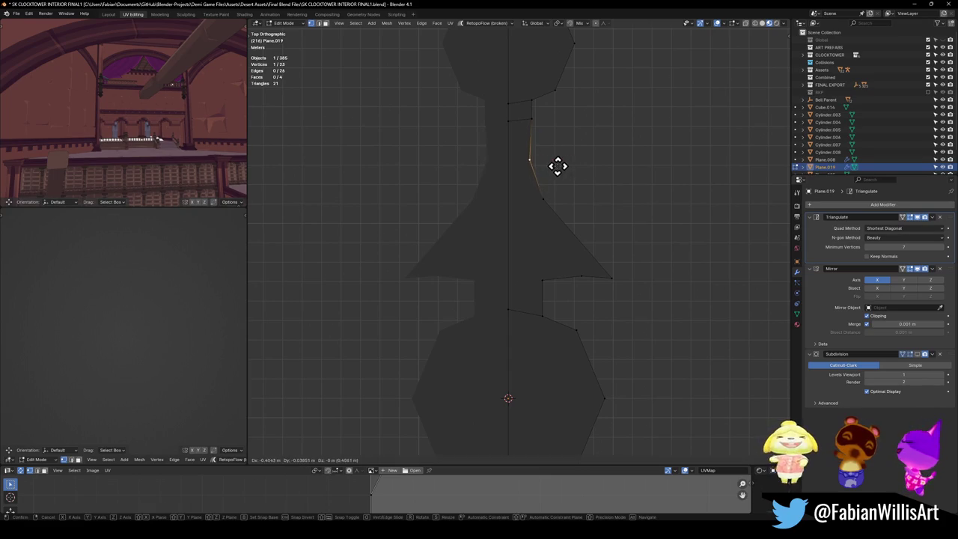
ctrl+click(575, 233)
key(g)
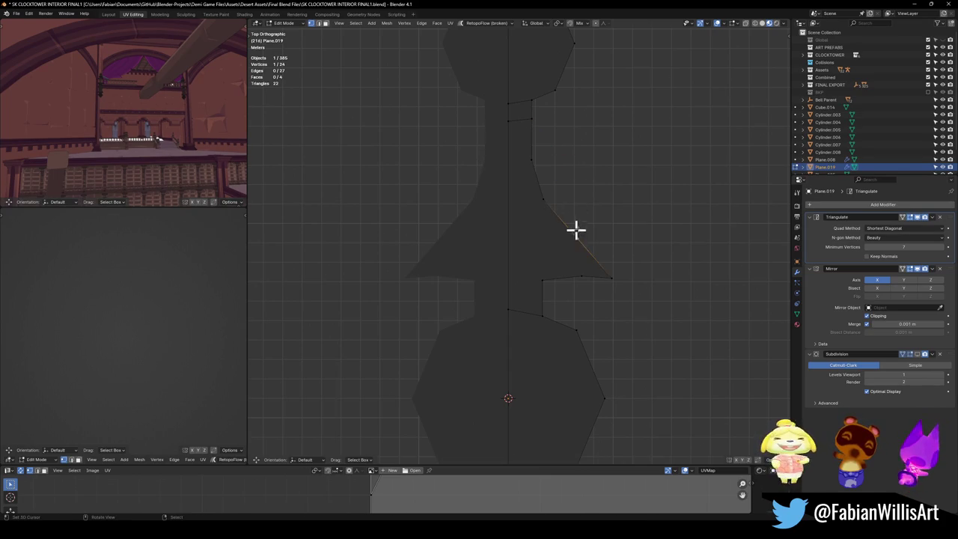
click(590, 230)
click(592, 294)
- Add a vertex near the side spike and pull the spike tip vertex further out
ctrl+click(605, 281)
key(g)
click(607, 280)
click(606, 281)
key(g)
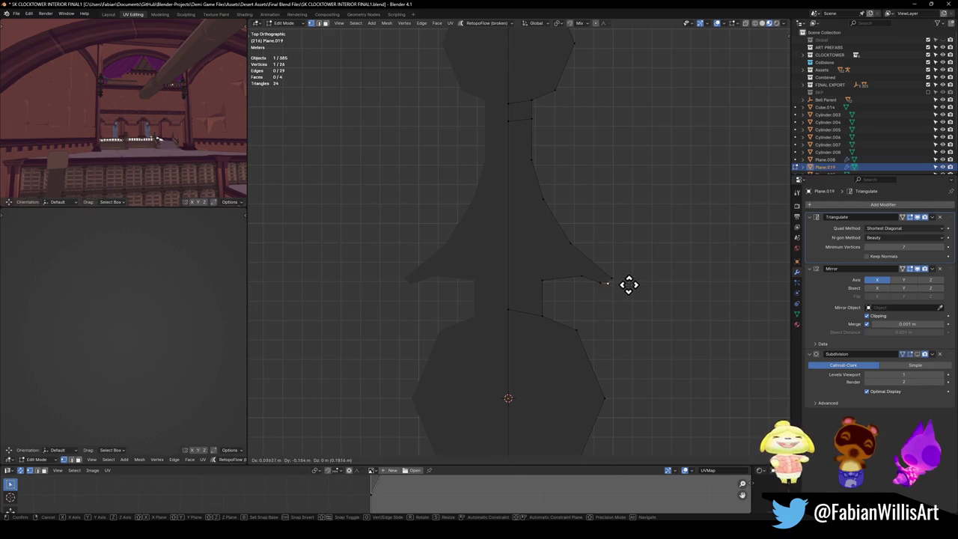
click(629, 284)
click(575, 286)
- Reposition the vertices under the spike to carve the waist notch
mouse_move(582, 277)
mouse_down()
mouse_move(576, 269)
mouse_move(589, 270)
mouse_up()
key(g)
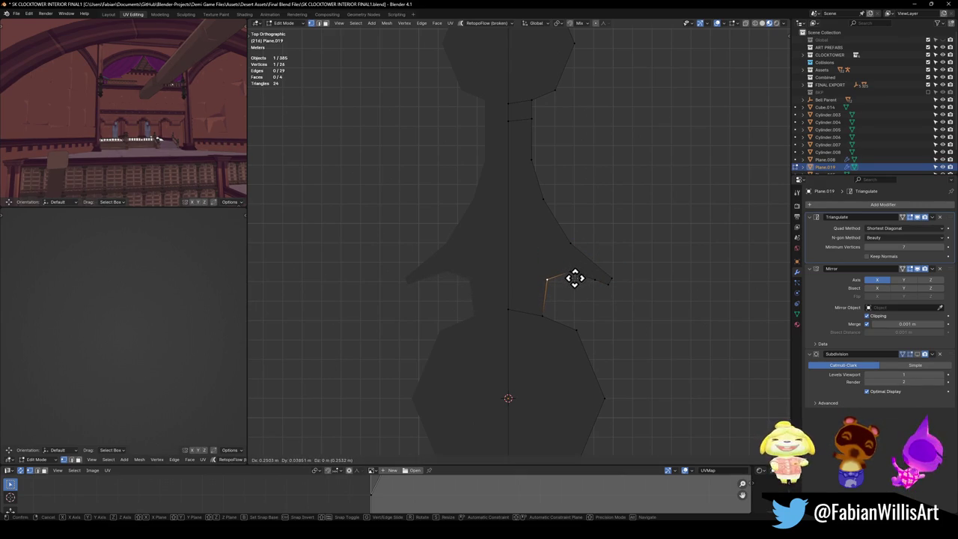
click(575, 278)
click(550, 315)
key(g)
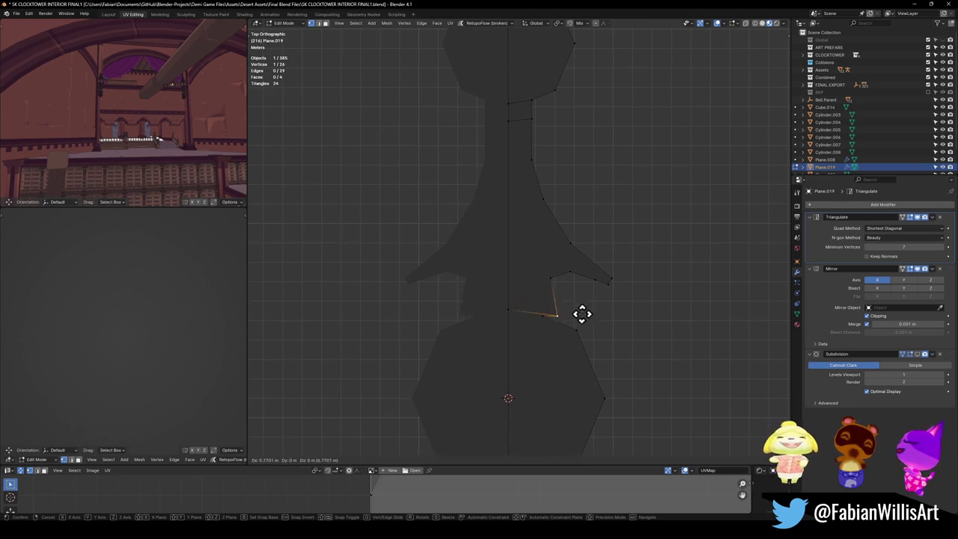
click(570, 303)
key(g)
click(555, 293)
click(565, 282)
- Adjust the edge beneath the spike in edge mode, then return to vertex selection
key(2)
click(565, 282)
key(g)
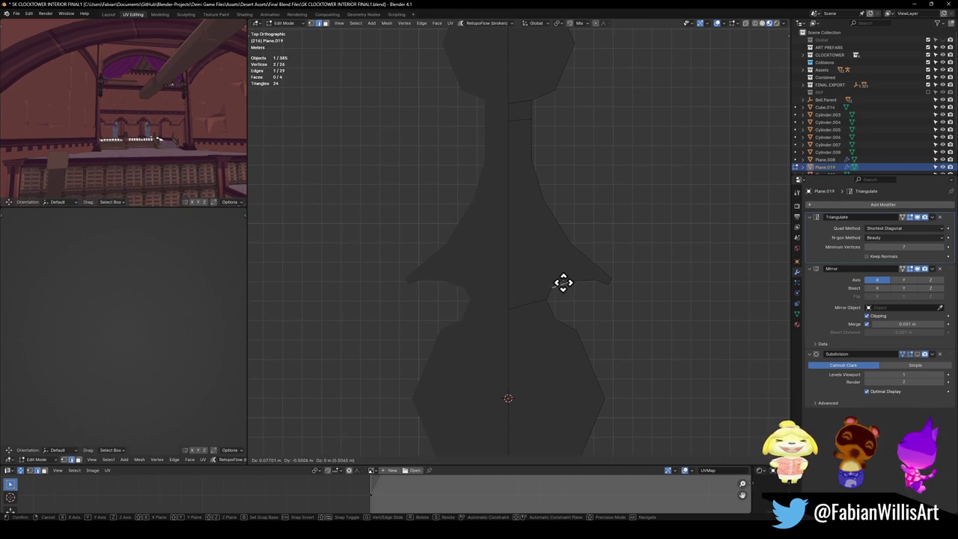
click(562, 278)
key(1)
click(586, 277)
click(595, 277)
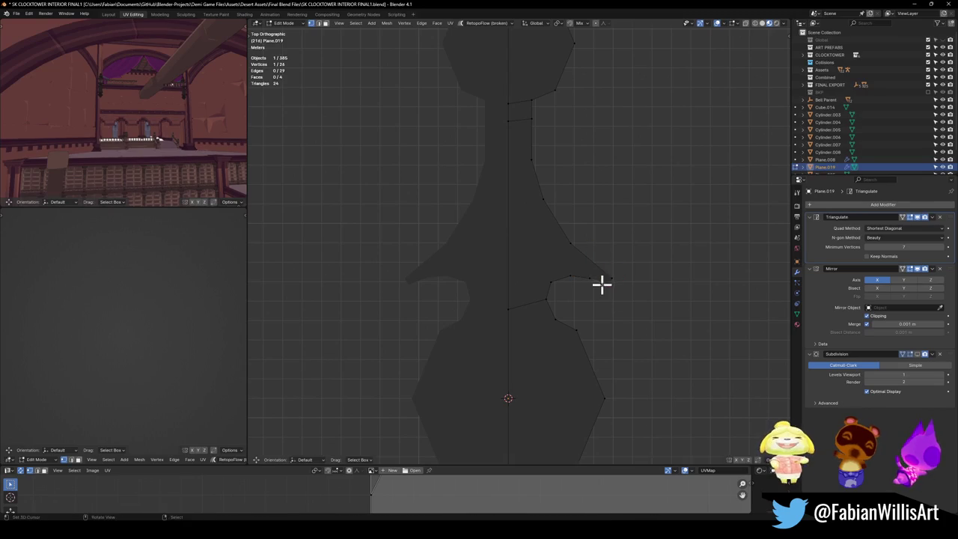
- Move a spike vertex up and loop-cut a new vertex into the spike edge
click(611, 291)
key(g)
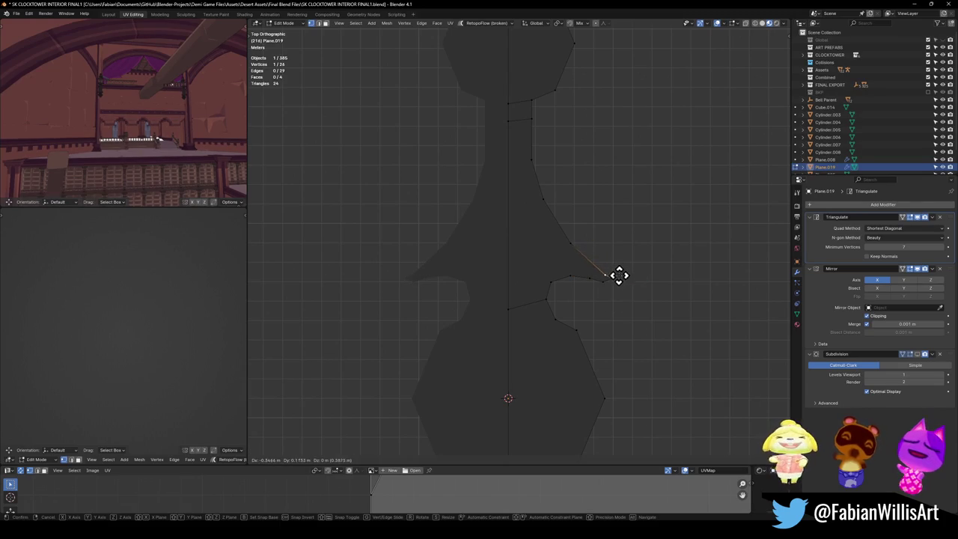
click(614, 270)
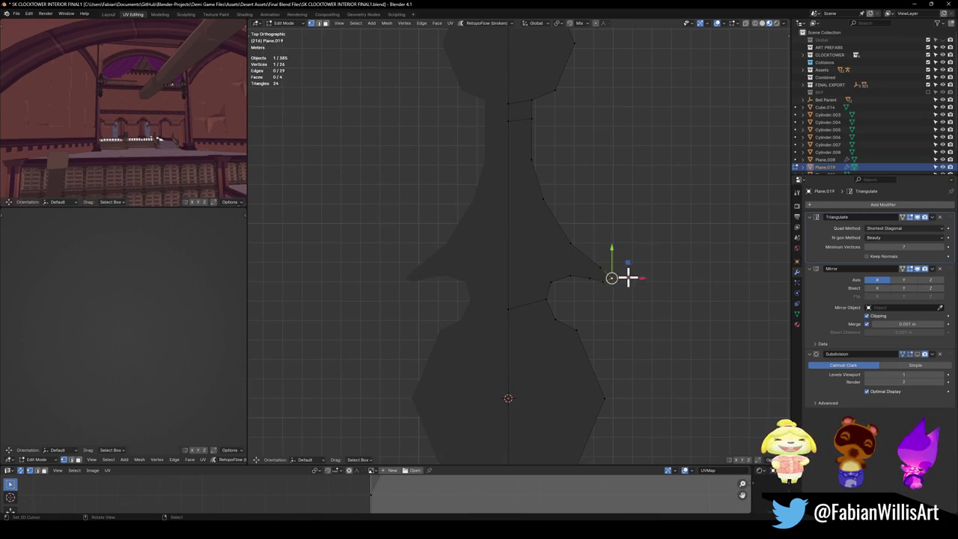
key(ctrl+r)
click(611, 277)
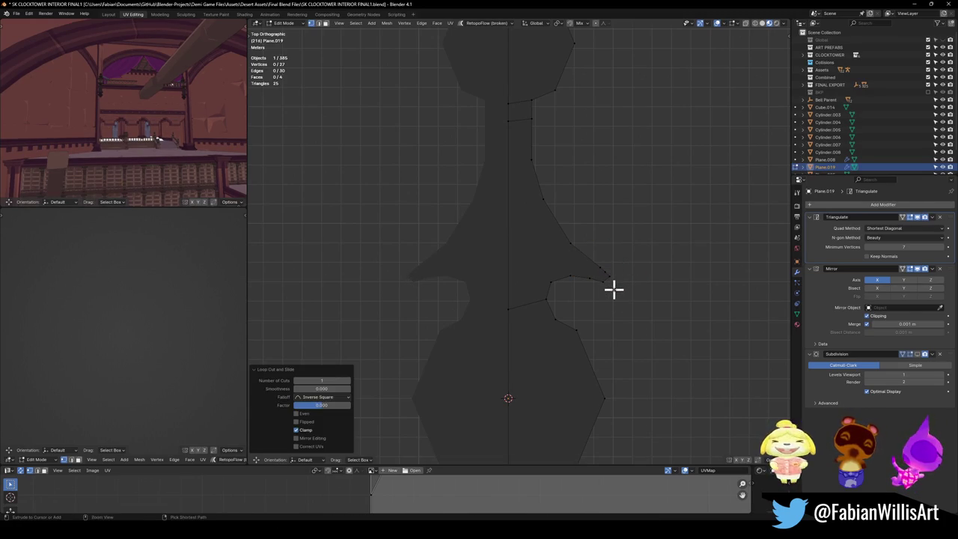
- Pull the new spike vertices into a hooked curl and save the file
click(607, 279)
key(g)
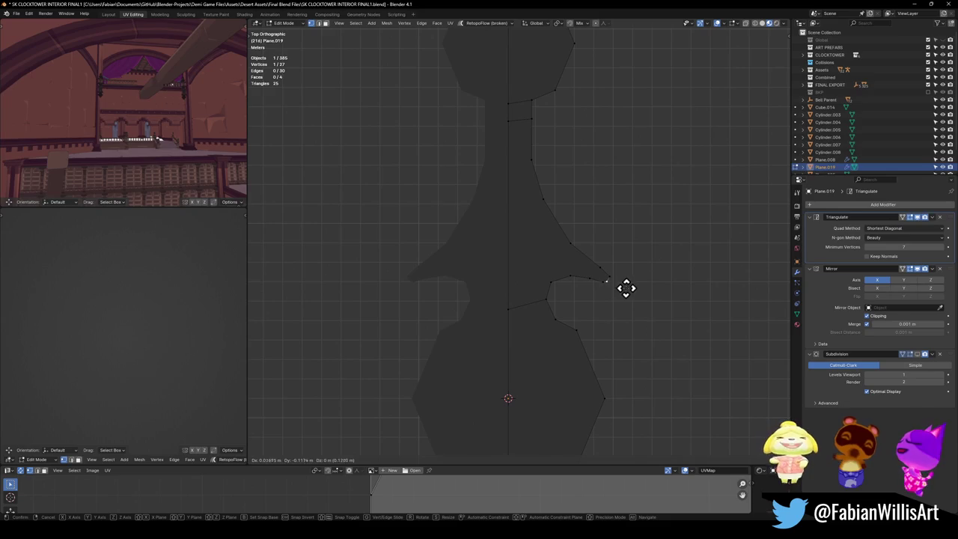
click(633, 289)
shift+click(592, 281)
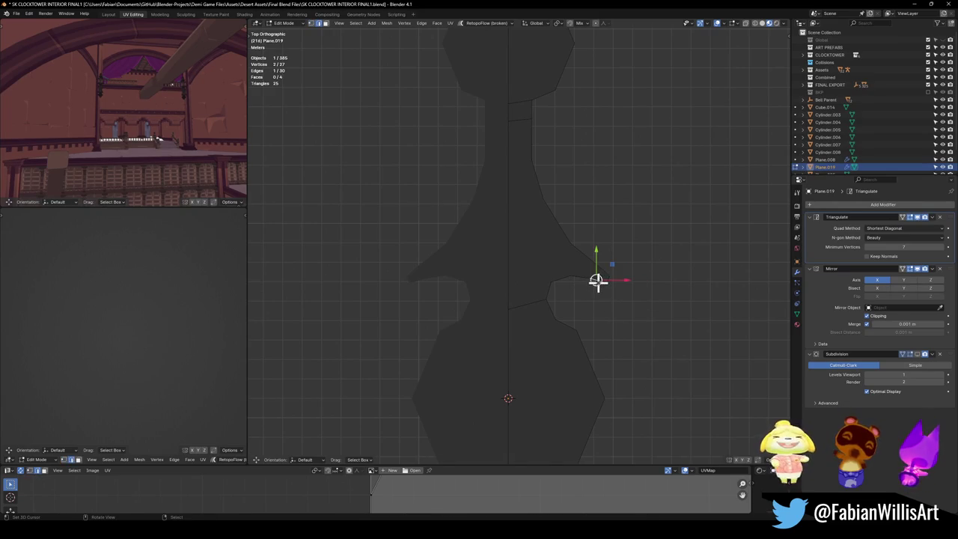
click(592, 289)
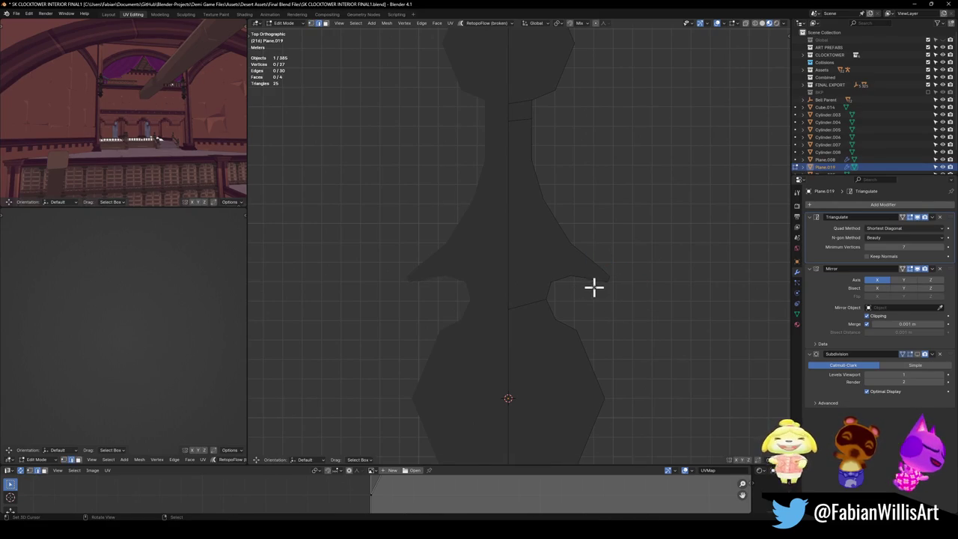
key(1)
click(620, 283)
click(616, 274)
click(619, 272)
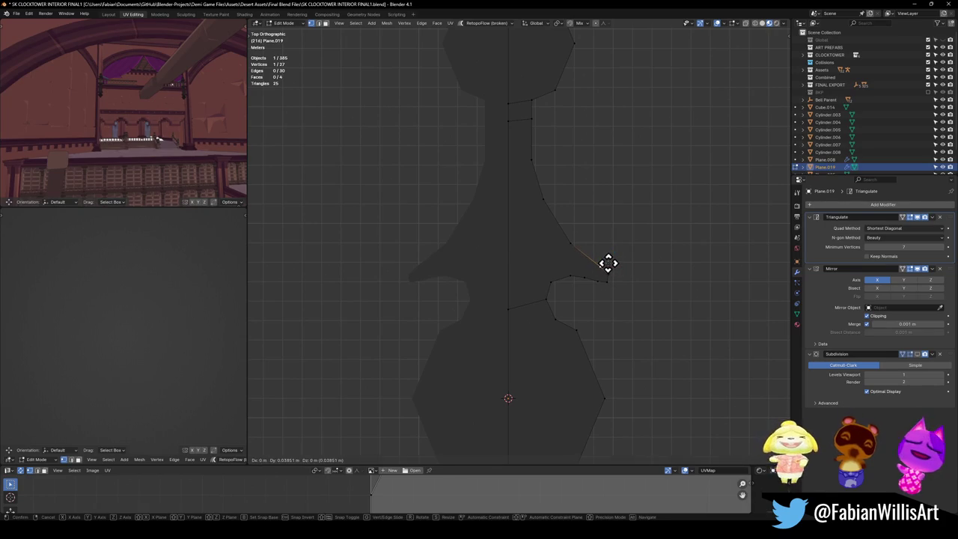
click(605, 283)
key(g)
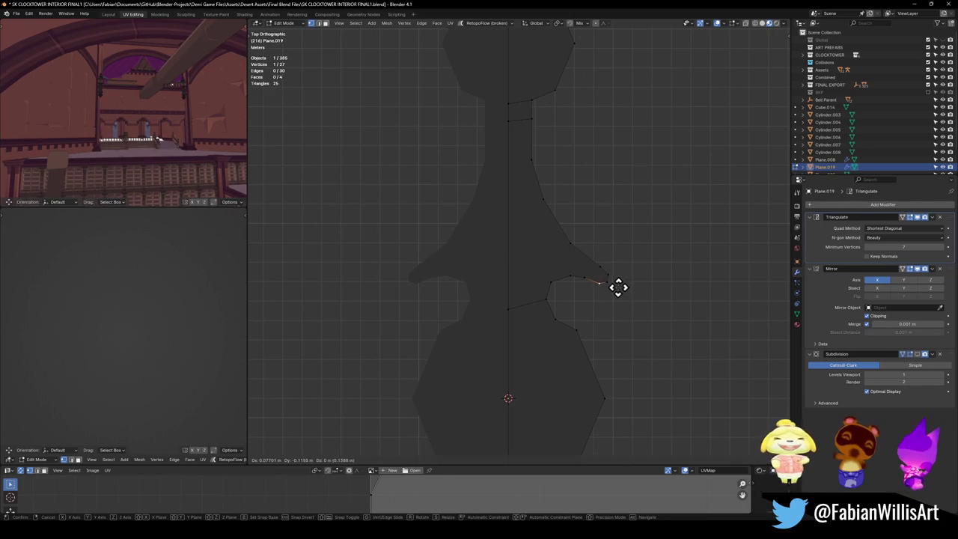
click(619, 287)
key(ctrl+s)
- Insert an extra vertex on the right neck outline and nudge it into place
click(569, 242)
key(ctrl+z)
ctrl+click(580, 238)
right_click(562, 220)
key(alt+a)
click(533, 160)
key(g)
click(533, 163)
shift+middle_drag(542, 182, 539, 312)
scroll(534, 209, down, 2)
- Extrude the head's top edge vertically along Y
key(alt+a)
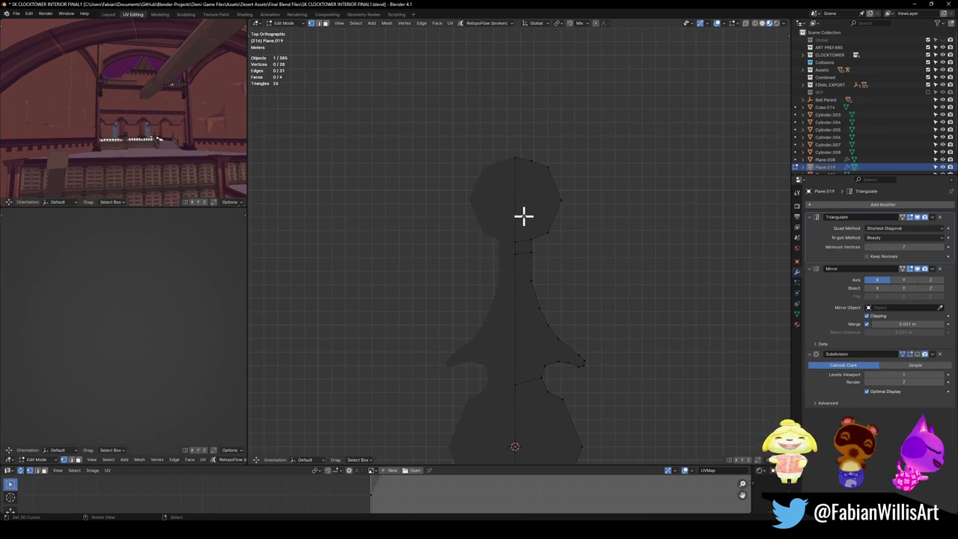
scroll(513, 176, up, 2)
scroll(535, 229, up, 2)
click(536, 225)
scroll(554, 240, up, 3)
key(e)
key(y)
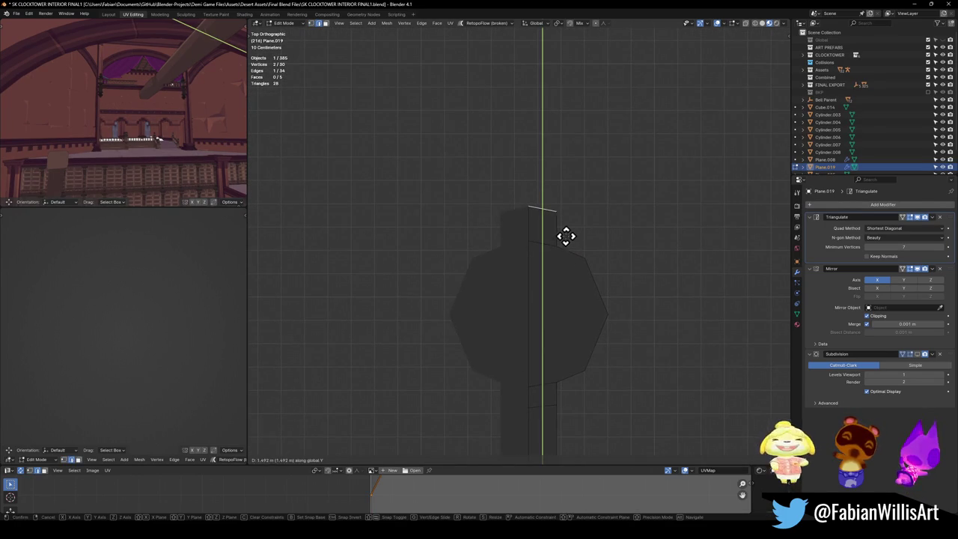
click(563, 240)
- Widen the top-right vertex outward, then undo a trial face fill
click(558, 216)
key(g)
click(576, 217)
shift+click(554, 210)
key(f)
click(542, 240)
shift+click(559, 226)
key(ctrl+z)
- Extrude the top edge again, dissolve the extra vertex, and raise the top into a point
click(541, 216)
key(e)
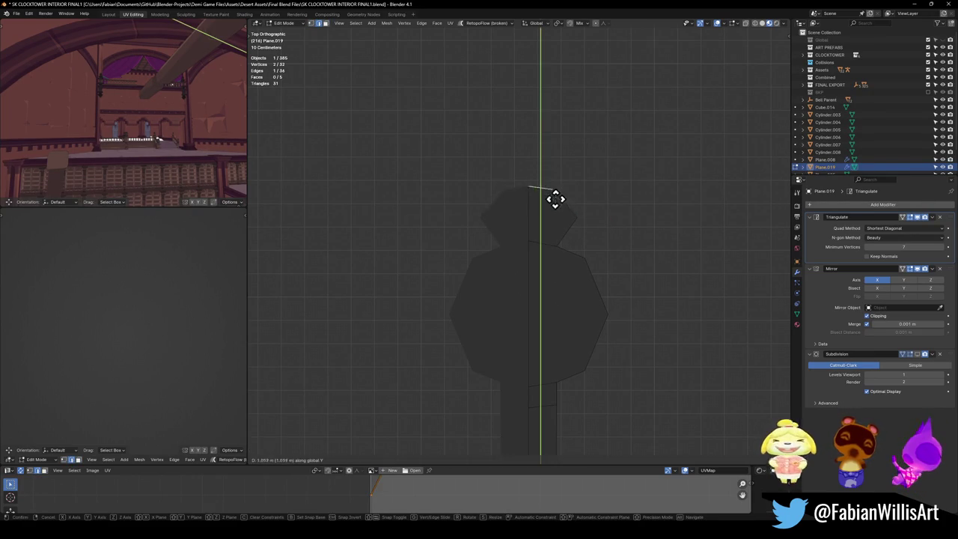
click(554, 191)
click(551, 187)
key(ctrl+x)
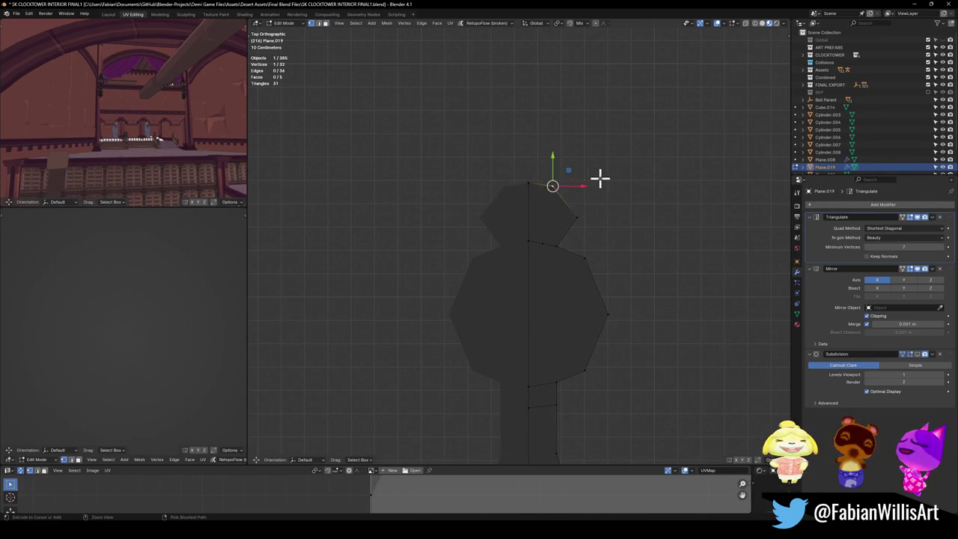
click(531, 184)
key(g)
key(y)
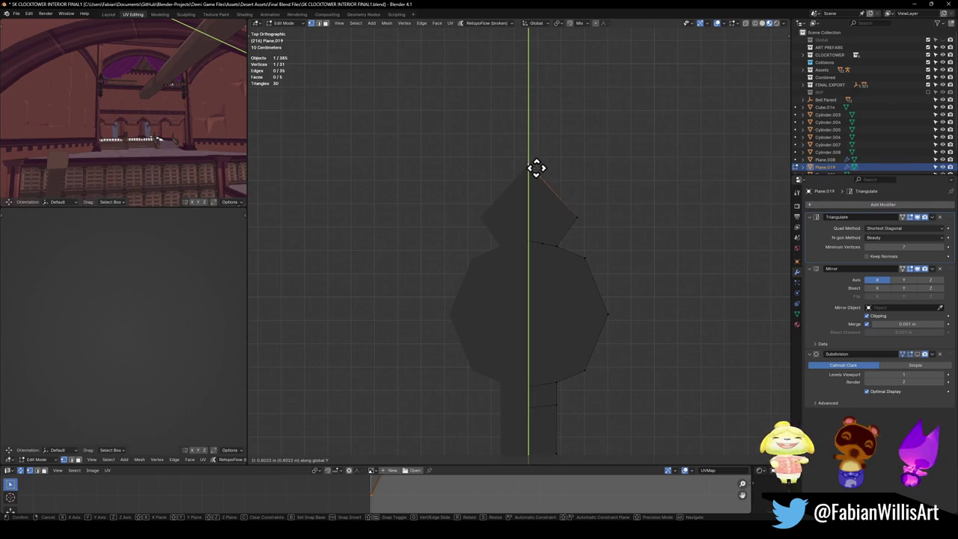
click(536, 178)
- Move the right corner vertex outward along X to widen the crest
click(577, 217)
key(g)
key(x)
click(610, 222)
- Add a centred vertical loop cut down the head
click(524, 187)
key(ctrl+r)
click(532, 191)
right_click(552, 192)
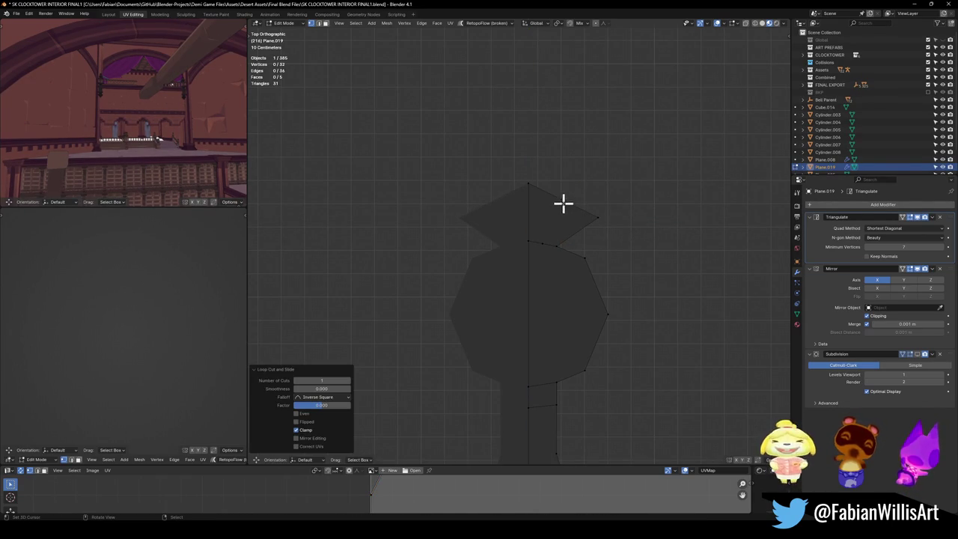
- Extrude the top-right edge straight up, then delete that extruded top part again
click(561, 202)
key(e)
key(y)
click(554, 170)
click(552, 163)
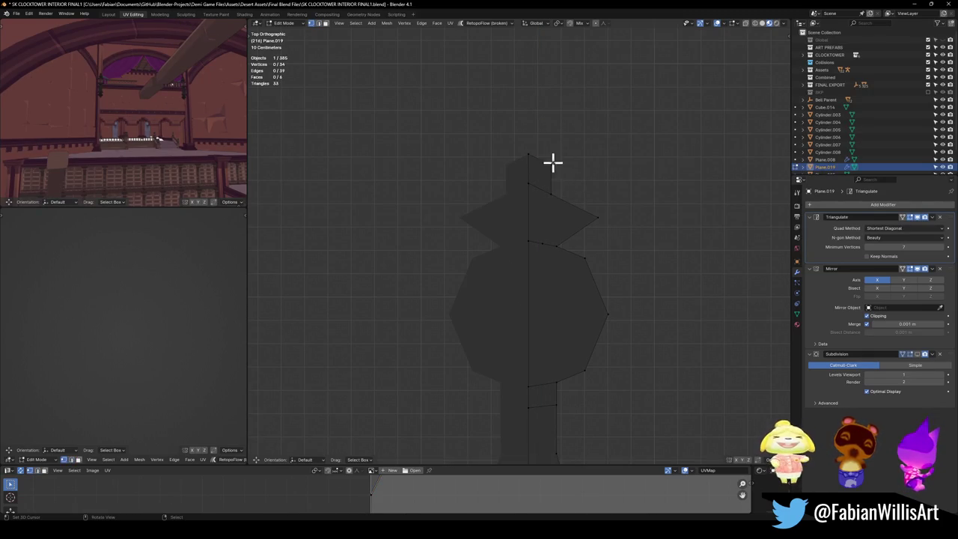
key(x)
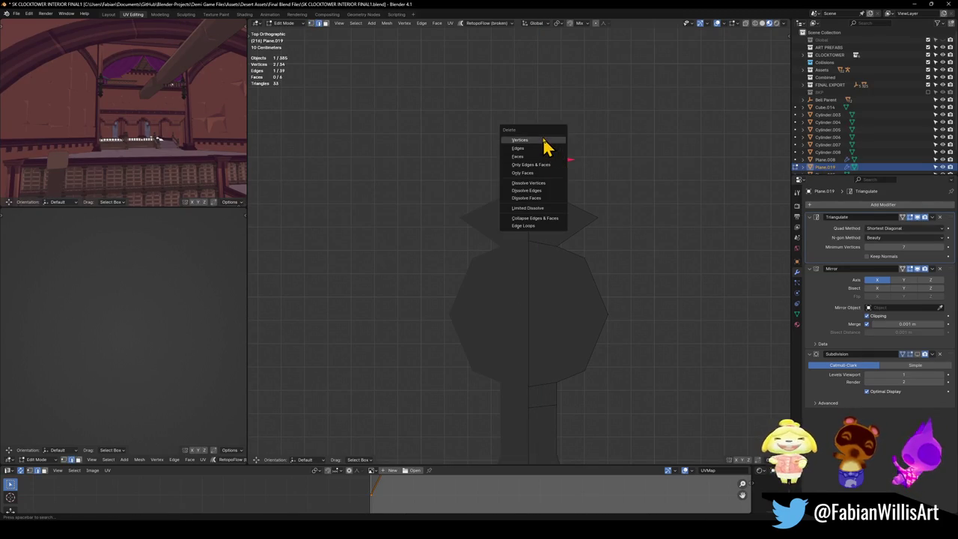
click(546, 146)
- Extrude the first three new outline vertices up the right side of the hand
key(e)
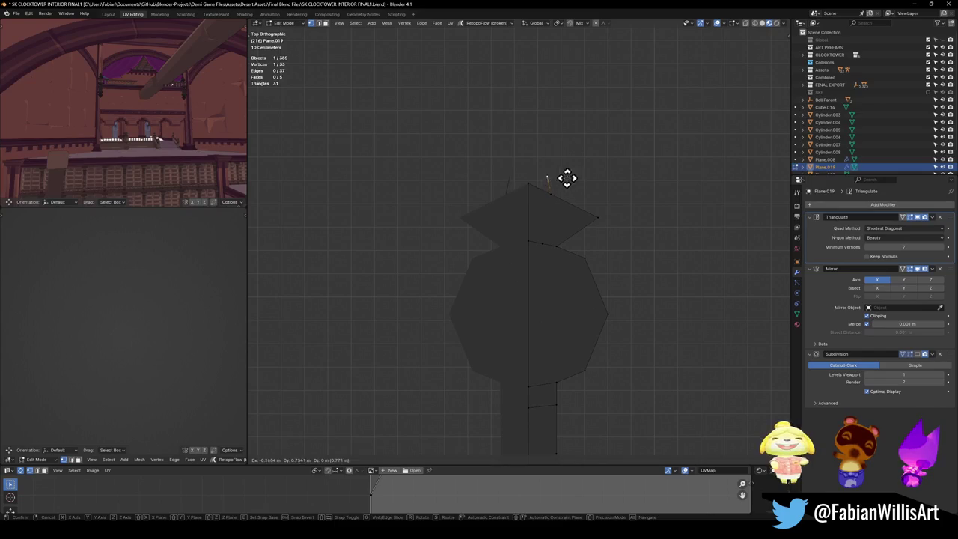
click(565, 179)
key(e)
click(613, 148)
key(e)
click(626, 107)
shift+middle_drag(606, 151, 619, 249)
- Continue extruding outline vertices upward toward the top, cancelling the final extrusion
key(e)
click(622, 158)
shift+middle_drag(623, 158, 620, 188)
key(e)
click(618, 148)
shift+middle_drag(618, 148, 618, 243)
key(e)
click(599, 155)
key(e)
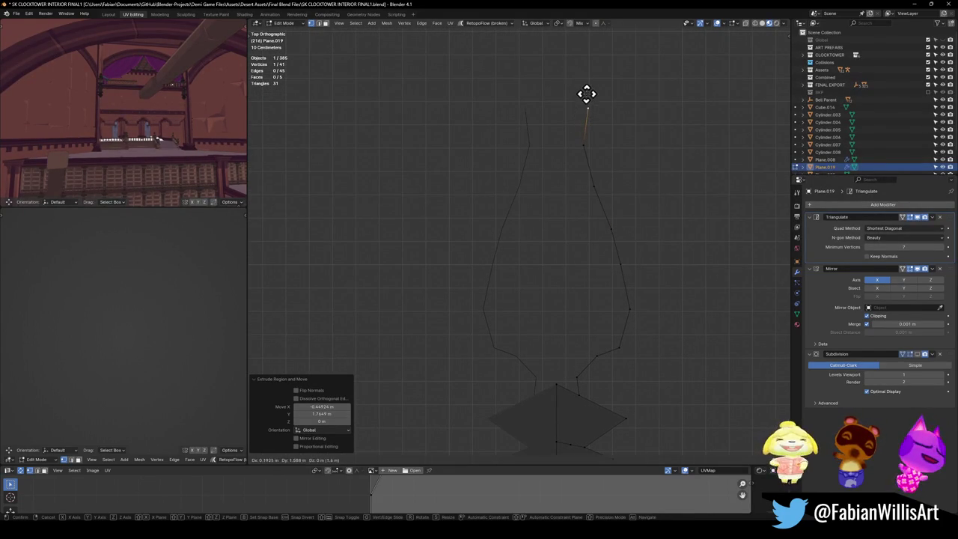
click(585, 95)
scroll(593, 224, down, 4)
key(e)
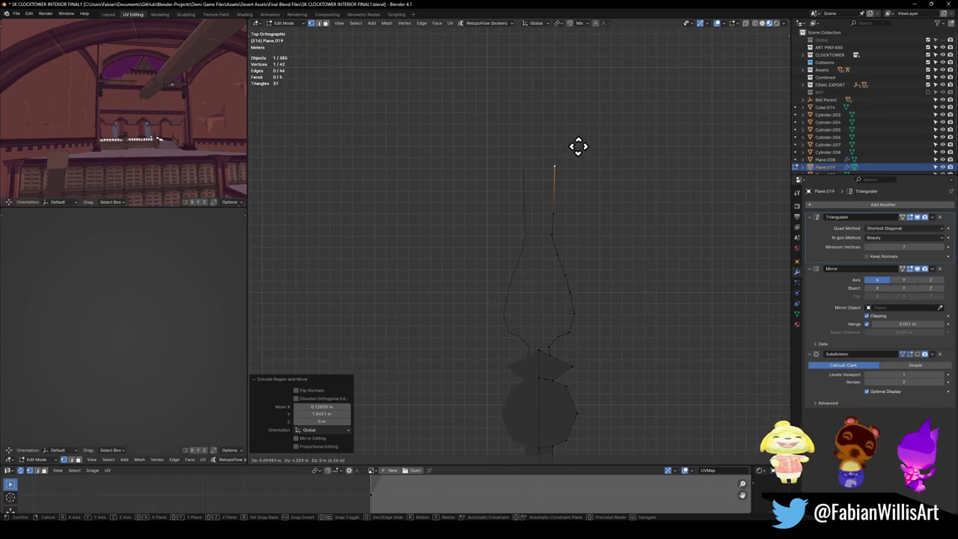
right_click(567, 212)
- Reposition the top vertex and extrude new vertices along the curve toward the curl
key(g)
click(556, 166)
key(e)
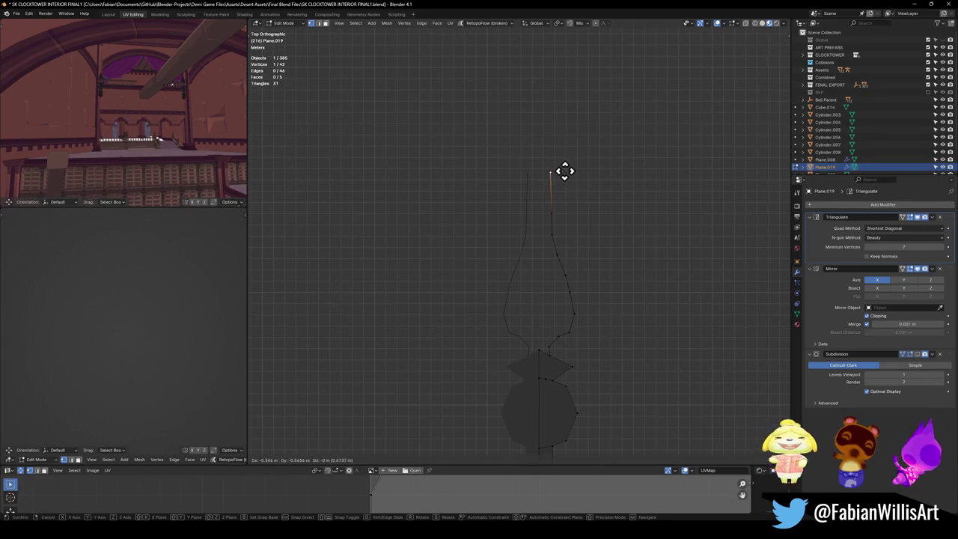
click(565, 168)
key(e)
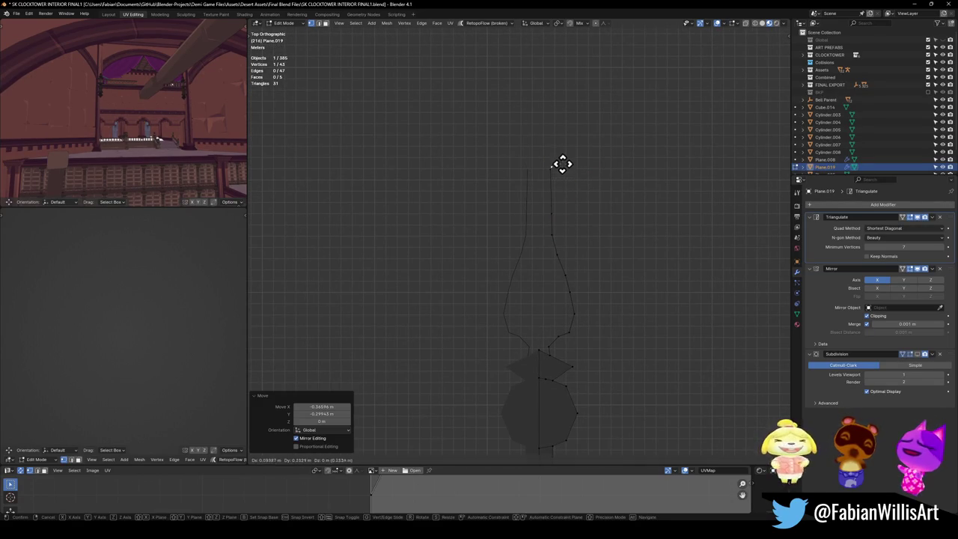
click(583, 147)
key(e)
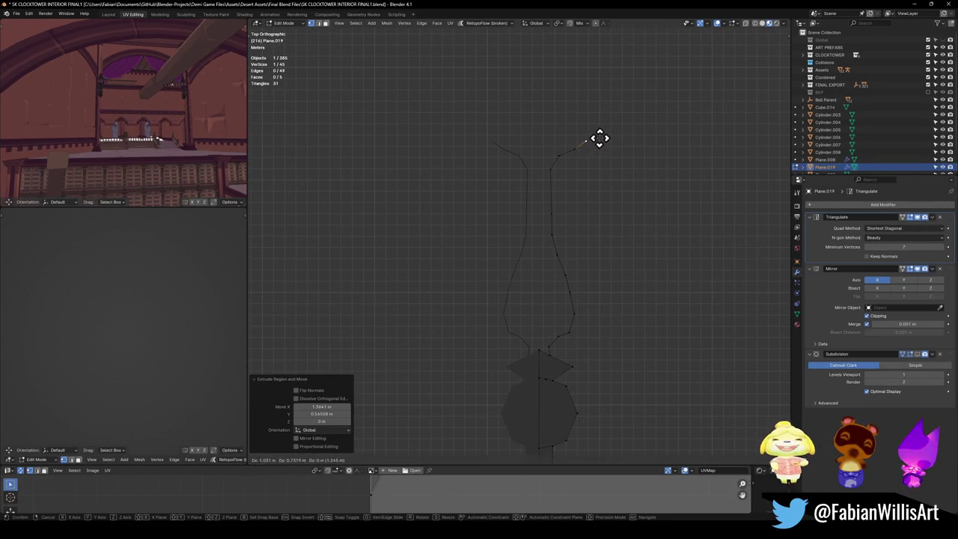
click(593, 120)
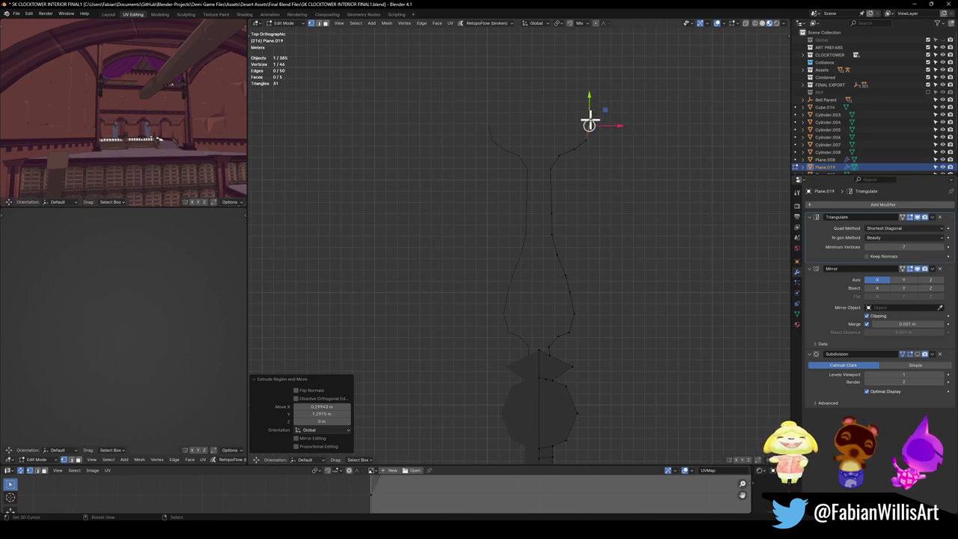
- Extend the scroll curl with several more extruded vertices and end the outline there
key(e)
click(560, 86)
key(e)
click(546, 75)
key(e)
click(542, 71)
key(e)
right_click(533, 52)
click(541, 72)
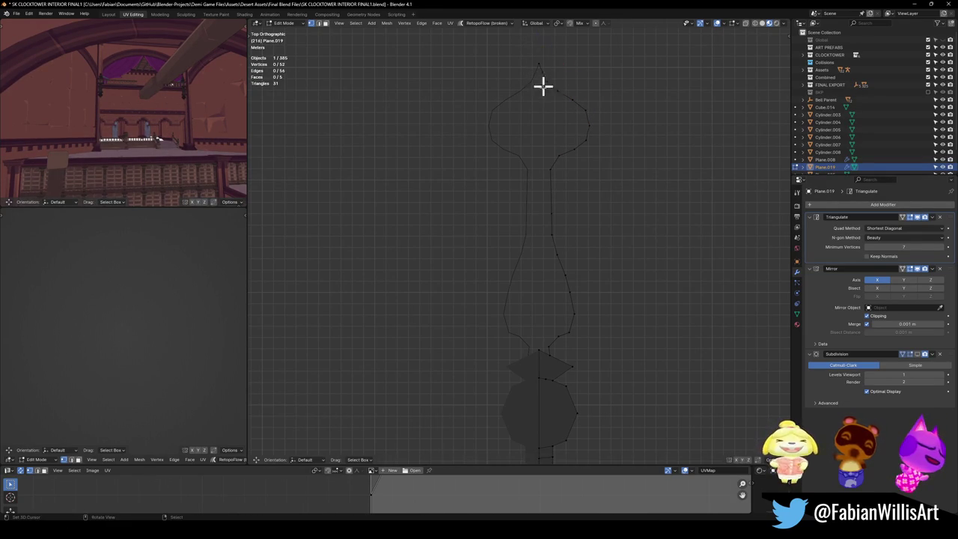
- Stretch the top tip vertex 1.73 m up along Y with an enlarged proportional falloff
shift+middle_drag(537, 68, 556, 200)
key(g)
key(y)
click(554, 174)
key(g)
key(y)
scroll(566, 201, down, 2)
scroll(564, 199, down, 2)
scroll(563, 198, down, 2)
scroll(563, 198, down, 7)
scroll(564, 197, down, 2)
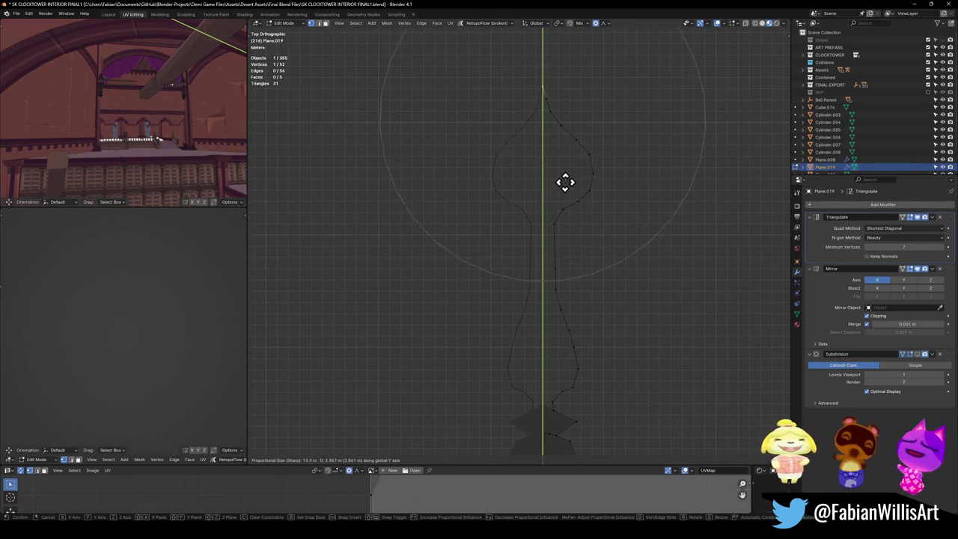
scroll(565, 199, up, 2)
click(563, 196)
- In edge select, fill the right-side outline chain with a face; undo the whole-outline fill
shift+middle_drag(566, 277, 559, 265)
click(541, 296)
key(2)
alt+click(541, 296)
key(f)
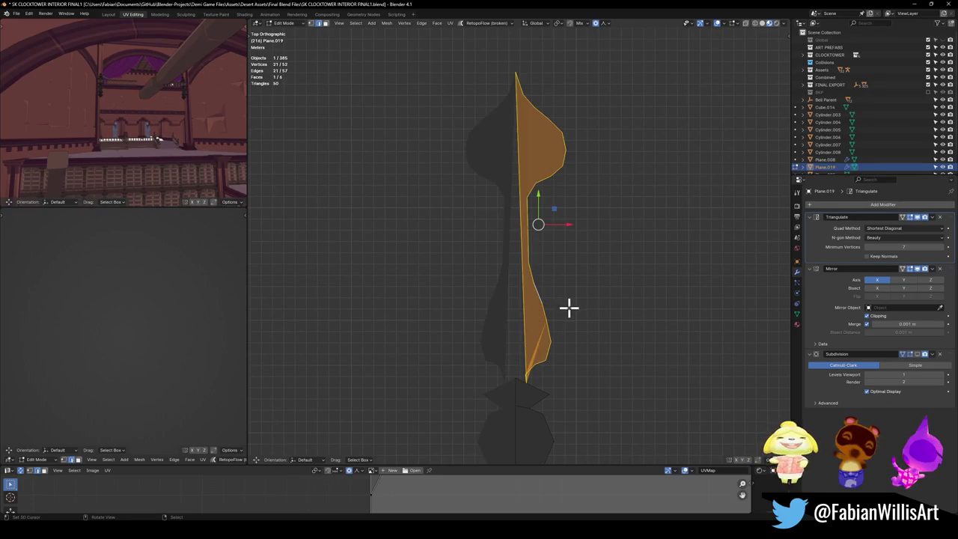
key(a)
key(ctrl+x)
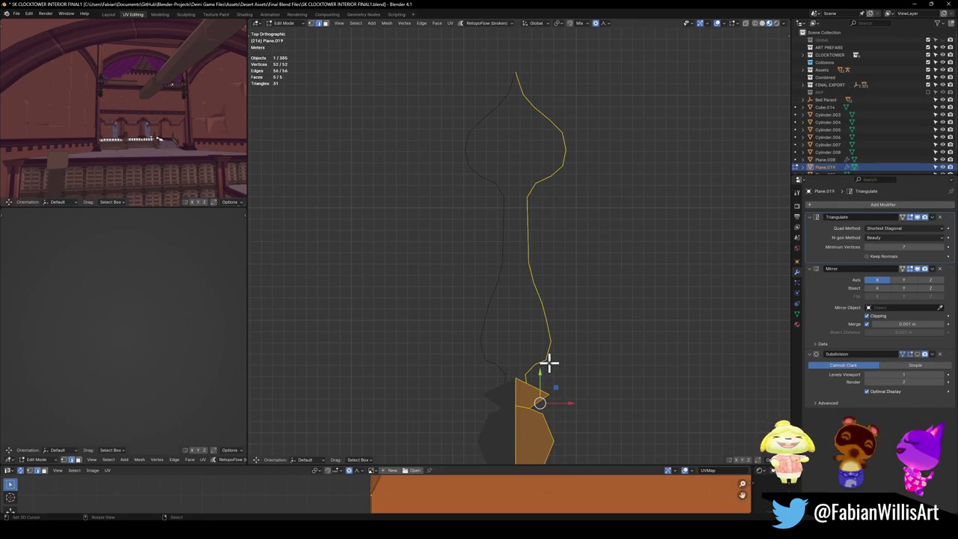
key(ctrl+z)
key(ctrl+z)
key(ctrl+z)
- Add a new vertex near the notch and fill a face between the selected vertices
scroll(536, 378, up, 4)
click(563, 355)
key(e)
click(517, 354)
click(547, 397)
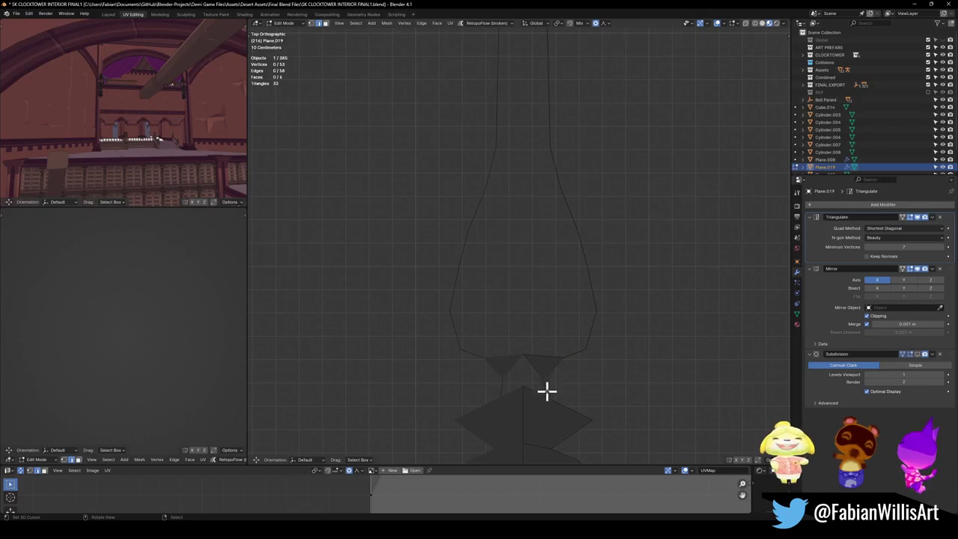
key(f)
click(549, 398)
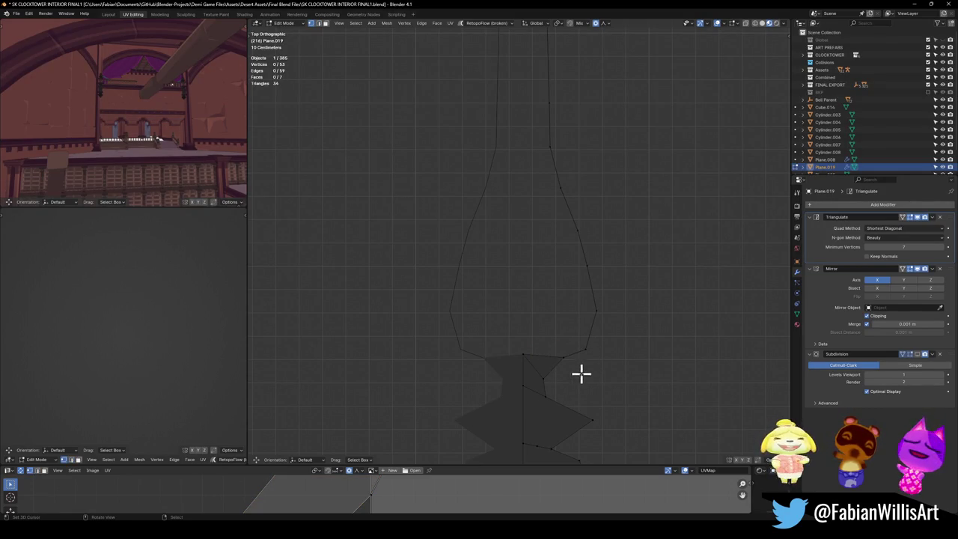
- Fill the right-side edge chain into a face, then reselect the clock hand in Object Mode
alt+click(587, 341)
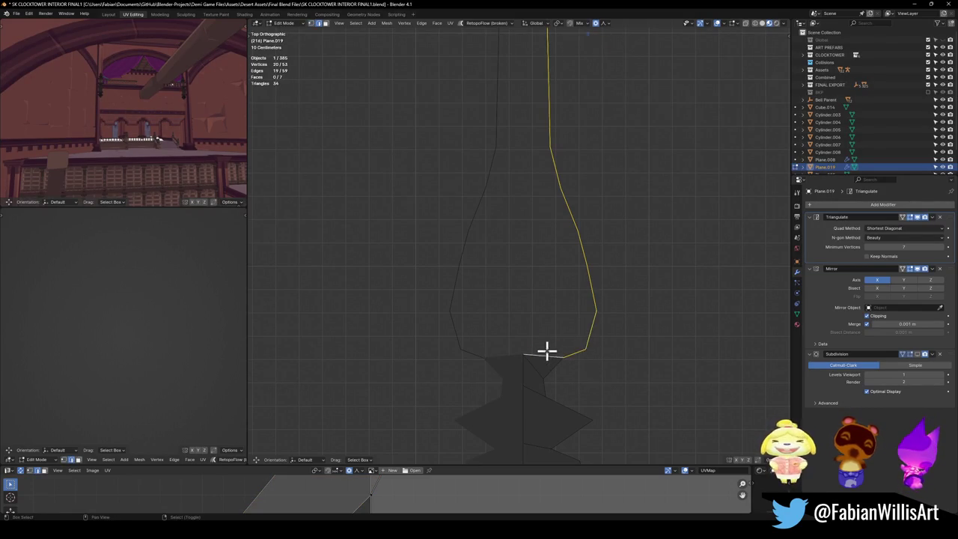
key(f)
scroll(571, 304, down, 3)
key(Tab)
scroll(541, 377, up, 3)
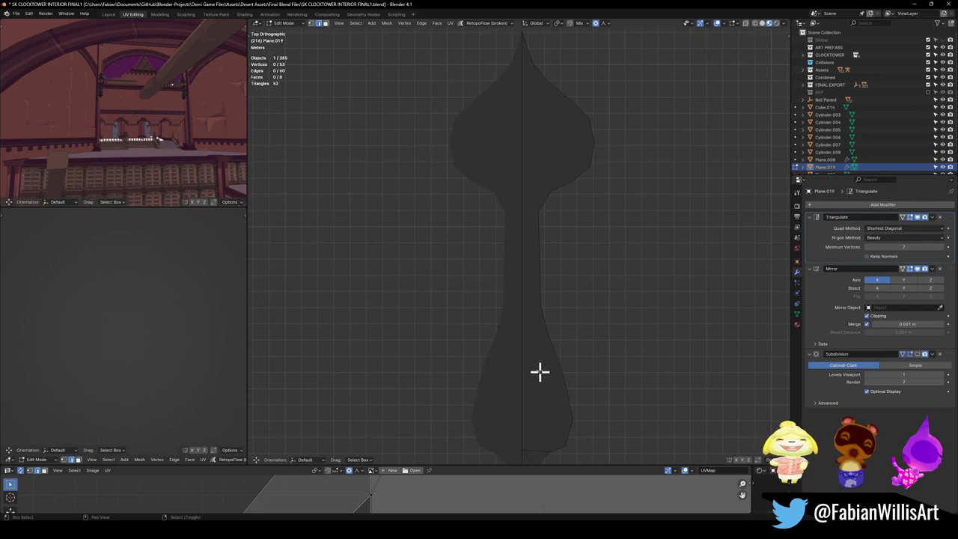
scroll(531, 252, up, 3)
click(530, 253)
scroll(546, 294, down, 6)
click(547, 294)
scroll(544, 294, up, 2)
click(533, 305)
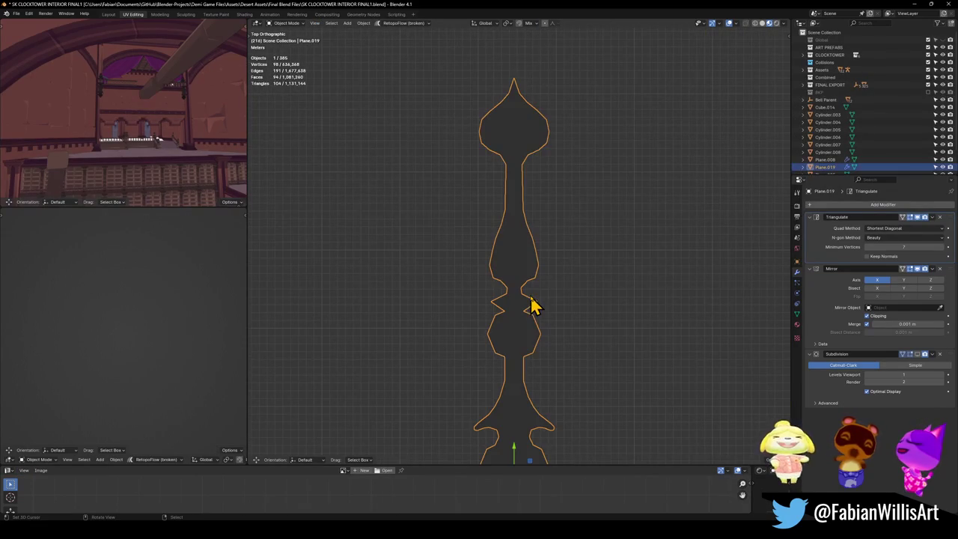
- In Edit Mode, move a notch vertex on the edge with proportional editing
scroll(562, 347, up, 2)
key(Tab)
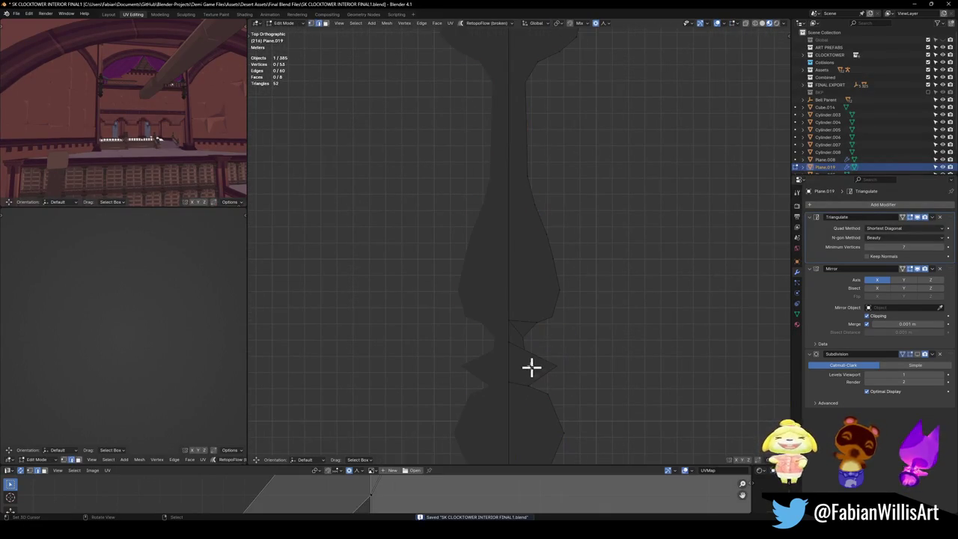
click(524, 349)
key(g)
scroll(562, 350, up, 3)
click(562, 348)
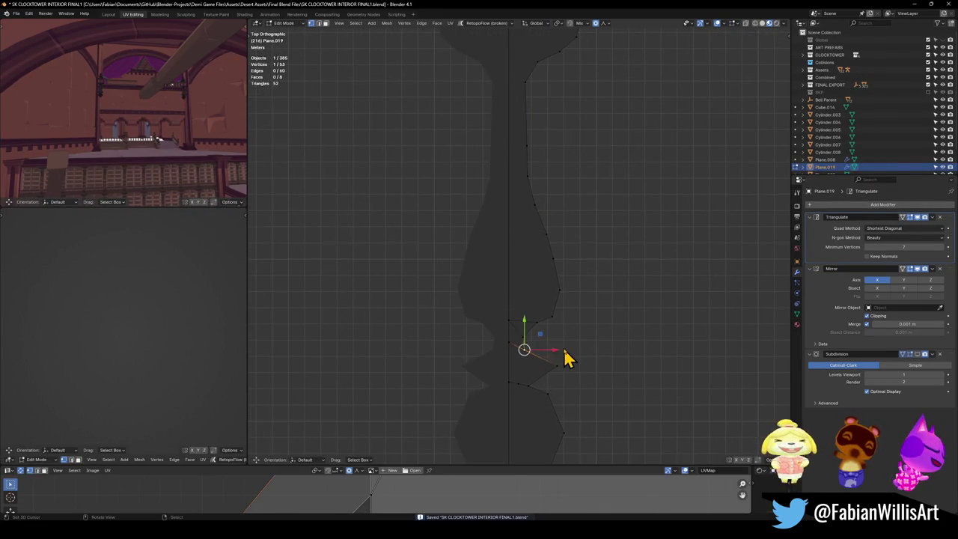
- Back in Object Mode, save the file and preview the silhouette at subdivision level 2
key(Tab)
scroll(553, 333, down, 3)
key(ctrl+s)
key(ctrl+2)
key(ctrl+q)
click(539, 279)
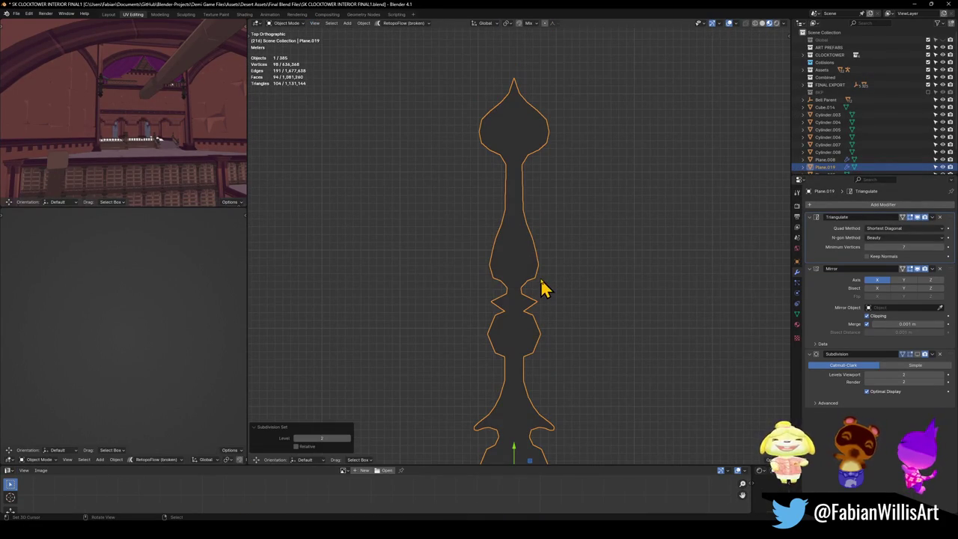
scroll(535, 307, down, 3)
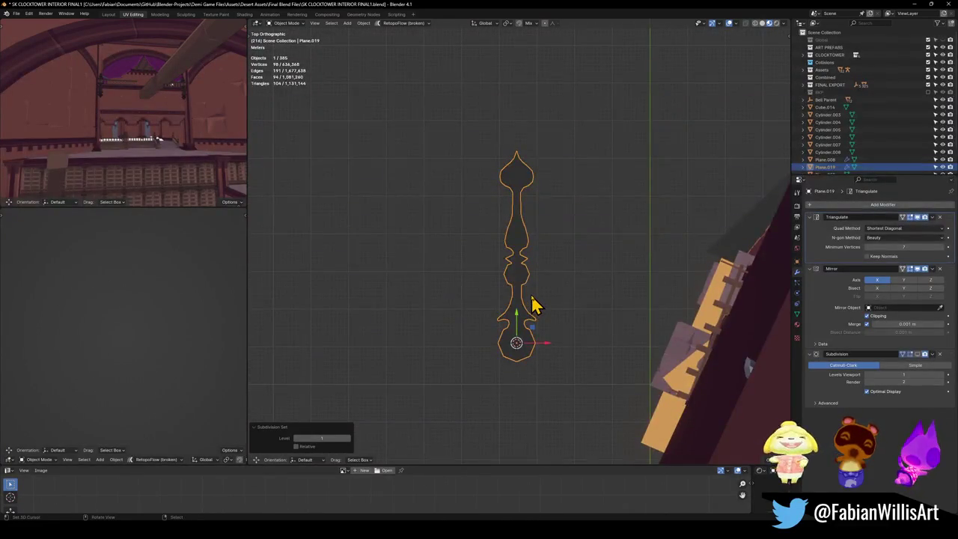
scroll(535, 306, up, 2)
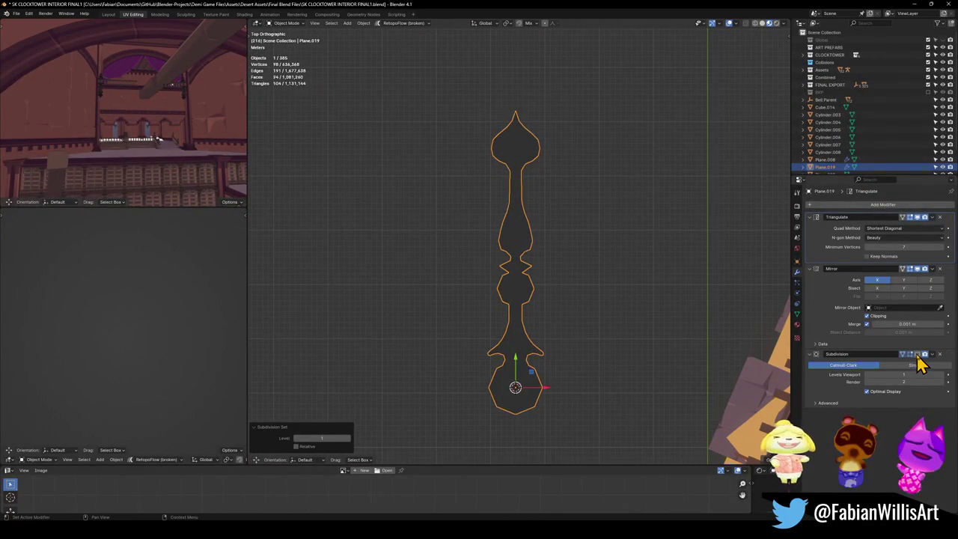
- Reselect the clock-hand silhouette and return to Edit Mode with everything deselected
click(591, 315)
scroll(539, 305, up, 2)
scroll(542, 293, down, 4)
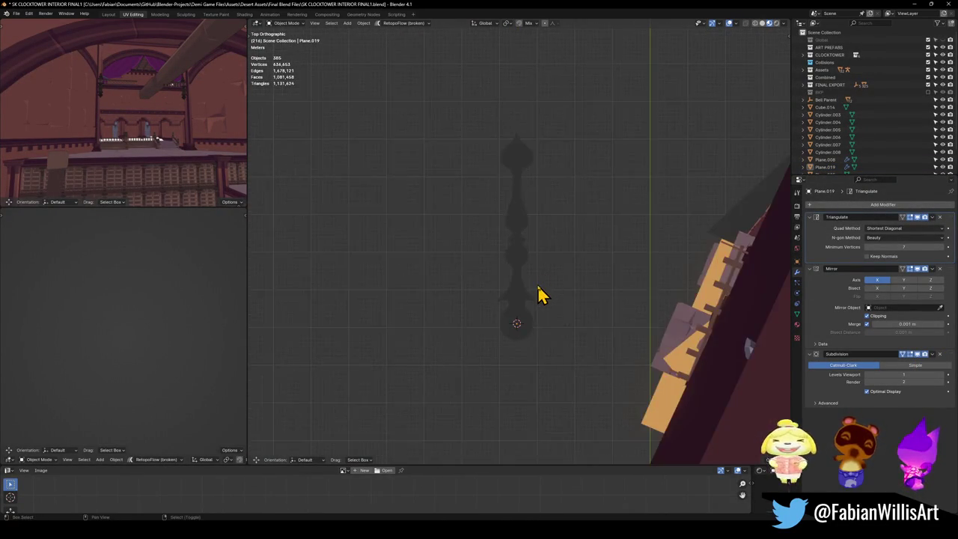
shift+scroll(532, 295, down, 2)
scroll(539, 258, up, 4)
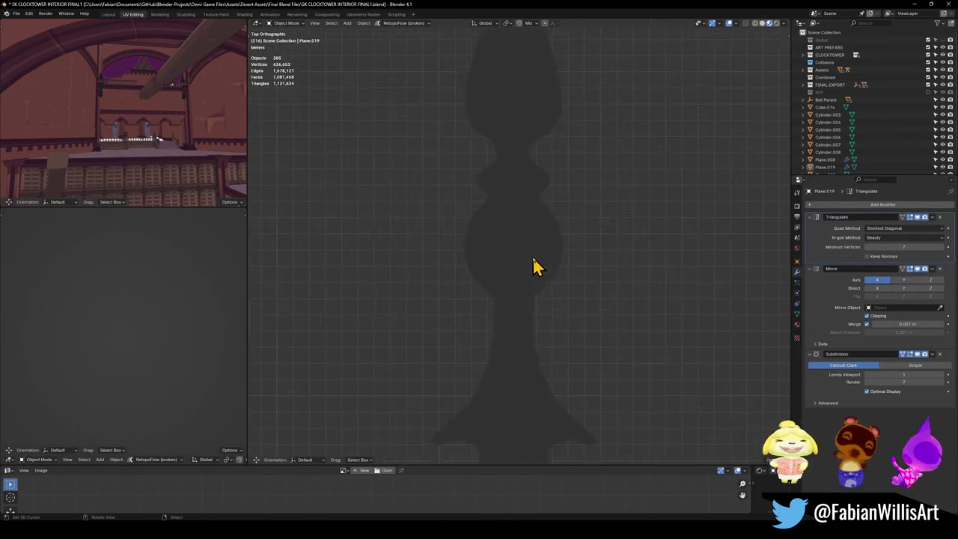
click(534, 267)
key(Tab)
click(520, 255)
key(alt+a)
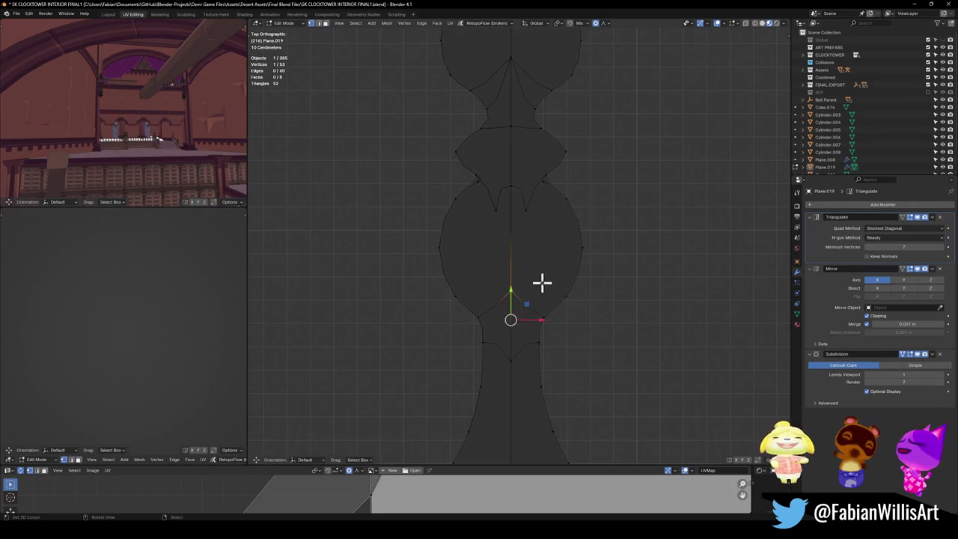
- Dissolve the stray notch vertex on the clock hand's outline
key(k)
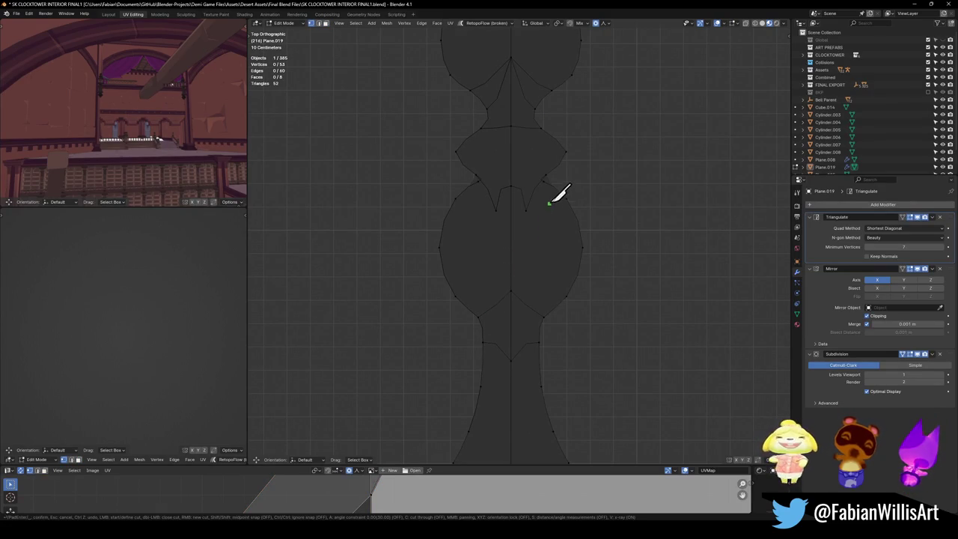
key(Escape)
click(525, 202)
key(ctrl+x)
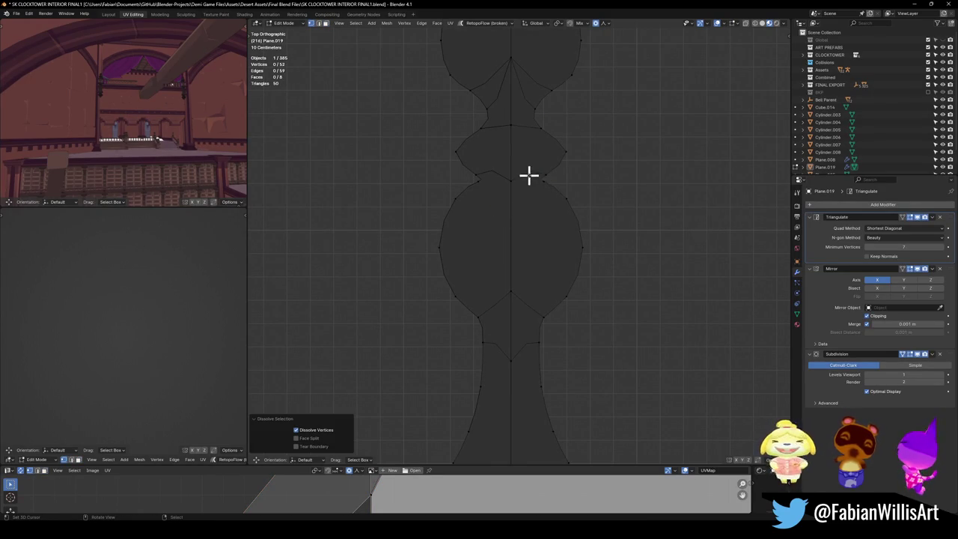
- Try merging the bubble faces and the small face with the bulb, then undo the merges
click(531, 175)
shift+click(519, 160)
key(ctrl+x)
key(alt+a)
click(525, 318)
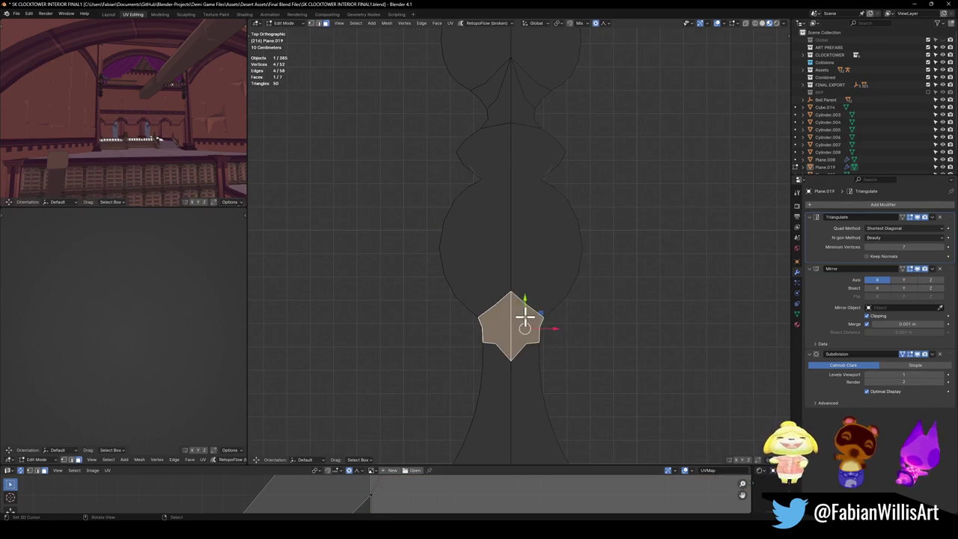
shift+click(532, 294)
key(ctrl+x)
key(alt+a)
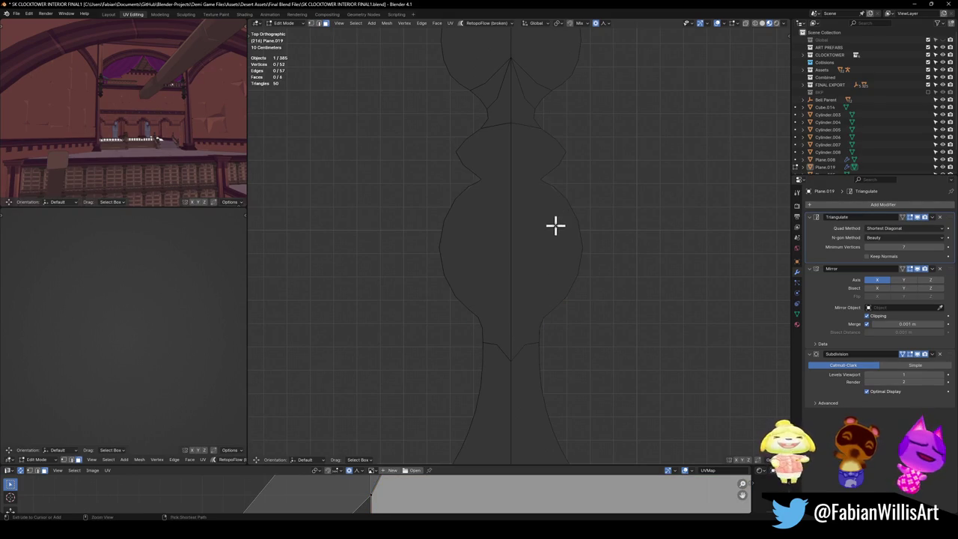
key(ctrl+z)
key(ctrl+z)
key(ctrl+z)
key(ctrl+z)
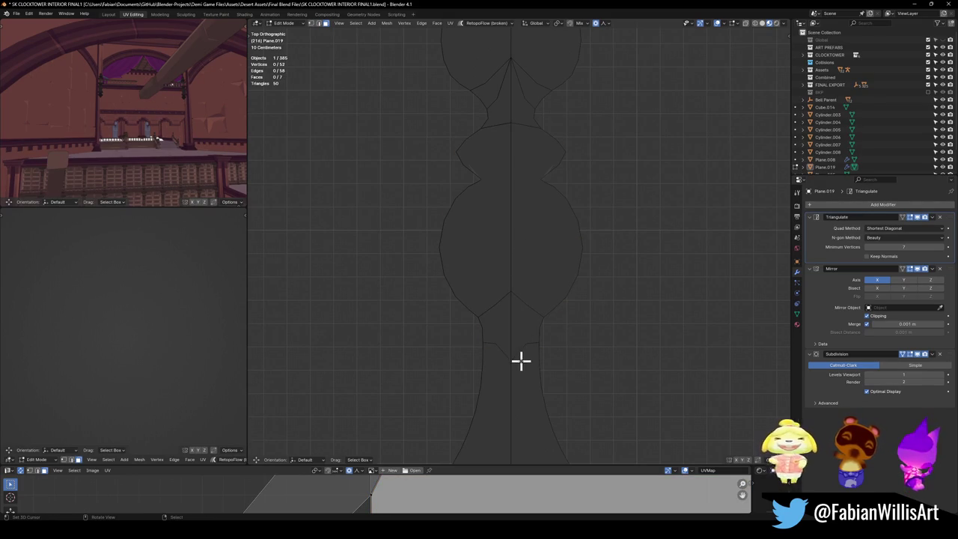
- Dissolve the small face, stem face and bulb face into one, then start a knife cut
click(520, 344)
shift+click(527, 359)
shift+click(541, 248)
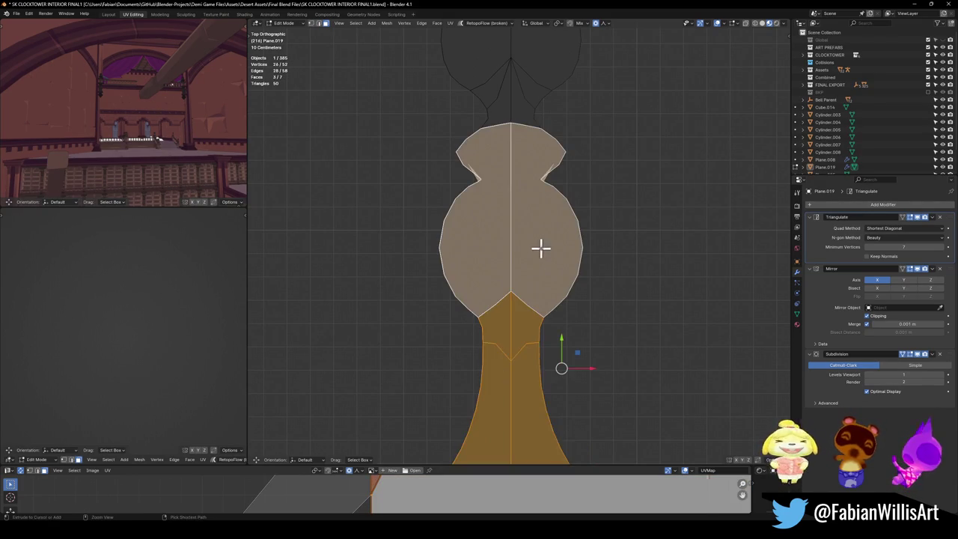
key(ctrl+x)
key(alt+a)
key(k)
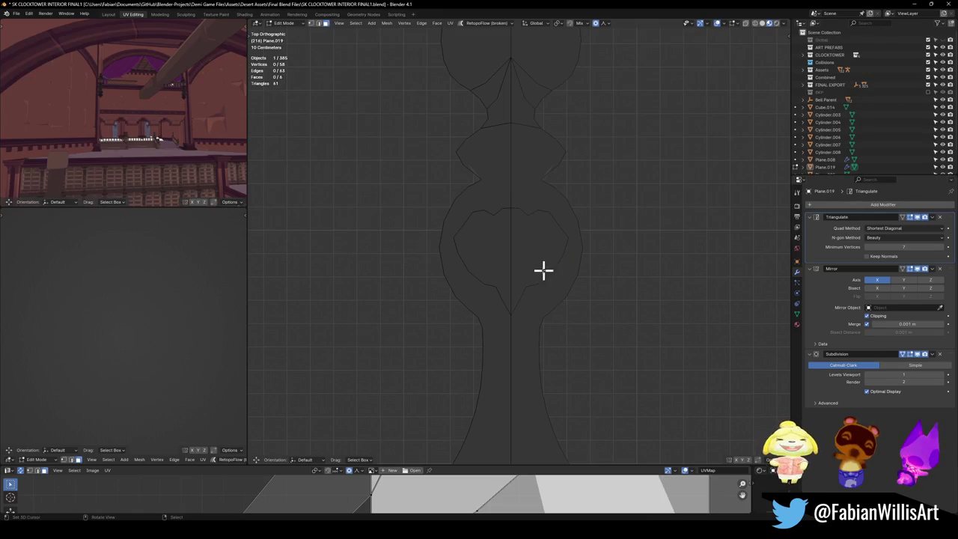
- Commit the cut inner outline and delete its face to open a hole
key(Return)
key(x)
click(519, 279)
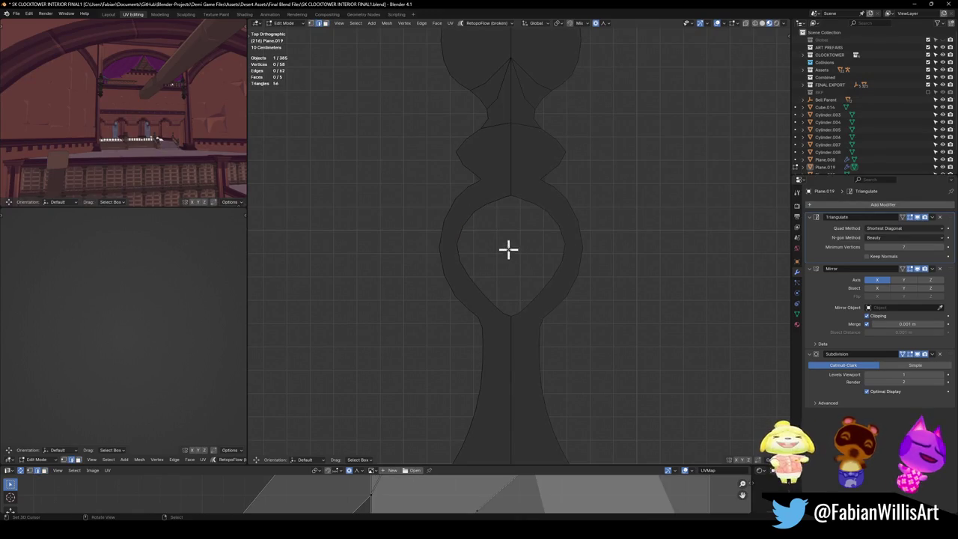
- Select the complete edge loop around the hole
shift+click(514, 199)
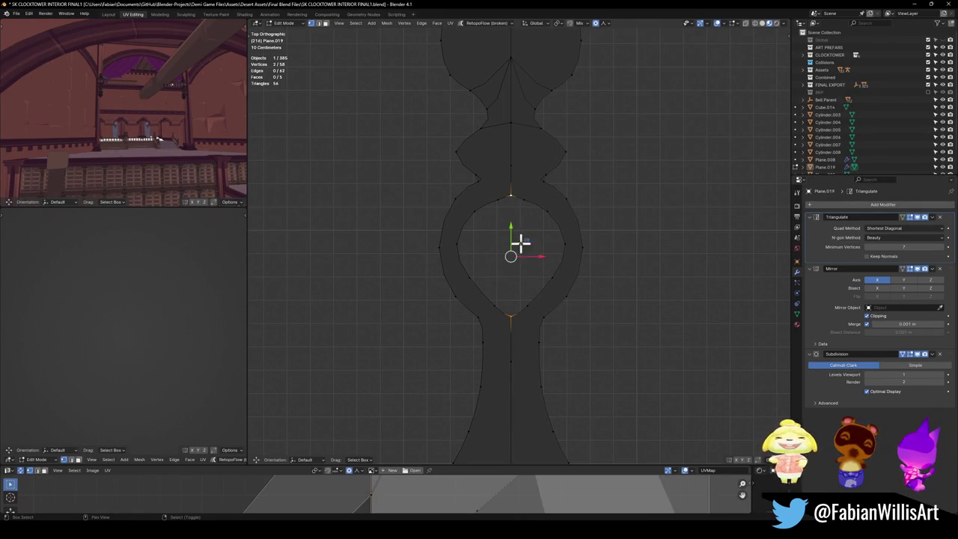
alt+click(554, 269)
click(514, 285)
click(510, 320)
ctrl+click(550, 258)
ctrl+click(512, 196)
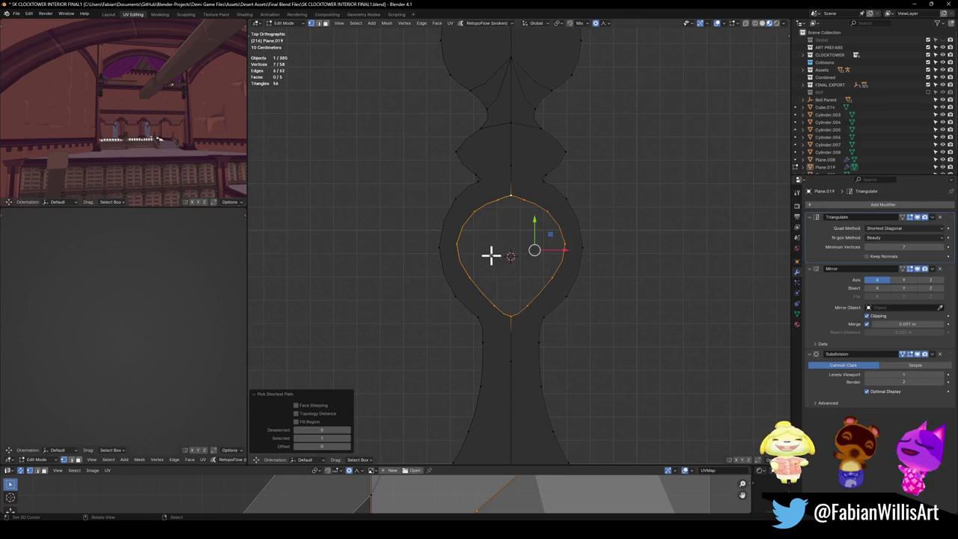
- Shrink the hole loop and relax it into a smooth, regular circle
key(s)
scroll(596, 247, up, 3)
scroll(588, 243, up, 5)
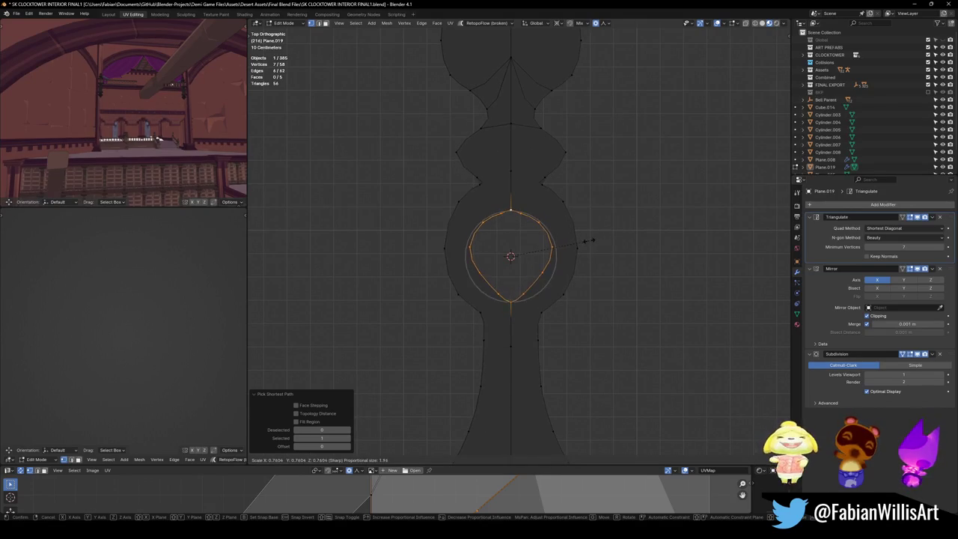
click(551, 246)
key(q)
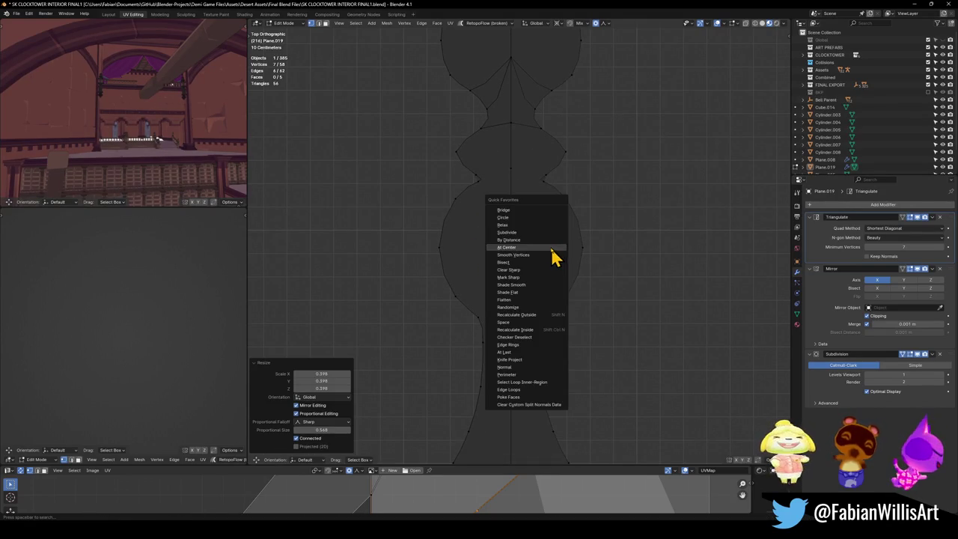
click(522, 217)
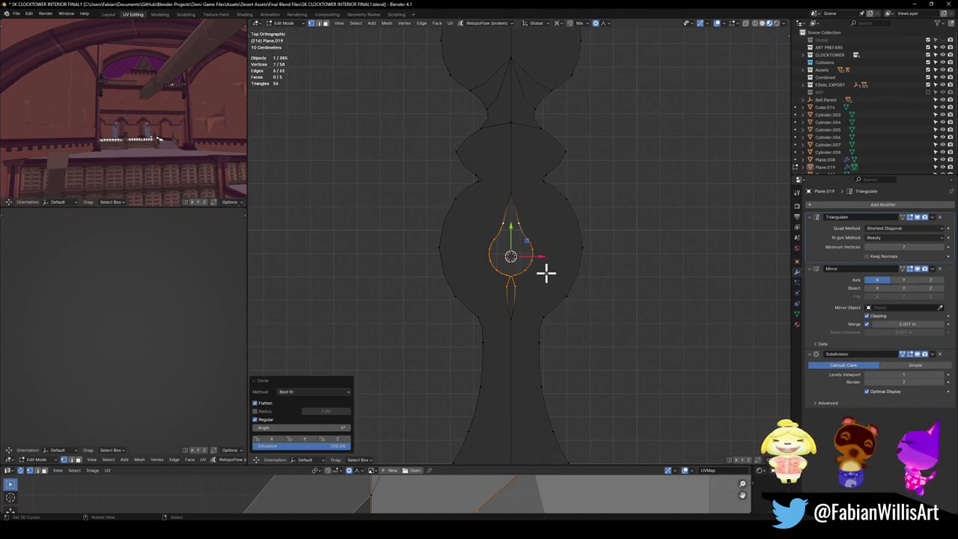
scroll(547, 262, up, 2)
key(ctrl+z)
key(q)
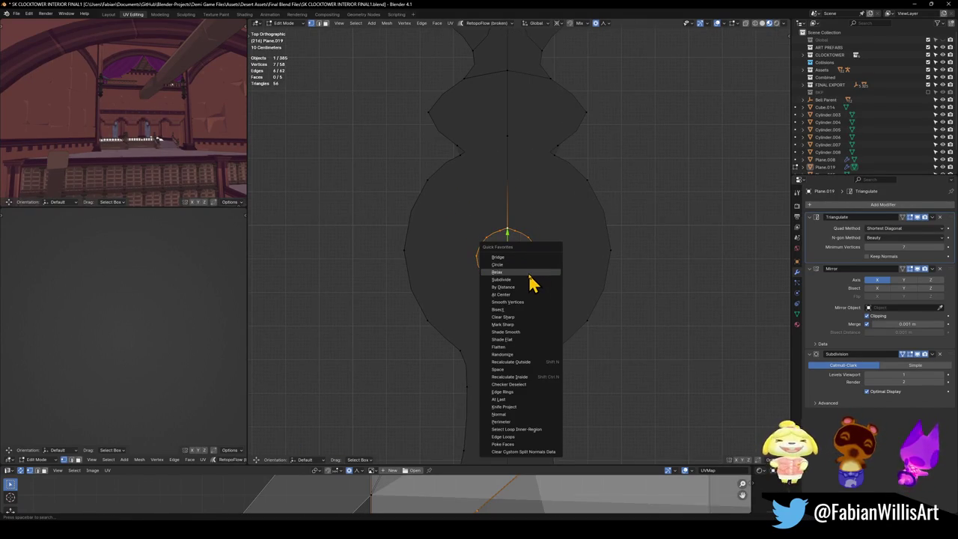
click(533, 273)
key(shift+r)
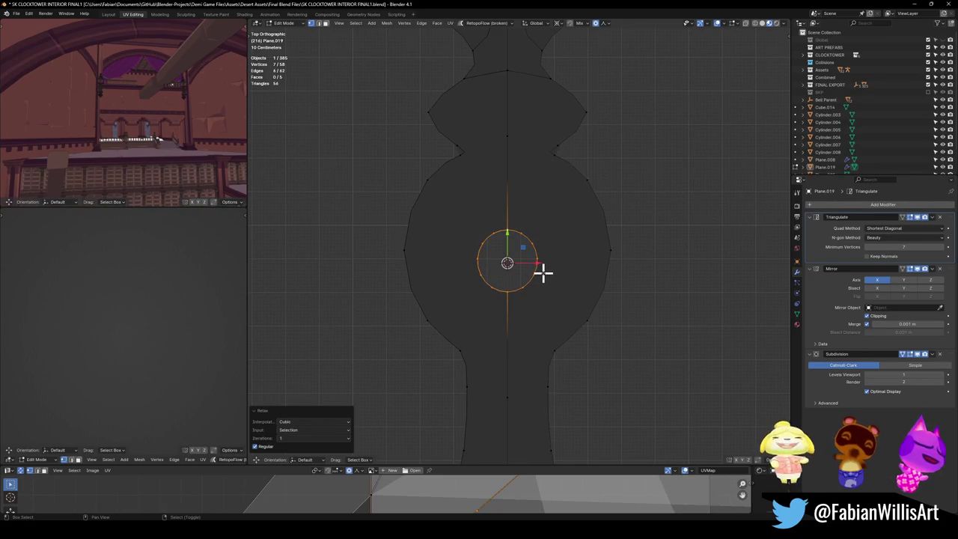
- Shift the hole down along Y, scale it smaller, and return to Object Mode
key(g)
key(y)
click(543, 262)
key(s)
click(560, 260)
key(g)
key(y)
click(555, 264)
key(Tab)
scroll(582, 257, down, 5)
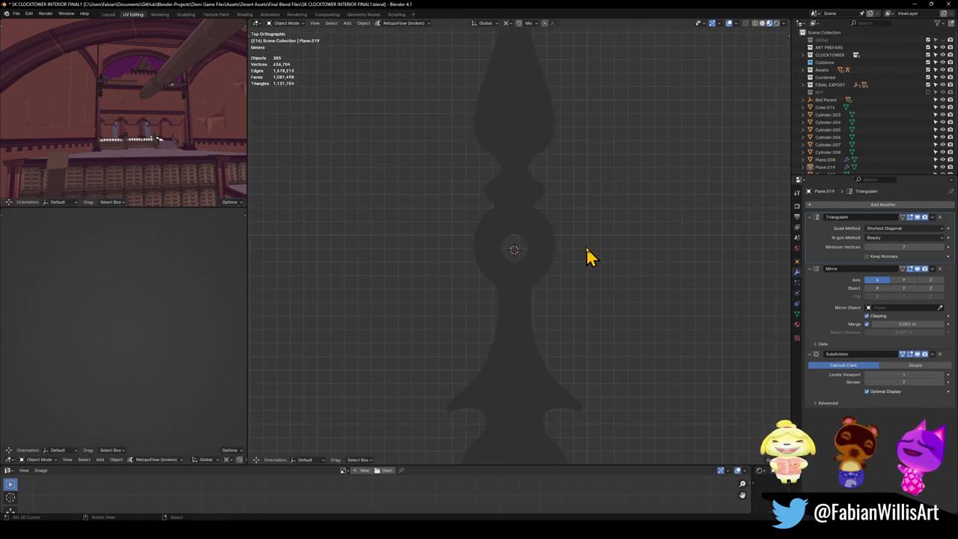
- Rescale the round hole loop once more in Edit Mode
scroll(574, 265, up, 2)
scroll(573, 262, up, 3)
key(Tab)
key(s)
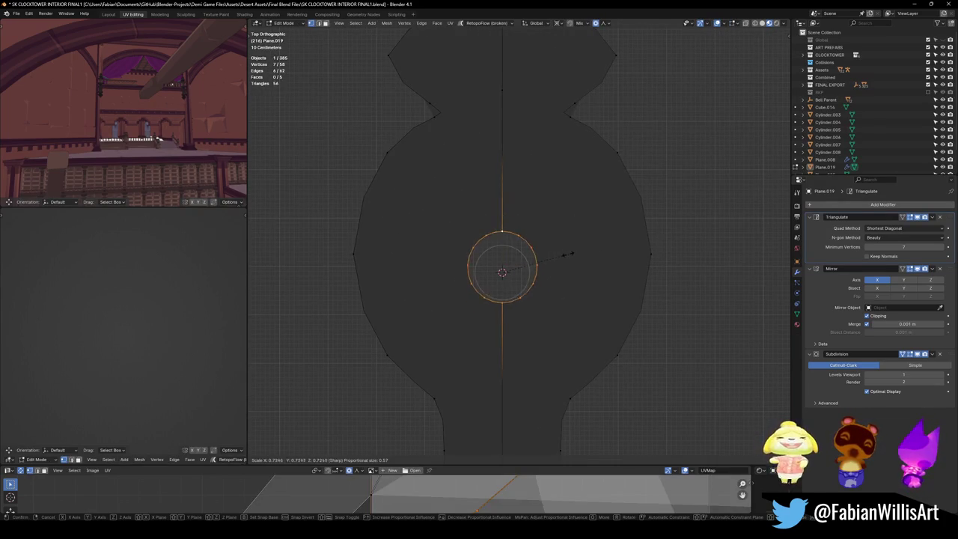
click(573, 252)
key(Tab)
- Orbit around the finished silhouette to inspect it and select Plane.019
scroll(589, 255, down, 3)
scroll(584, 267, up, 2)
middle_drag(584, 266, 509, 220)
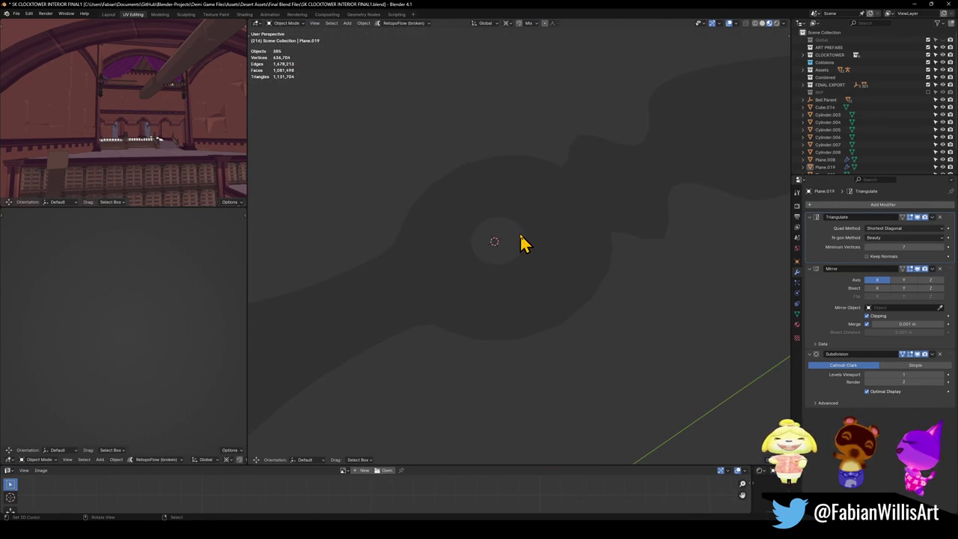
scroll(524, 254, down, 3)
mouse_move(524, 274)
middle_down()
mouse_move(534, 285)
mouse_move(584, 278)
middle_up()
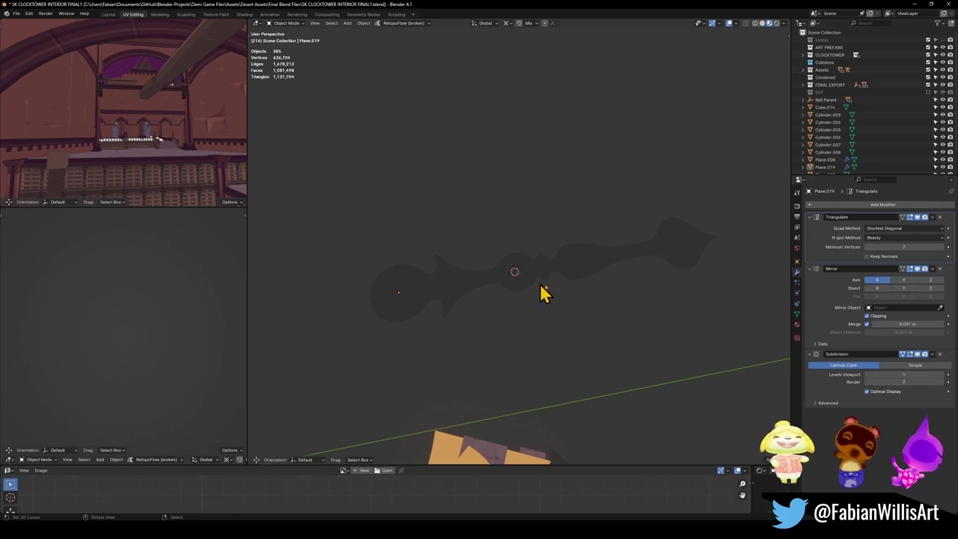
middle_drag(618, 268, 617, 301)
click(667, 296)
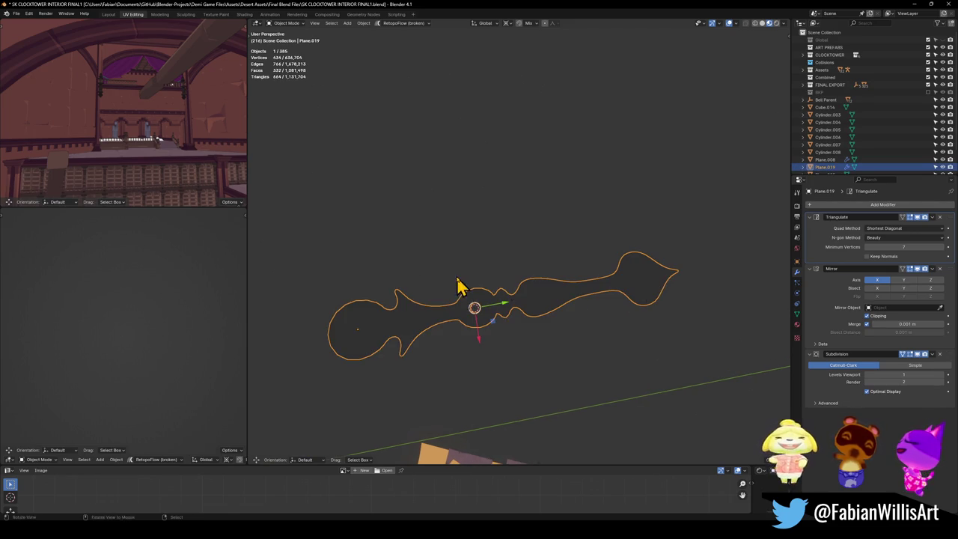
- Duplicate the silhouette, offset the copy along X beside the original, and save
middle_drag(461, 287, 589, 310)
key(shift+d)
key(x)
click(492, 289)
key(alt+a)
key(ctrl+s)
- In top view, edit the copy and snap the 3D cursor to its top vertex
click(471, 267)
key(KP_7)
key(Tab)
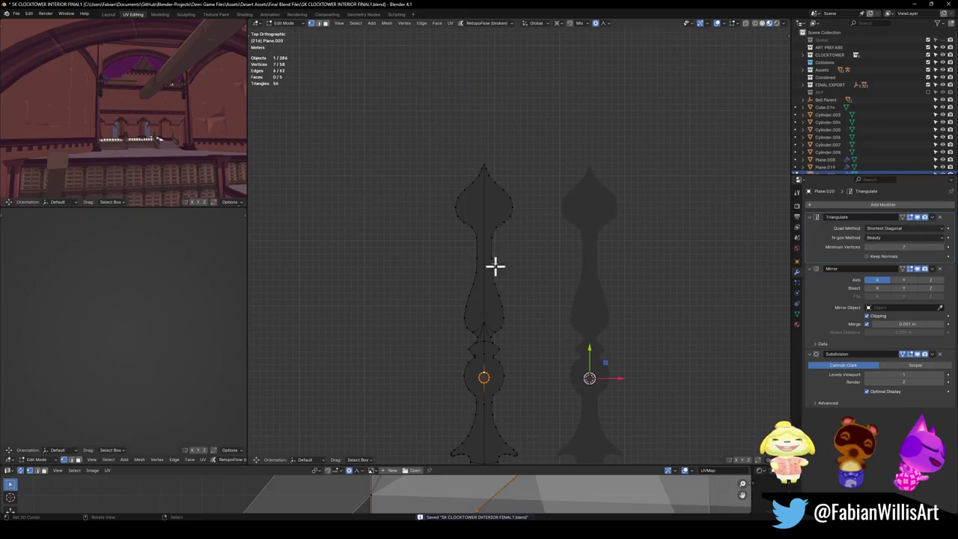
click(483, 157)
key(shift+s)
click(529, 227)
- Raise the top vertex along Y with proportional editing to lengthen the hand
key(g)
key(y)
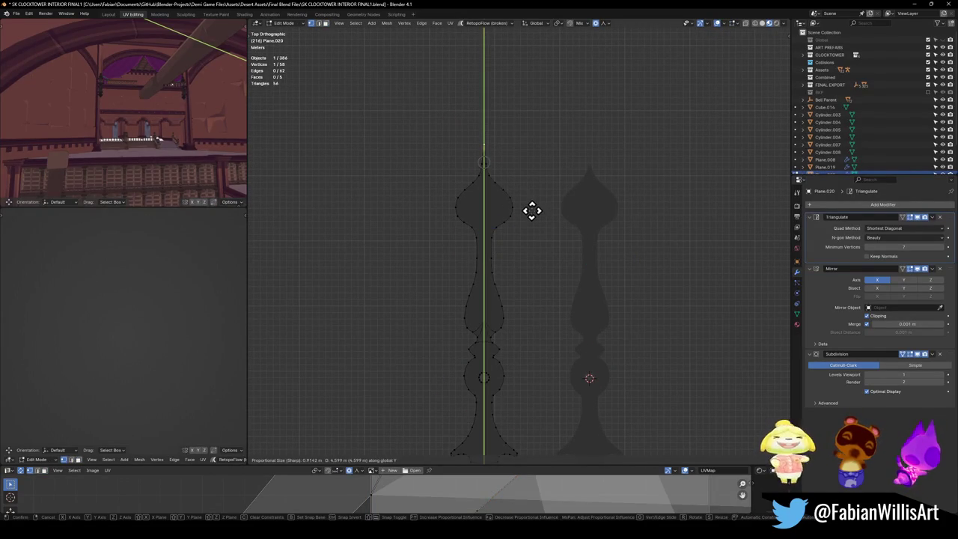
scroll(531, 211, down, 15)
scroll(530, 212, down, 3)
scroll(528, 213, down, 4)
scroll(529, 213, down, 4)
scroll(528, 209, down, 2)
click(514, 214)
- Circle-select the tip vertices and pull them up along Y into a taller tip
key(c)
drag(494, 216, 500, 182)
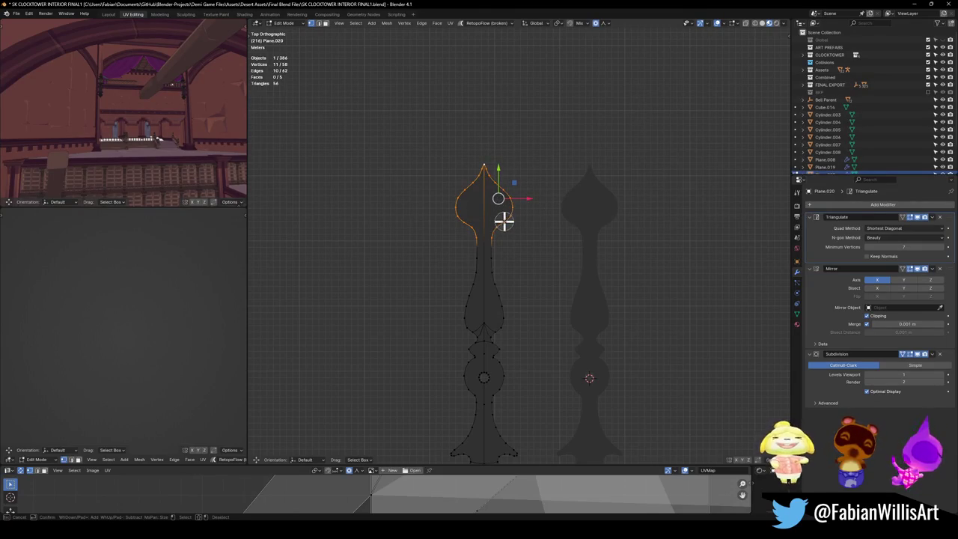
key(g)
key(y)
scroll(545, 118, up, 5)
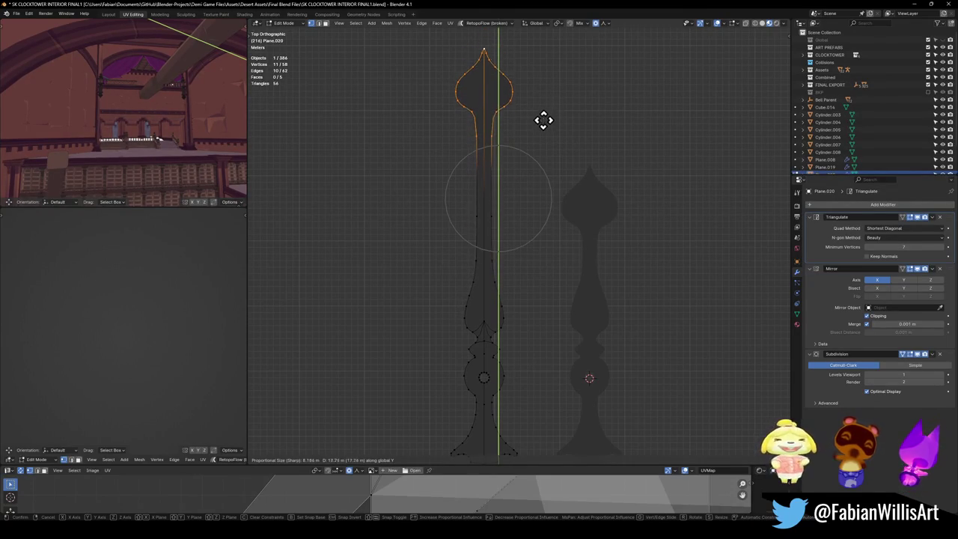
click(541, 140)
middle_drag(539, 145, 560, 267)
key(KP_7)
key(g)
key(y)
click(545, 229)
- Frame the tip and narrow the leaf's width by scaling along X
key(g)
key(Escape)
key(KP_Decimal)
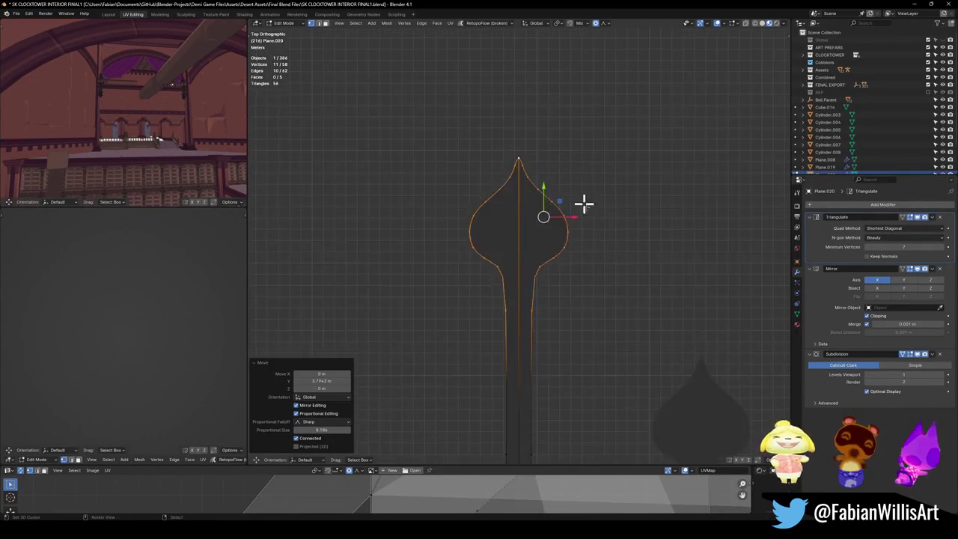
key(s)
key(x)
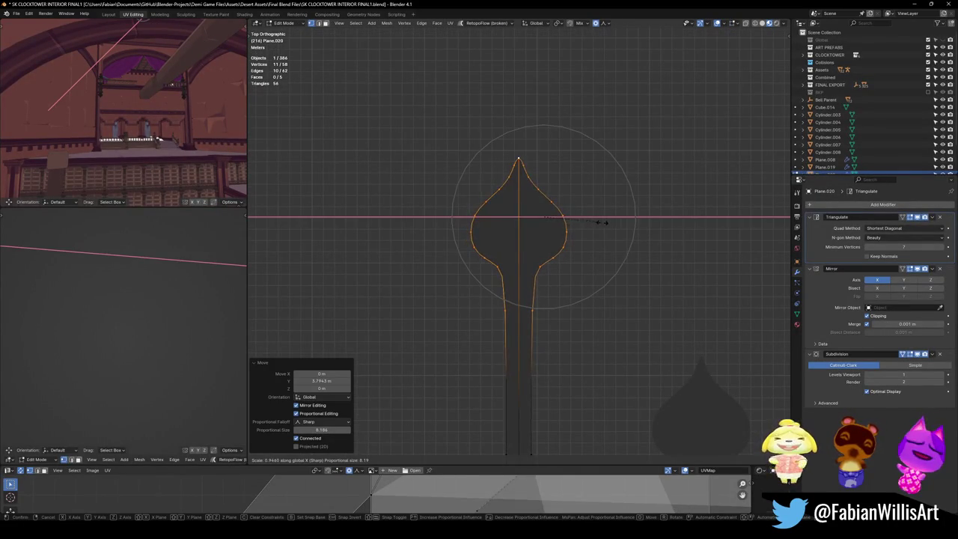
click(604, 223)
- Move a side vertex of the leaf outward along X
click(571, 231)
key(g)
key(x)
scroll(601, 228, up, 2)
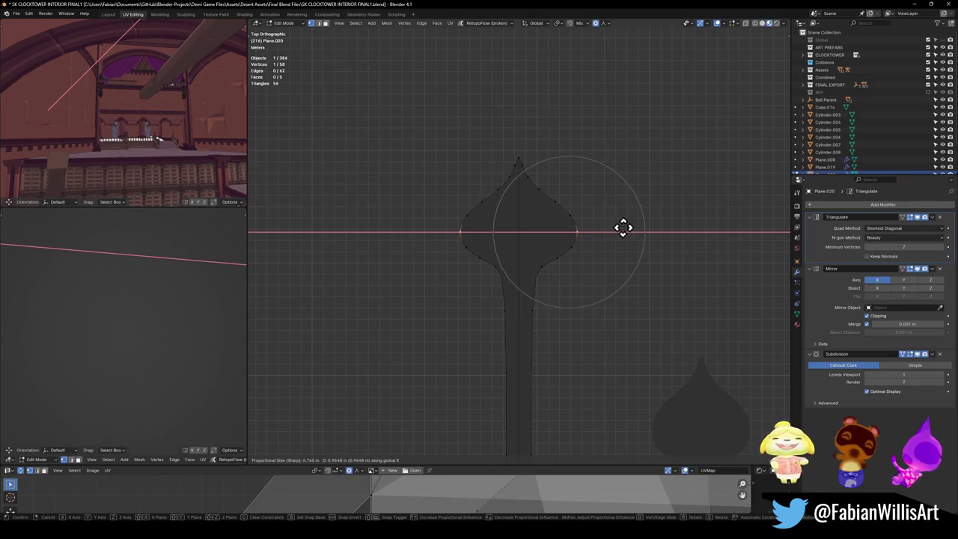
click(622, 225)
- Raise the leaf's top point along Y, then return to Object Mode and deselect
click(520, 156)
key(g)
key(y)
scroll(530, 123, up, 3)
scroll(531, 112, up, 1)
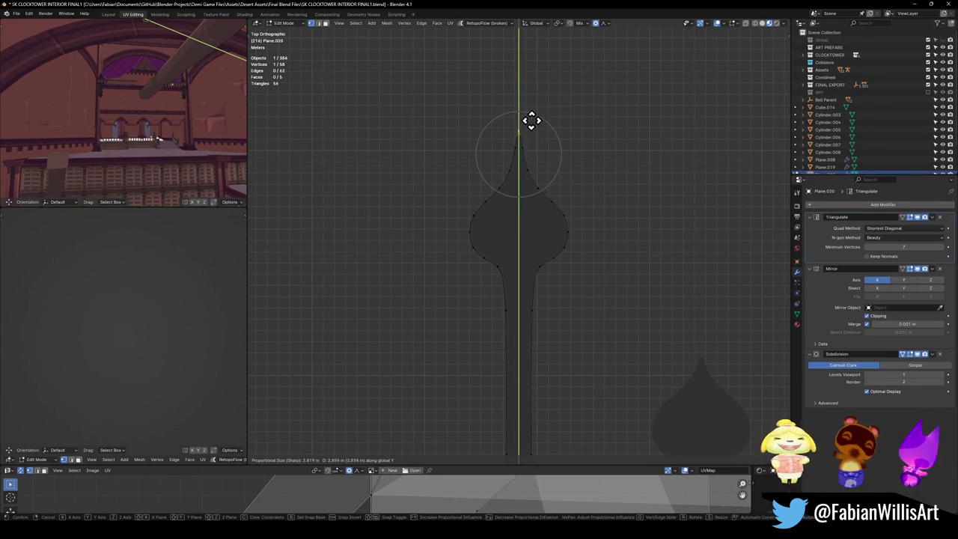
click(531, 121)
key(Tab)
scroll(552, 247, down, 3)
click(558, 270)
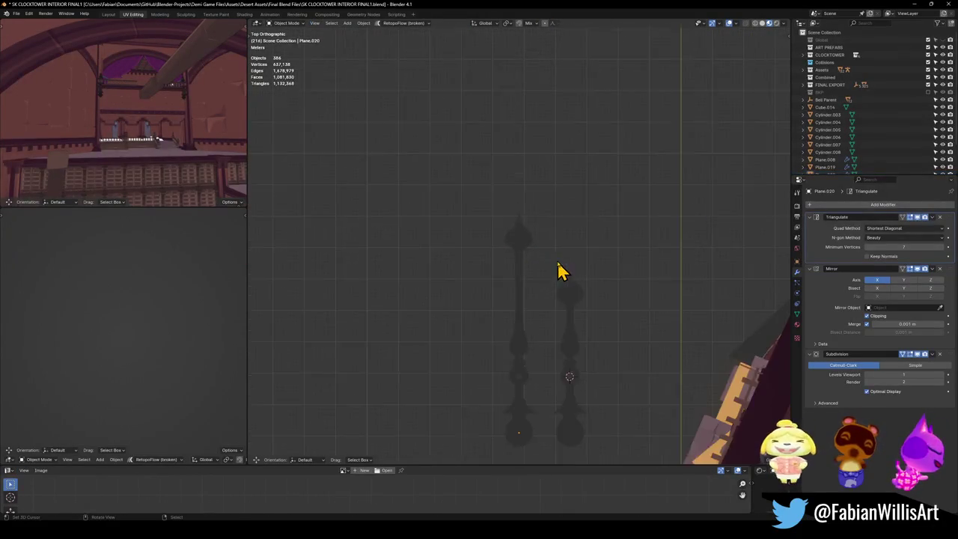
- Save, then select Demi in the Global collection and snap it to the 3D cursor
scroll(532, 297, up, 3)
scroll(588, 293, up, 1)
scroll(561, 242, down, 4)
key(ctrl+s)
mouse_move(539, 287)
middle_down()
mouse_move(405, 255)
mouse_move(459, 275)
mouse_move(541, 265)
mouse_move(507, 325)
middle_up()
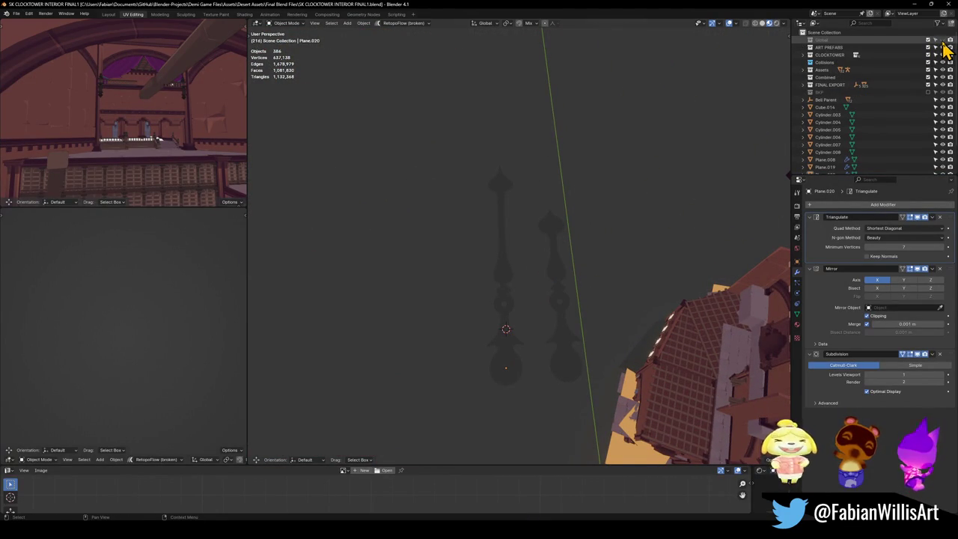
click(805, 39)
click(828, 48)
key(shift+s)
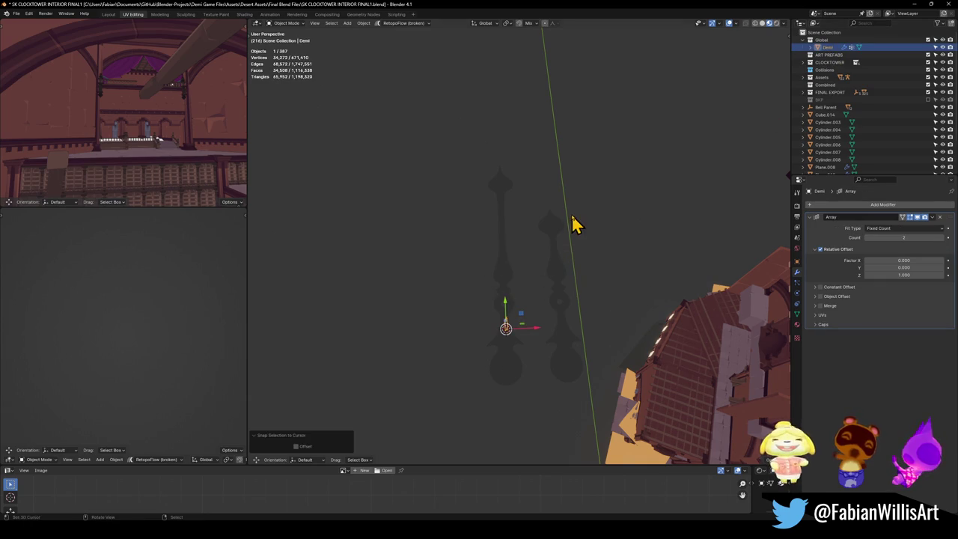
scroll(556, 317, up, 3)
scroll(561, 274, up, 4)
mouse_move(561, 273)
middle_down()
mouse_move(528, 263)
mouse_move(571, 231)
mouse_move(663, 261)
mouse_move(565, 297)
mouse_move(522, 214)
mouse_move(445, 222)
mouse_move(546, 242)
middle_up()
- Scale Plane.020 up slightly, keeping its rotation after cancelling a Z rotation
click(562, 277)
key(s)
click(573, 257)
click(529, 269)
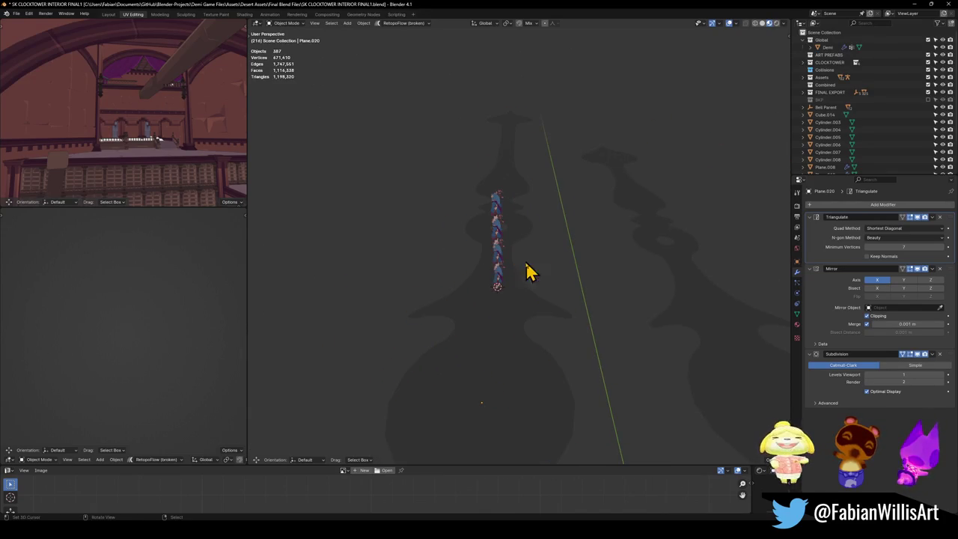
middle_drag(489, 307, 515, 291)
click(519, 280)
key(r)
key(z)
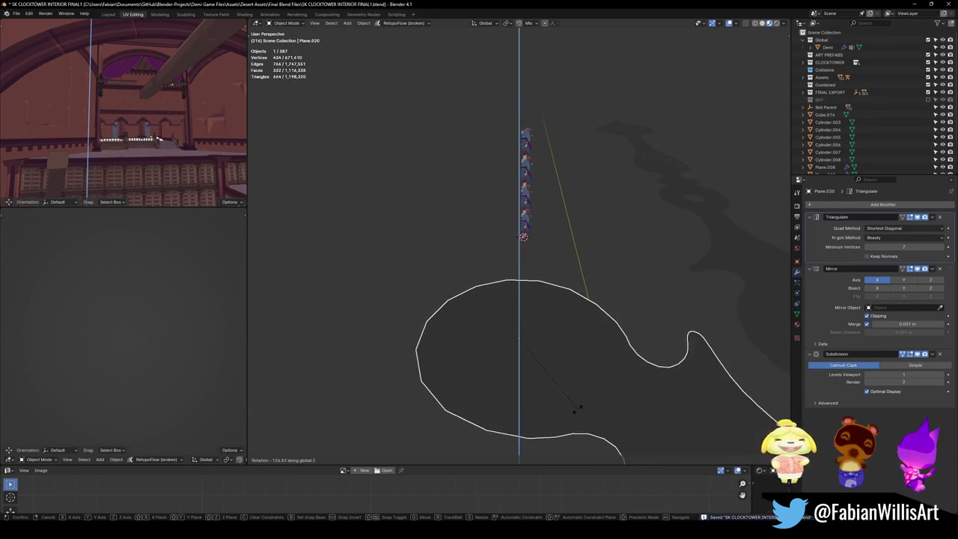
right_click(573, 342)
scroll(552, 252, down, 4)
scroll(551, 256, up, 4)
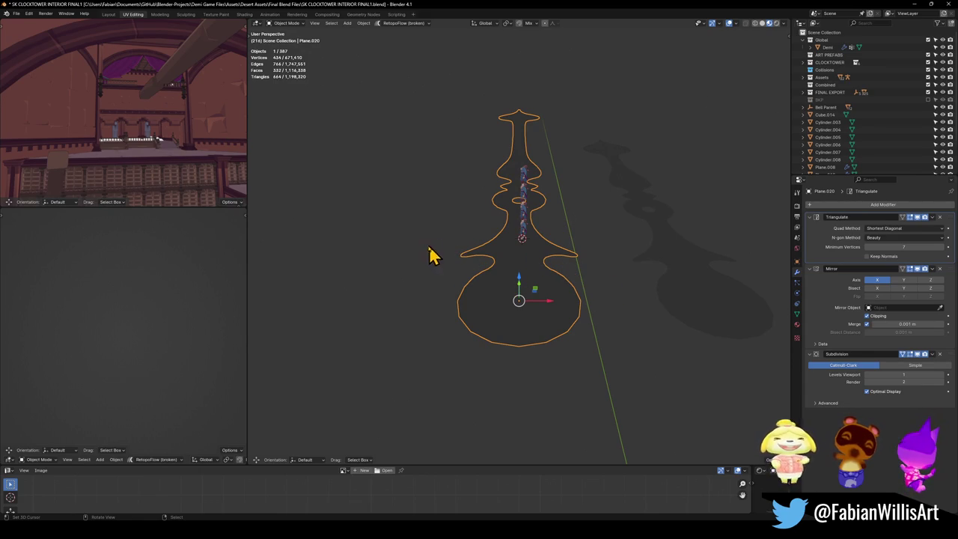
- Save the scene and view both silhouettes from the top, centred side by side
scroll(511, 282, up, 5)
scroll(529, 273, down, 8)
scroll(554, 247, up, 5)
key(ctrl+s)
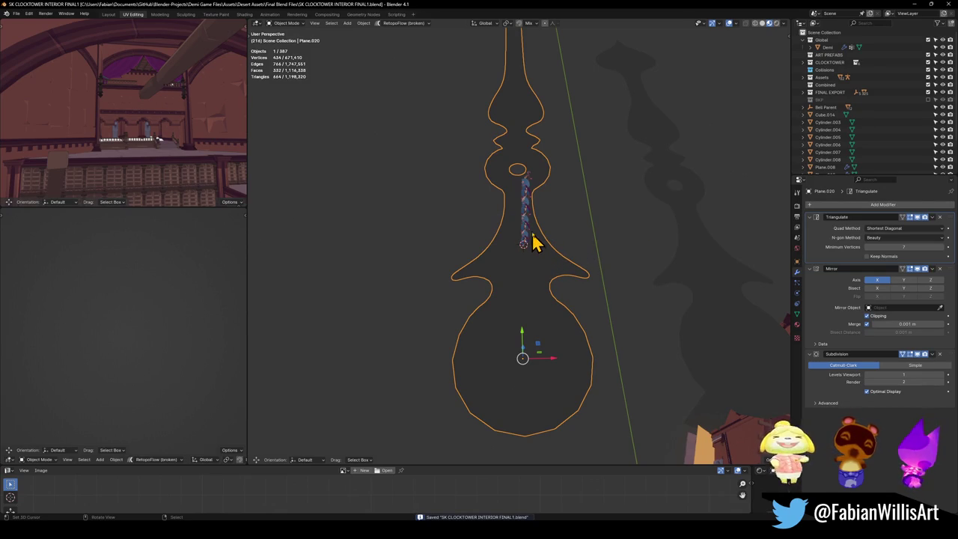
middle_drag(529, 235, 569, 238)
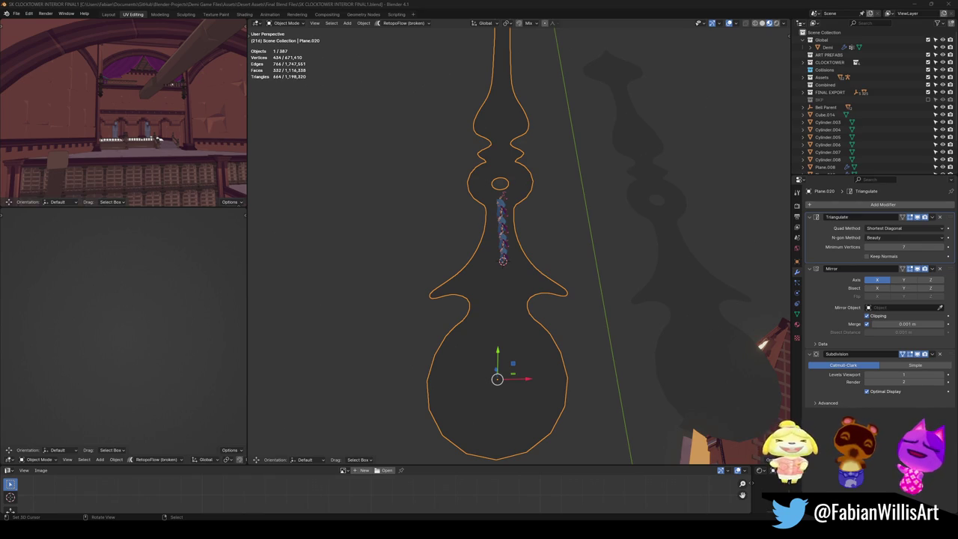
middle_drag(556, 214, 633, 242)
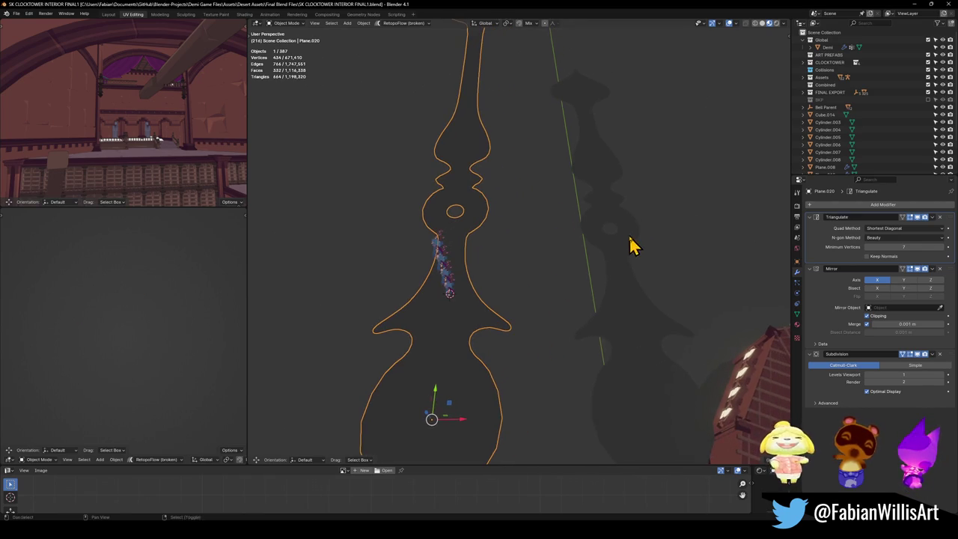
key(KP_7)
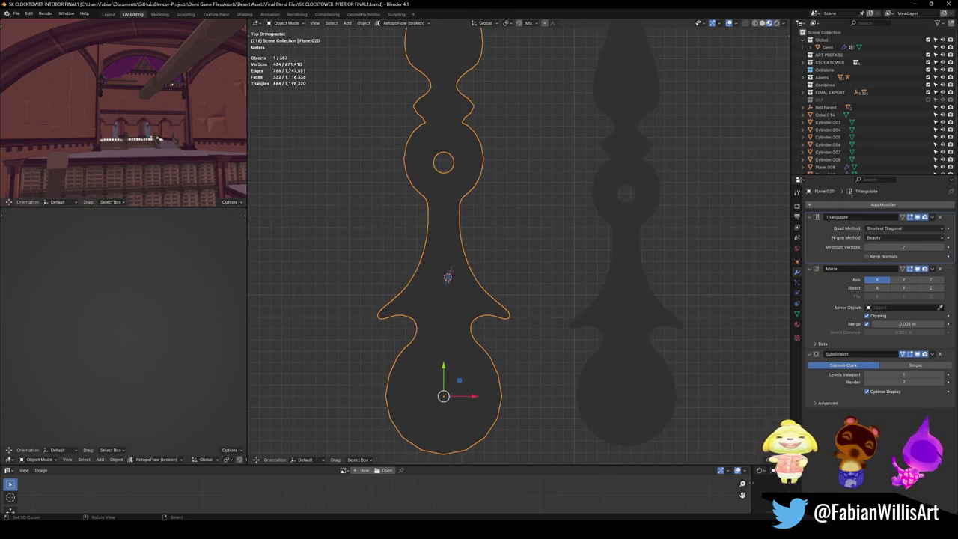
shift+middle_drag(539, 289, 453, 305)
scroll(598, 347, up, 2)
shift+scroll(591, 333, down, 2)
shift+scroll(594, 340, down, 2)
scroll(587, 341, down, 2)
- Sketch and erase an annotation curl beside the silhouettes, then select the shorter Plane.019
mouse_move(553, 268)
mouse_down()
mouse_move(599, 262)
mouse_move(487, 252)
mouse_move(502, 252)
mouse_up()
scroll(513, 299, down, 1)
ctrl+drag(562, 255, 427, 274)
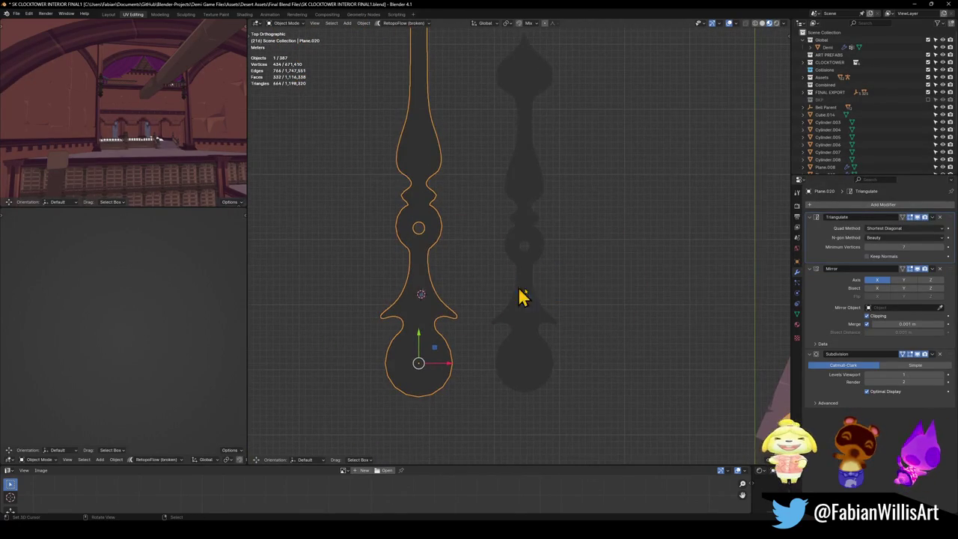
scroll(449, 299, up, 3)
click(541, 327)
- Enter Edit Mode on the shorter silhouette and deselect all vertices
key(Tab)
scroll(542, 314, up, 3)
key(alt+a)
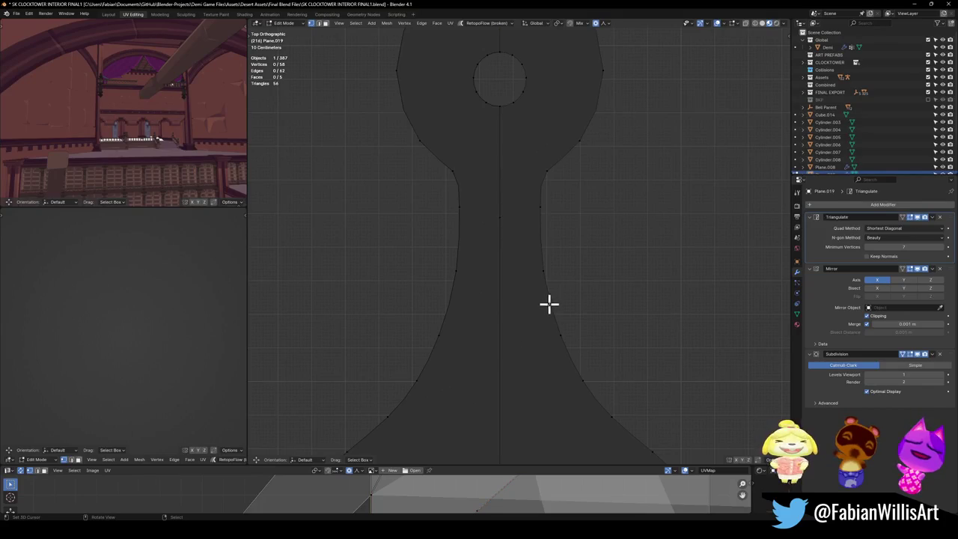
scroll(541, 301, down, 3)
scroll(590, 374, up, 2)
scroll(571, 367, up, 1)
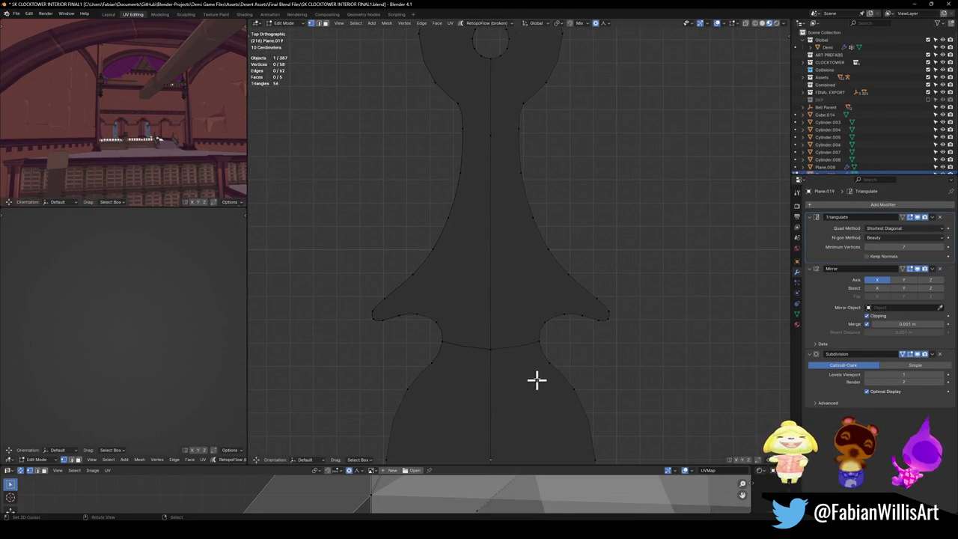
- Add a plane, shrink it, and move the mirrored pair up beside the neck
key(shift+a)
click(590, 297)
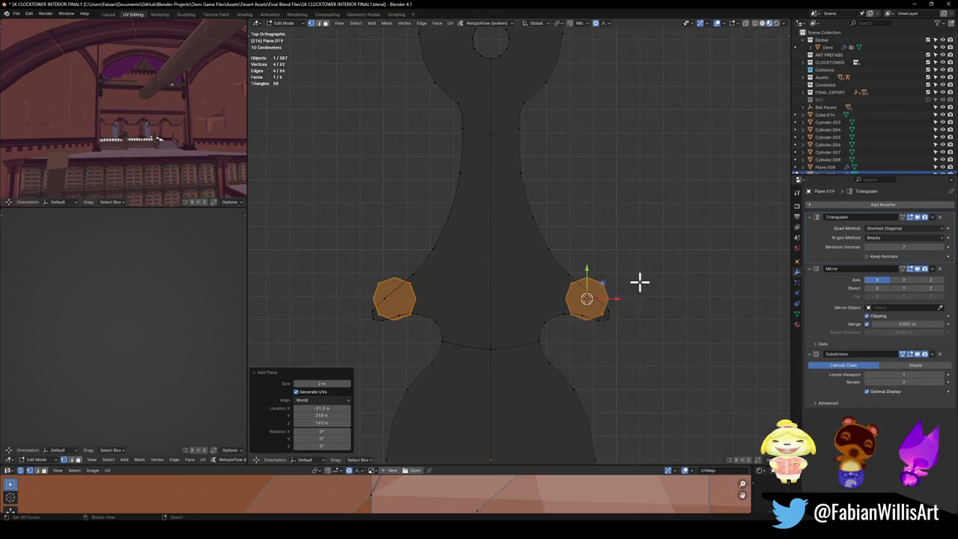
key(s)
click(610, 295)
key(g)
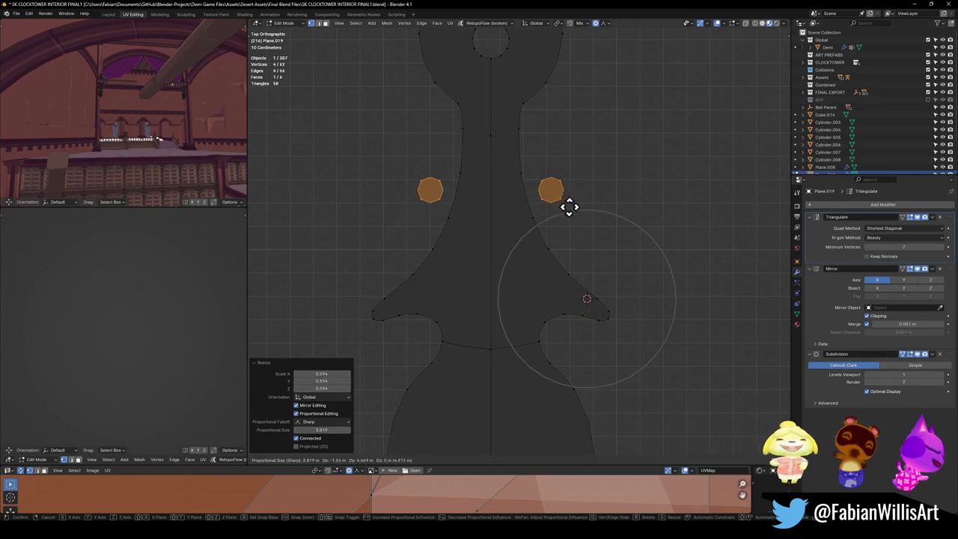
click(566, 208)
scroll(569, 224, up, 3)
scroll(574, 240, up, 1)
shift+middle_drag(574, 240, 577, 307)
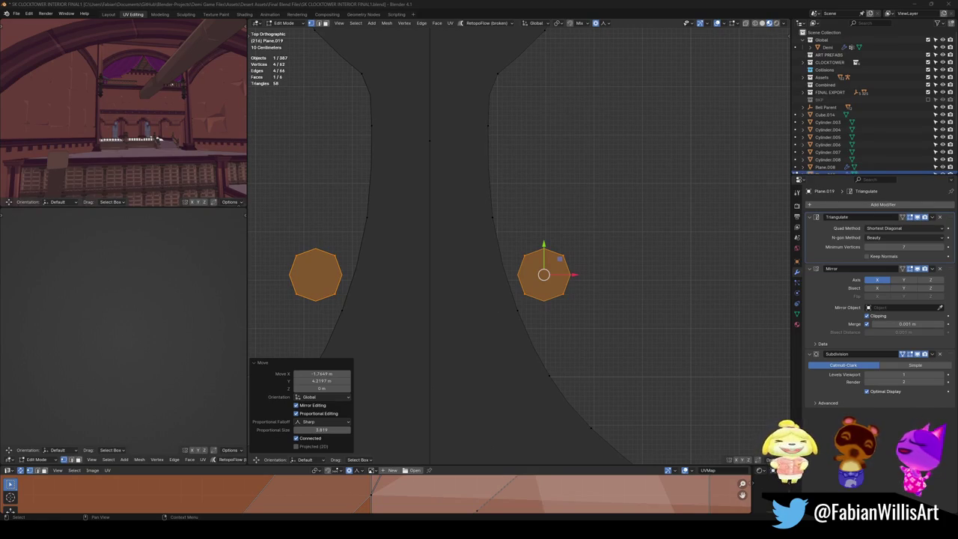
scroll(588, 240, down, 6)
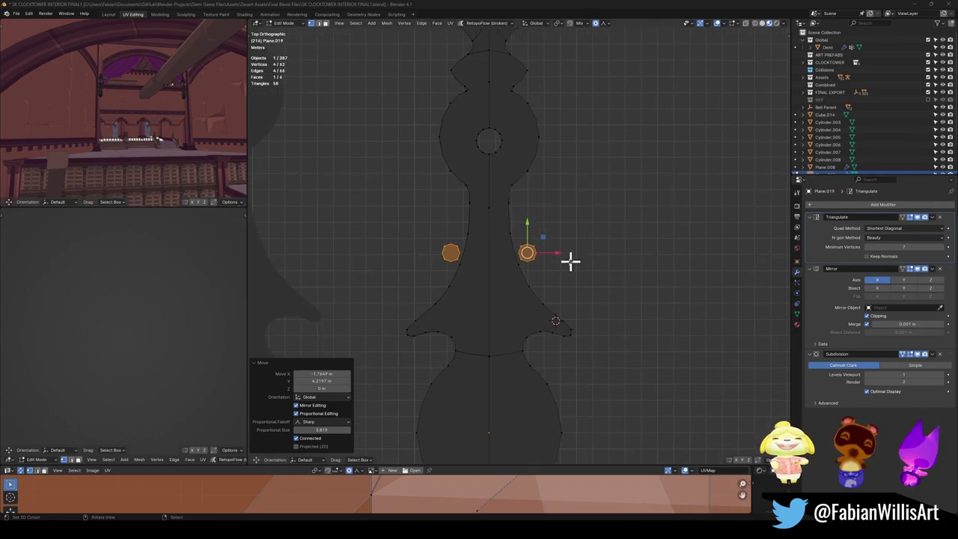
- Reposition the octagon's vertex and edge using a proportional-falloff move
scroll(594, 252, up, 5)
click(532, 244)
key(g)
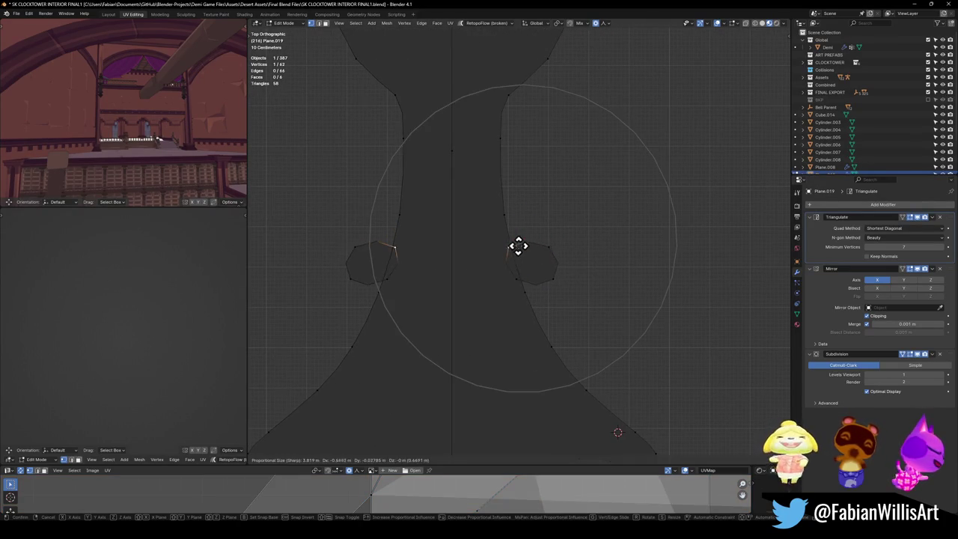
click(521, 248)
shift+click(524, 268)
key(g)
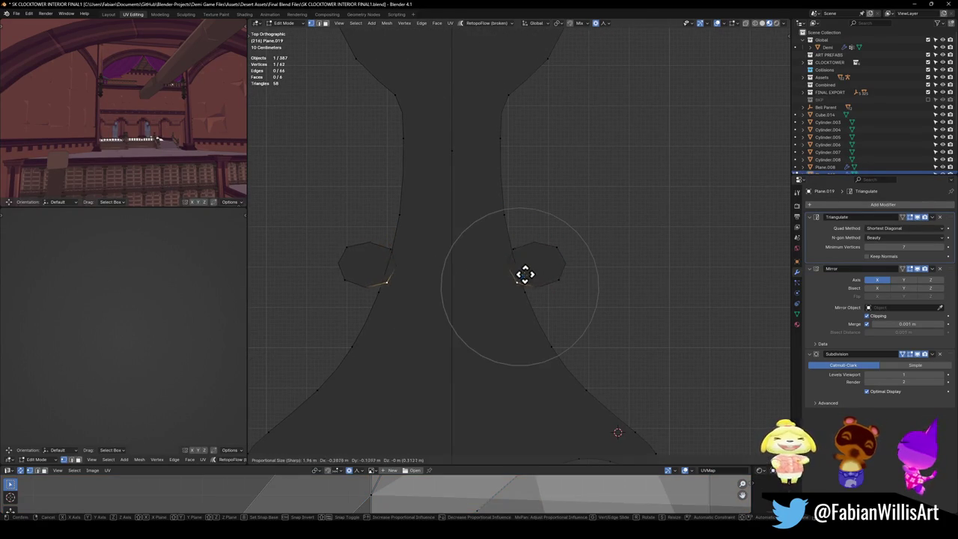
click(568, 262)
- Extrude the edge twice and rotate the end edge to bend a curved arm
key(e)
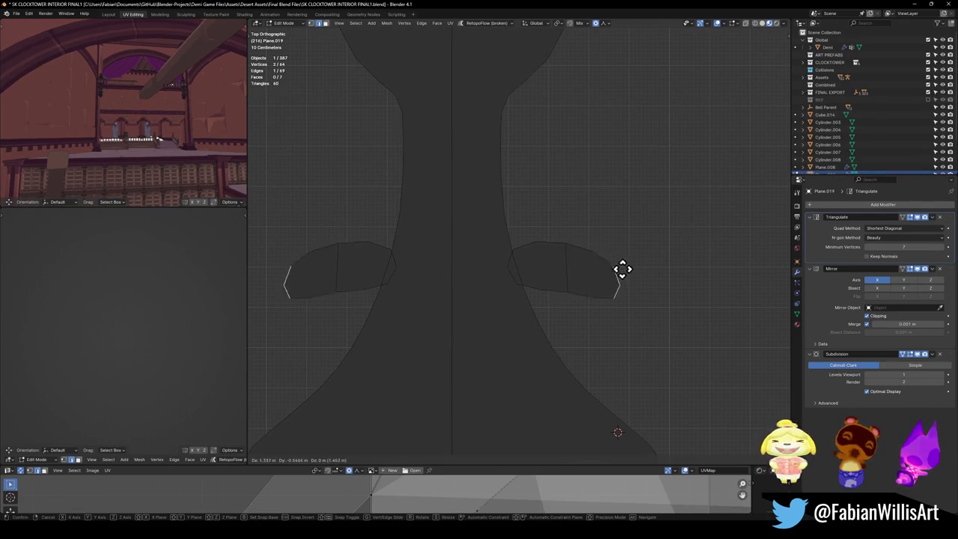
click(636, 271)
key(e)
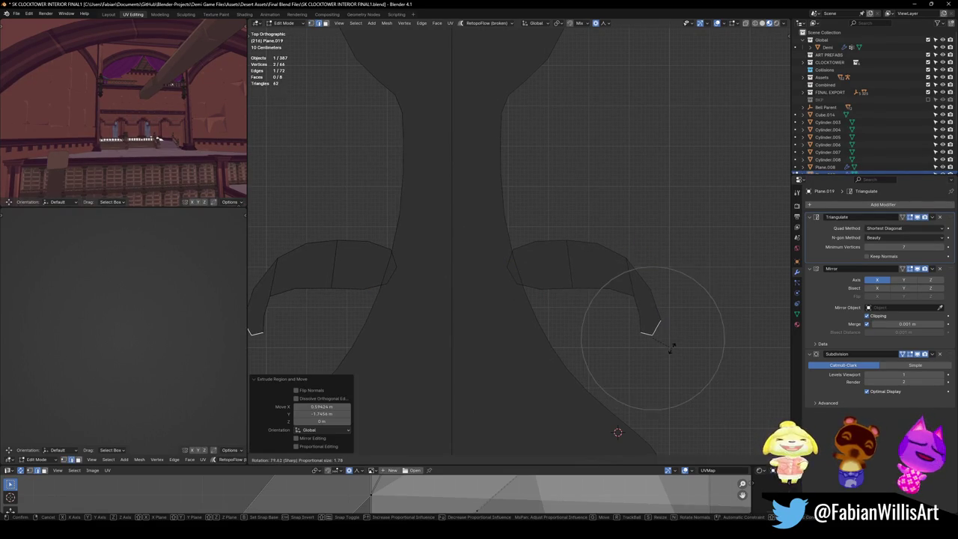
click(654, 330)
key(r)
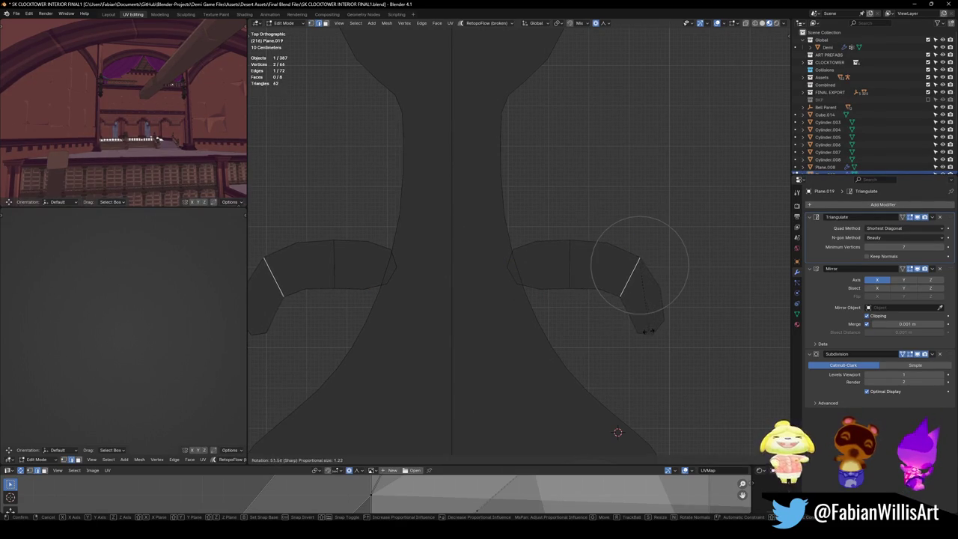
click(648, 329)
click(648, 348)
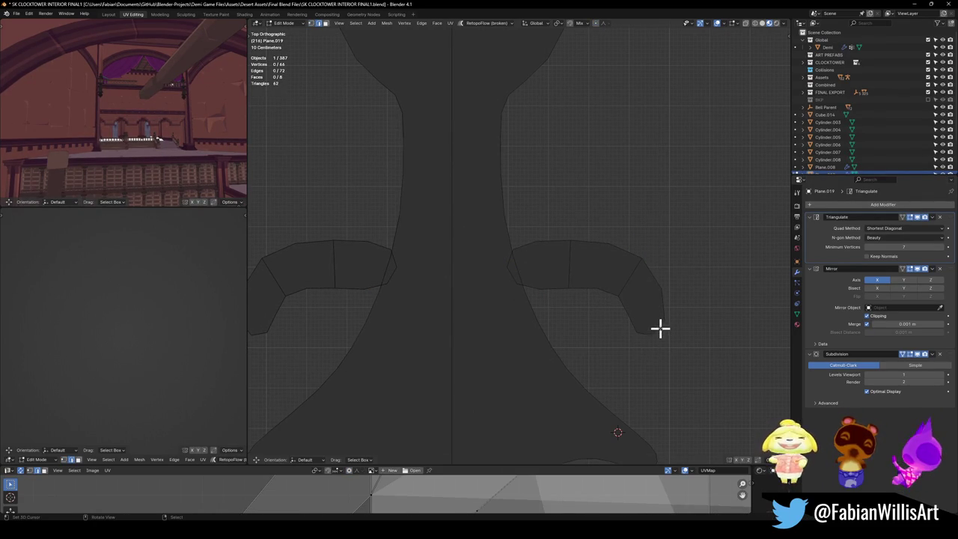
click(658, 330)
scroll(656, 318, down, 4)
scroll(584, 274, up, 4)
- Select the edges bordering the inner arm faces and mark them as seams
click(543, 246)
key(alt+a)
click(527, 271)
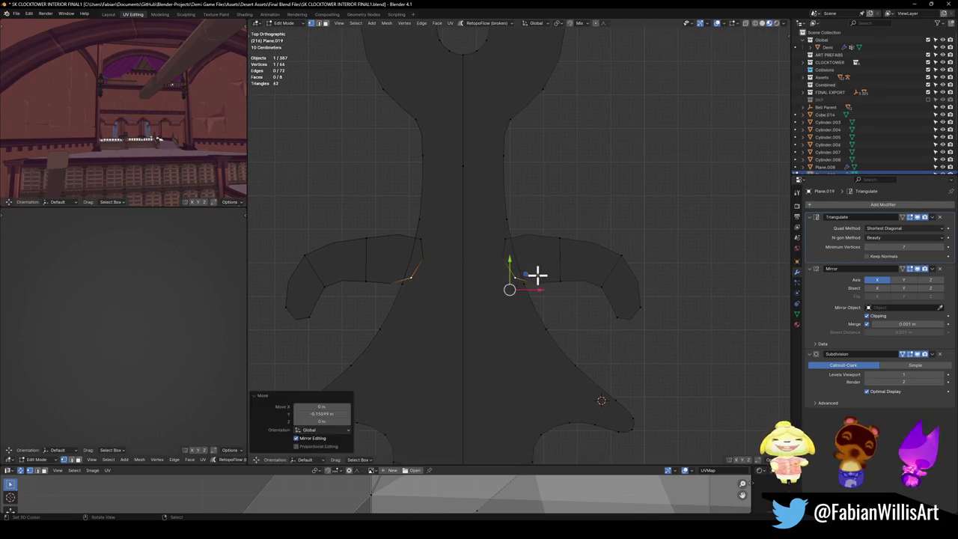
click(514, 252)
shift+click(540, 255)
click(506, 258)
shift+click(539, 234)
key(ctrl+e)
- Apply an edge crease to an inner arm edge
key(alt+a)
click(524, 285)
key(alt+a)
click(529, 285)
key(shift+e)
click(577, 266)
- Move the inner top corner vertex toward the shaft
click(494, 229)
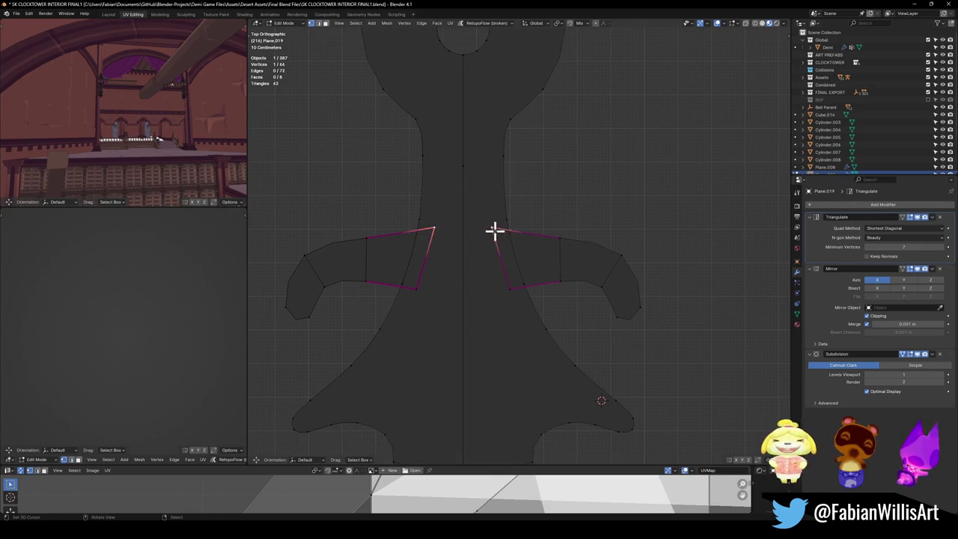
key(g)
click(532, 226)
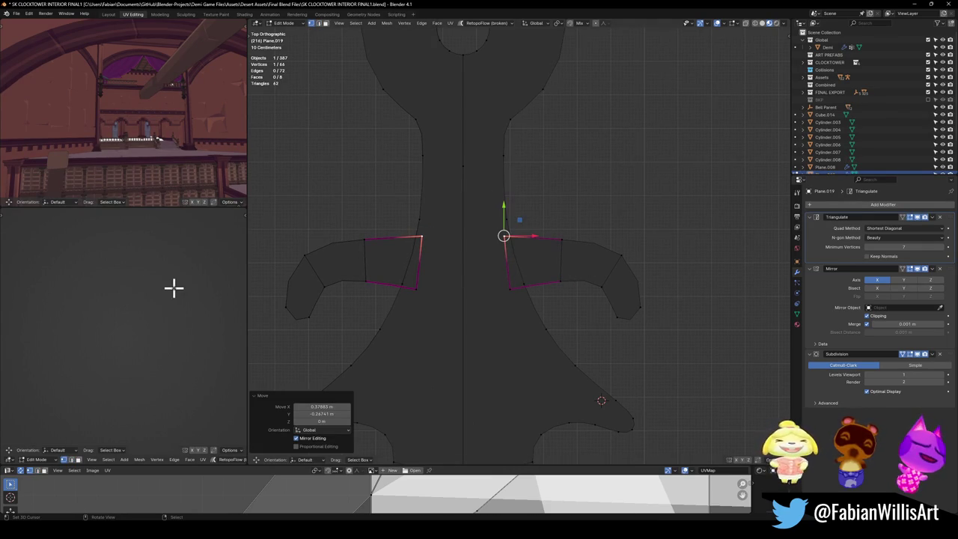
scroll(172, 287, up, 5)
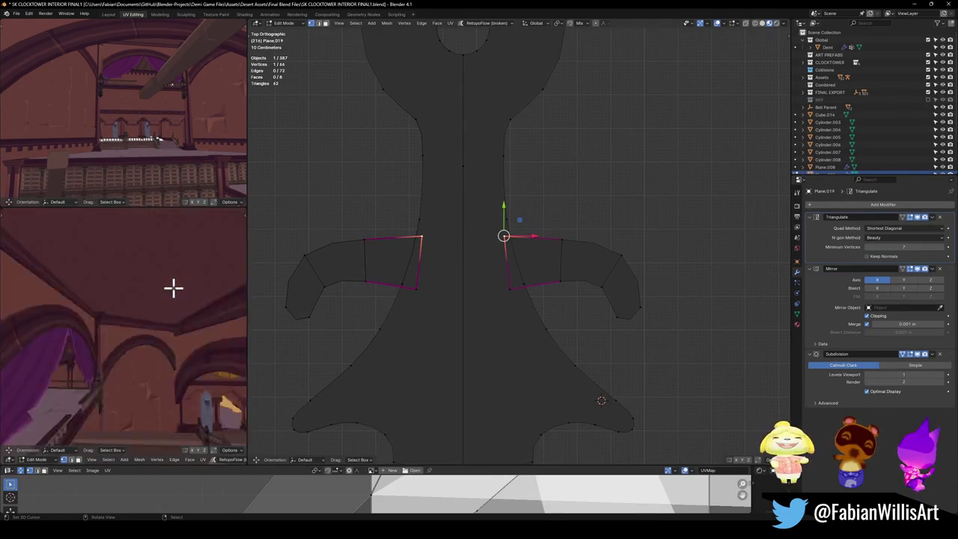
- Move both mirrored arm meshes vertically to a slightly higher position
scroll(173, 288, down, 2)
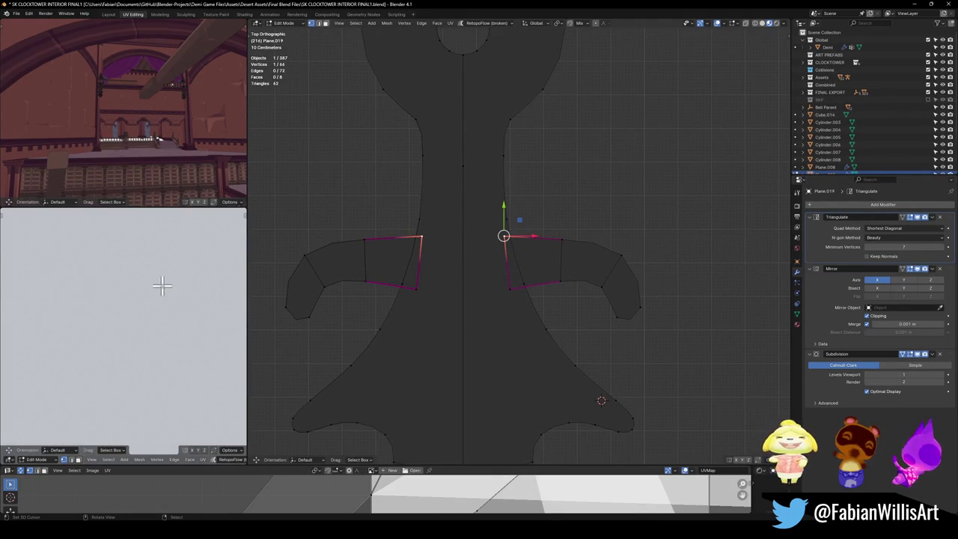
scroll(154, 317, down, 2)
scroll(170, 324, down, 3)
scroll(173, 319, down, 2)
scroll(171, 319, up, 2)
scroll(171, 318, up, 2)
shift+middle_drag(601, 285, 610, 357)
key(alt+a)
key(a)
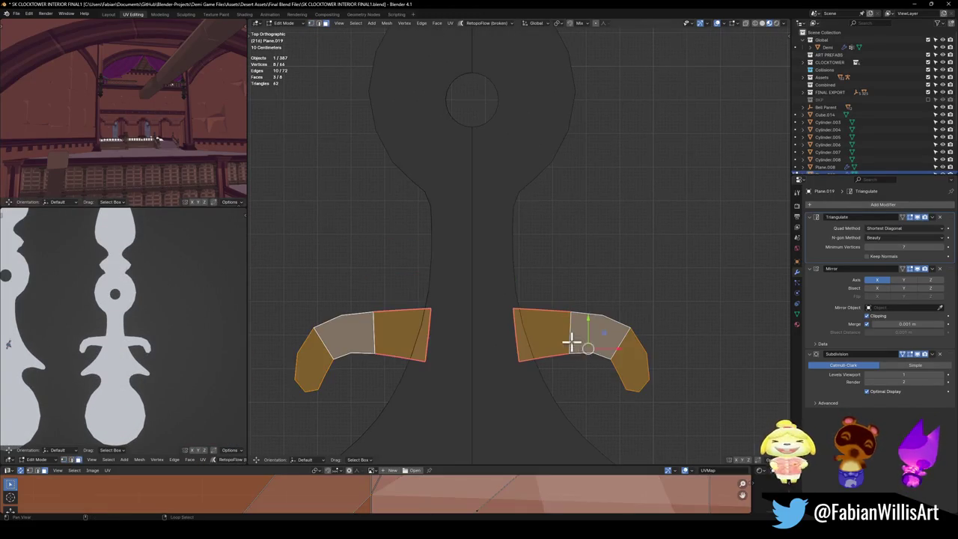
key(g)
click(595, 270)
key(alt+a)
- Extrude the wing-tip edges downward and rotate the new tip to begin the curl
drag(507, 277, 620, 323)
scroll(620, 323, down, 5)
right_drag(631, 262, 569, 270)
scroll(596, 274, up, 5)
click(634, 334)
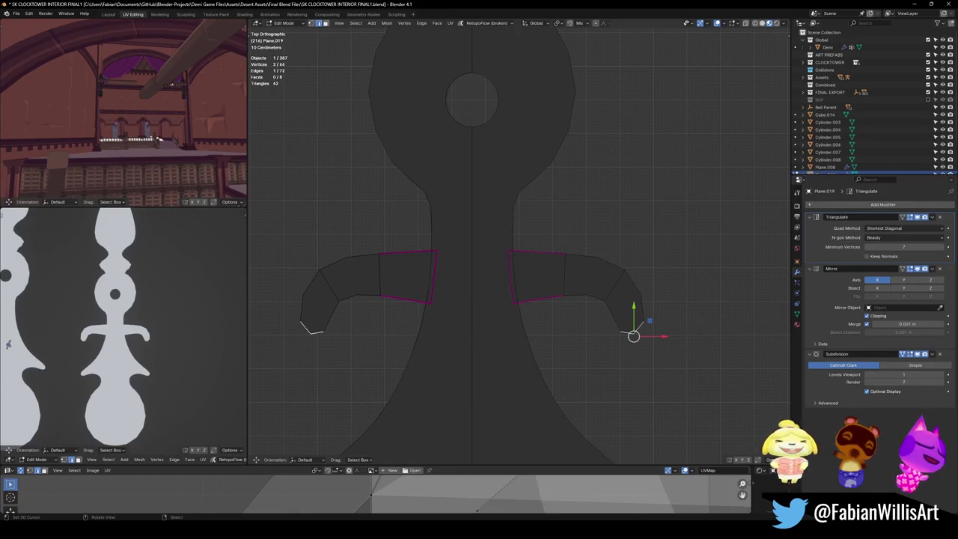
shift+middle_drag(691, 287, 658, 270)
key(e)
click(639, 310)
key(r)
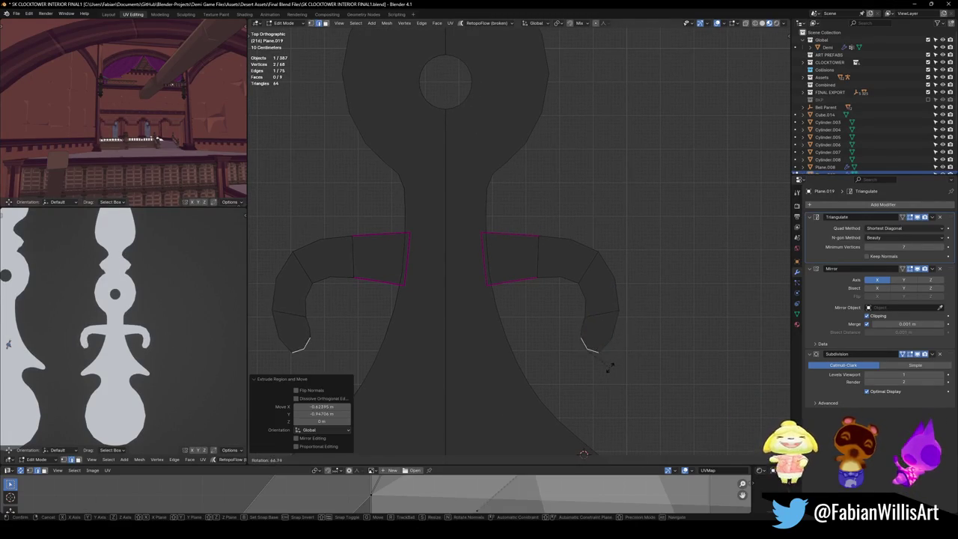
click(614, 349)
- Extrude two more curl sections inward, rotating each to wind the spiral
key(e)
click(577, 346)
key(r)
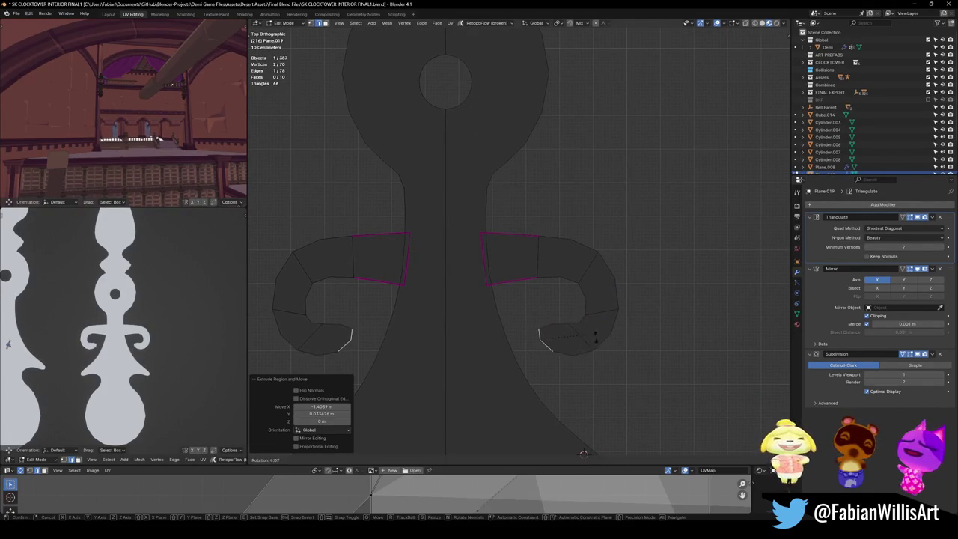
click(554, 351)
key(e)
click(535, 321)
key(r)
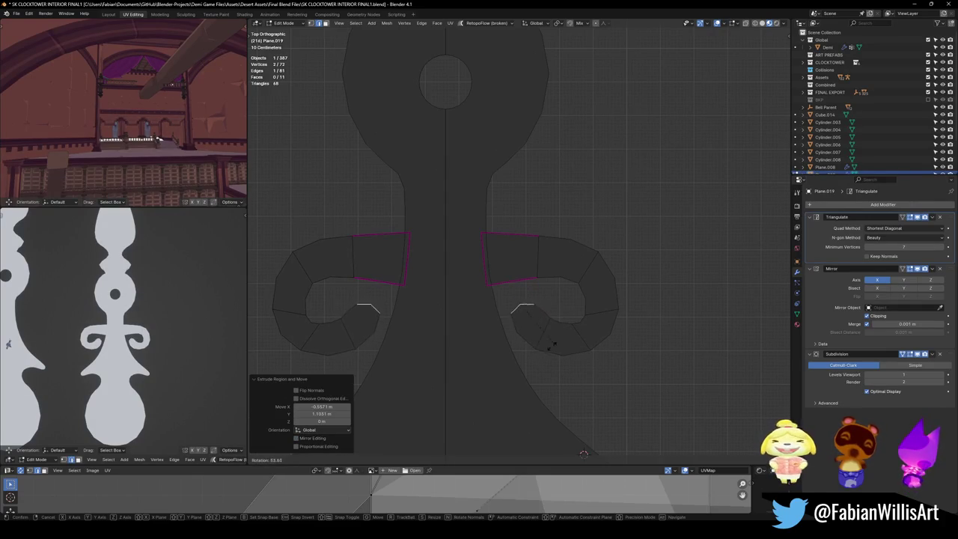
click(556, 342)
- Shift the last curl face downward and reposition the curl's end edge
click(562, 337)
key(g)
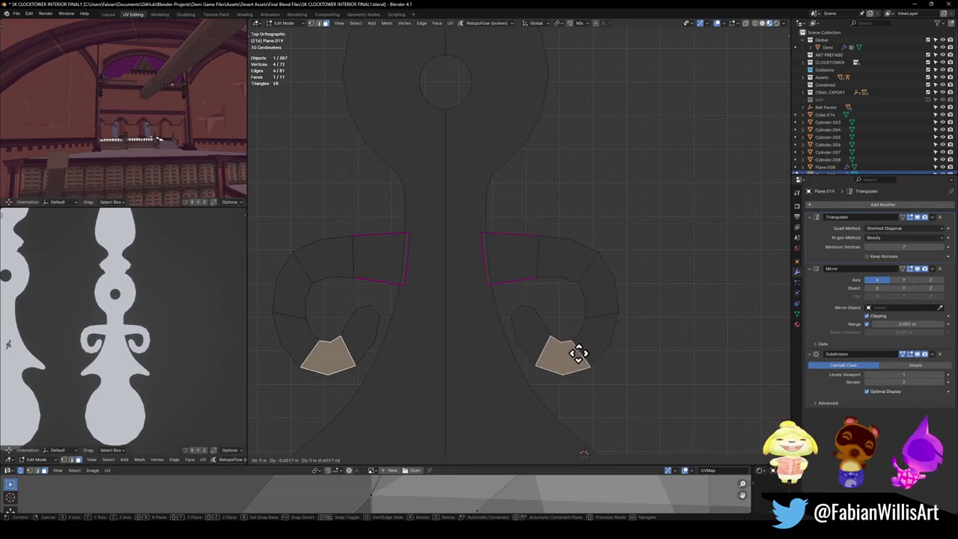
click(591, 341)
click(607, 320)
key(g)
click(634, 317)
- Adjust the wing corner vertex and the upper and lower inner vertices by the stem
click(488, 284)
key(g)
click(492, 277)
click(488, 232)
key(g)
click(487, 235)
click(479, 274)
key(g)
click(488, 273)
click(483, 237)
key(g)
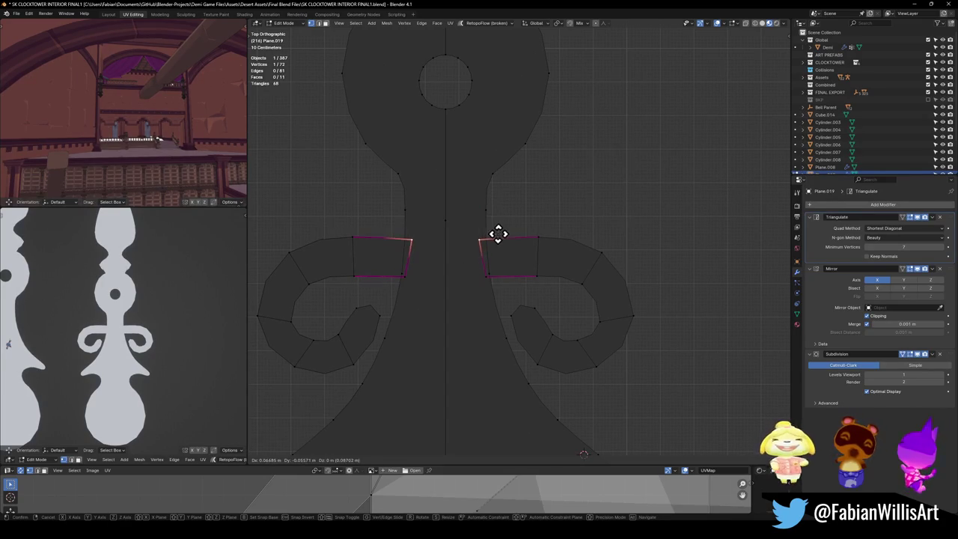
click(497, 234)
- Move, rotate and nudge the inner curl edge into place
click(525, 299)
key(g)
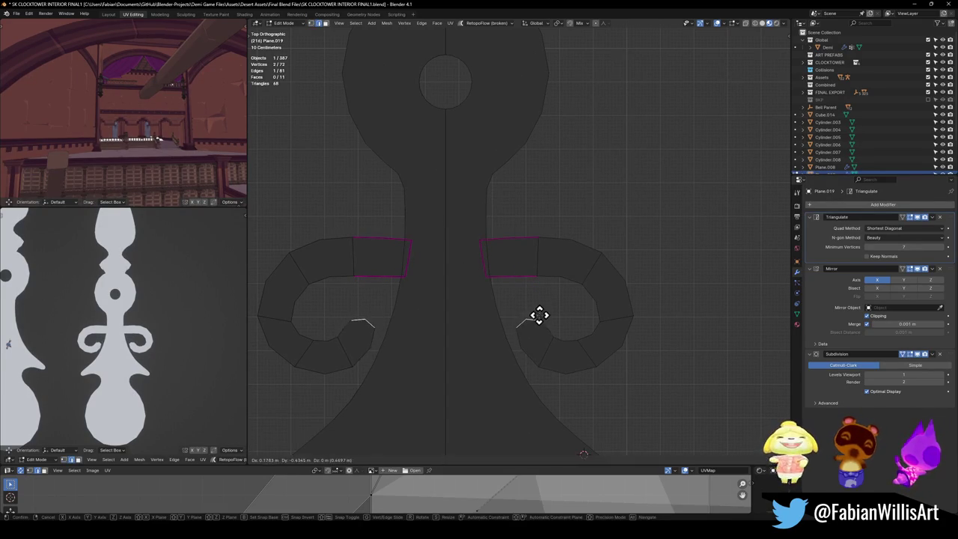
click(549, 294)
key(r)
click(564, 310)
key(g)
click(557, 313)
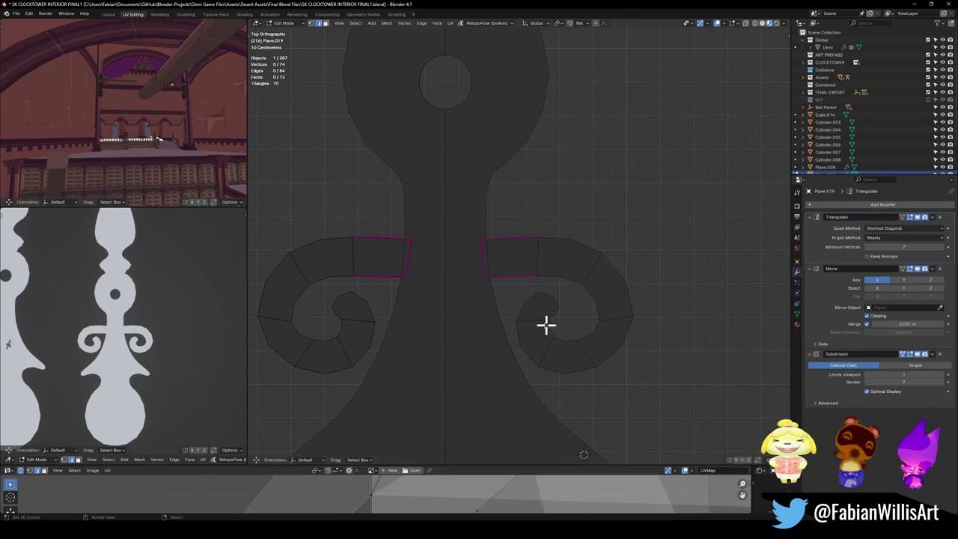
- Reshape the inner curl tip and extrude a small scaled edge inward from it
click(554, 345)
click(555, 345)
key(g)
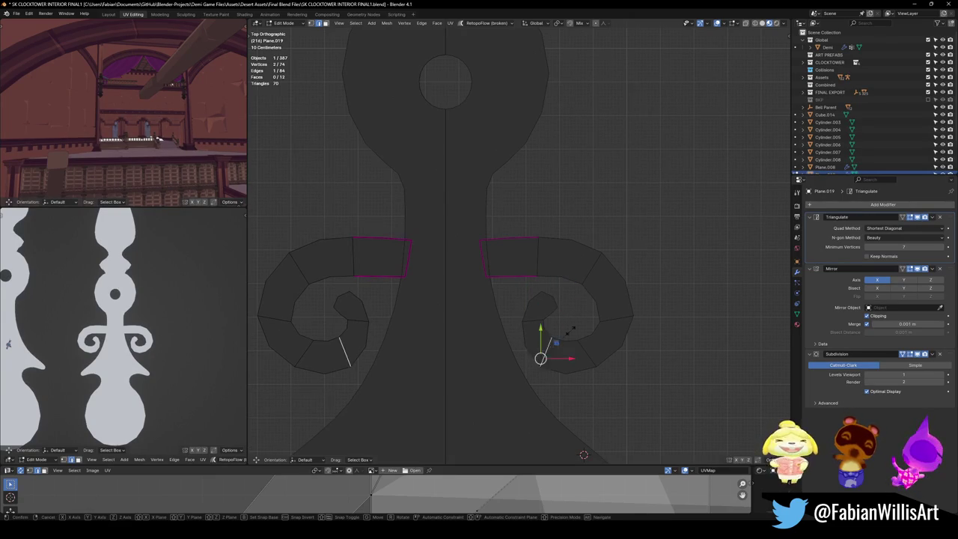
click(552, 337)
click(552, 338)
click(552, 296)
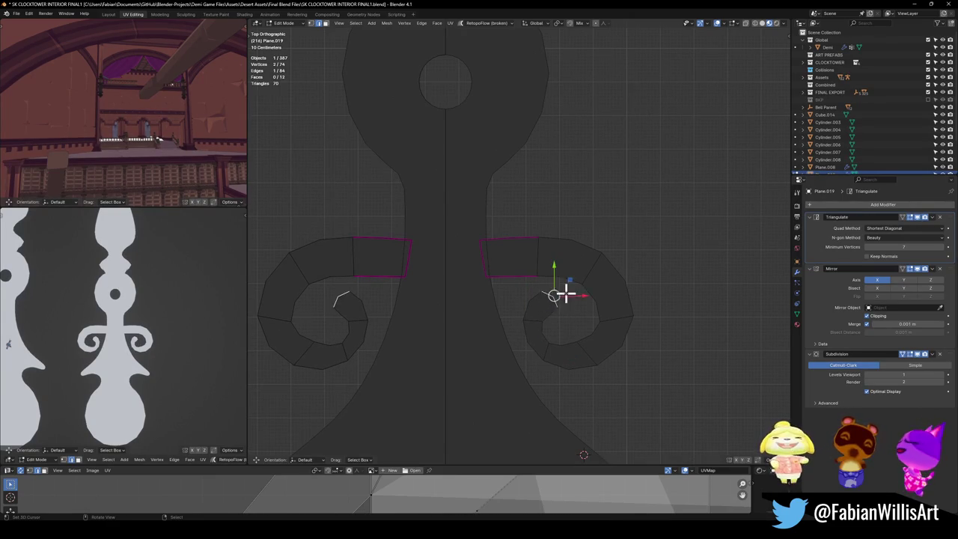
key(e)
click(569, 287)
key(s)
click(566, 289)
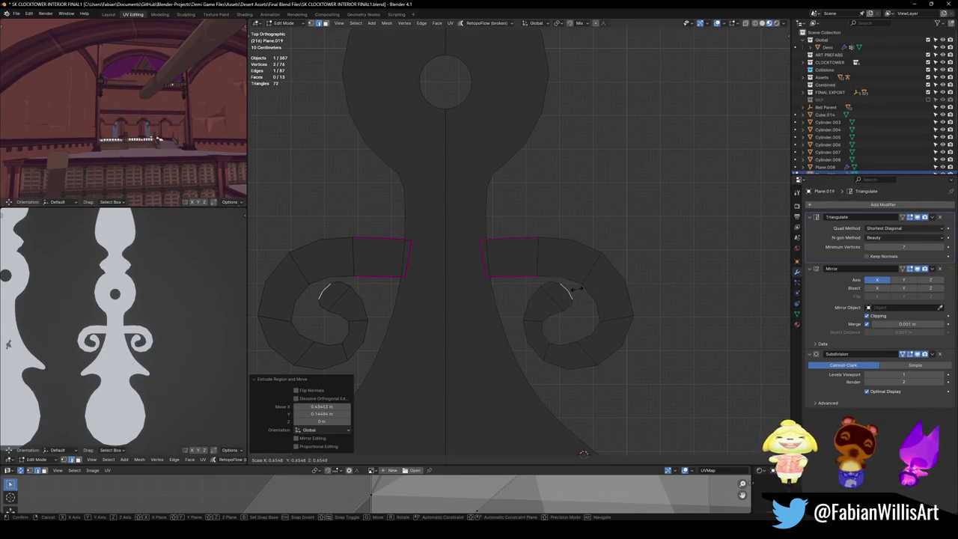
key(g)
right_click(556, 301)
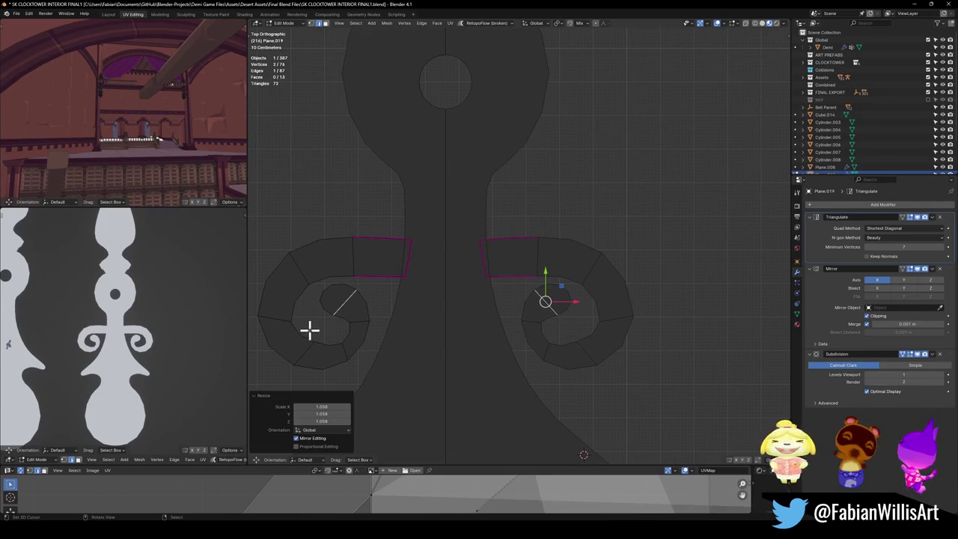
- Rotate the outer curl edge pair to a diagonal angle and rescale it
click(599, 357)
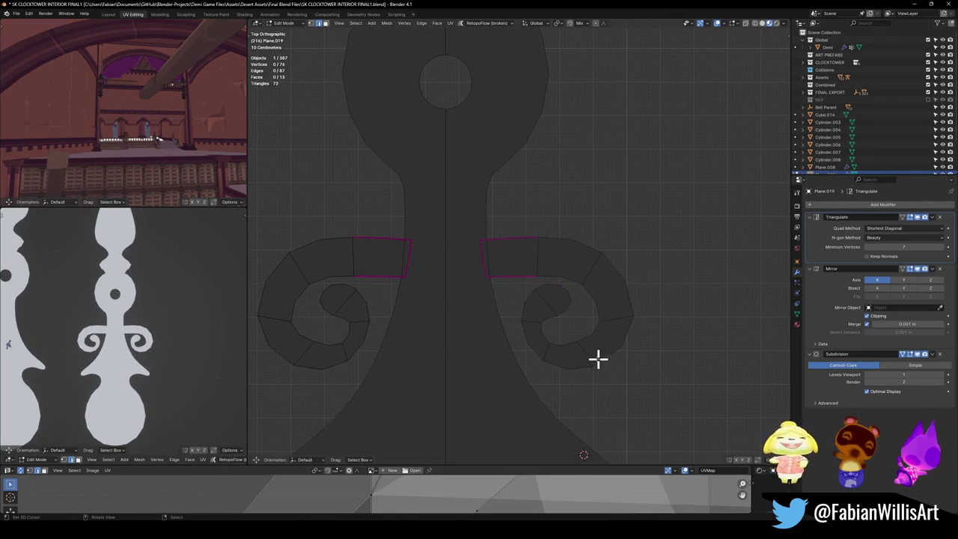
key(s)
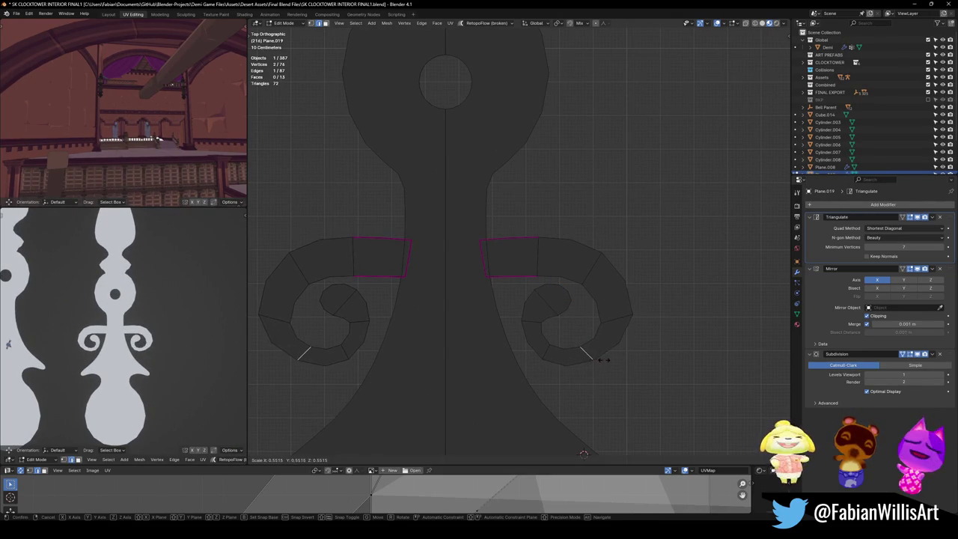
right_click(602, 360)
click(610, 384)
key(r)
click(650, 317)
key(r)
key(s)
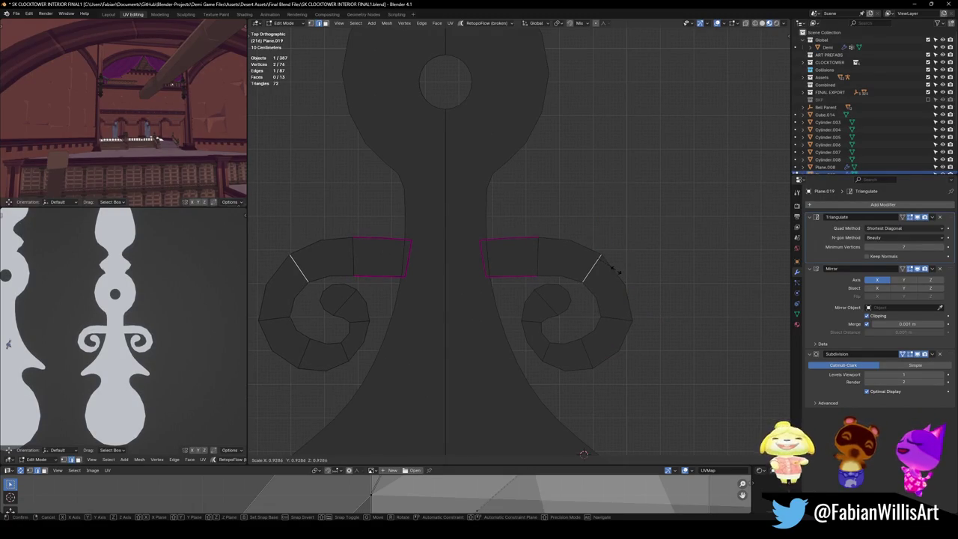
click(616, 270)
- Lower the inner edges beside the shaft and shift and rotate the arm's vertical edge
click(483, 261)
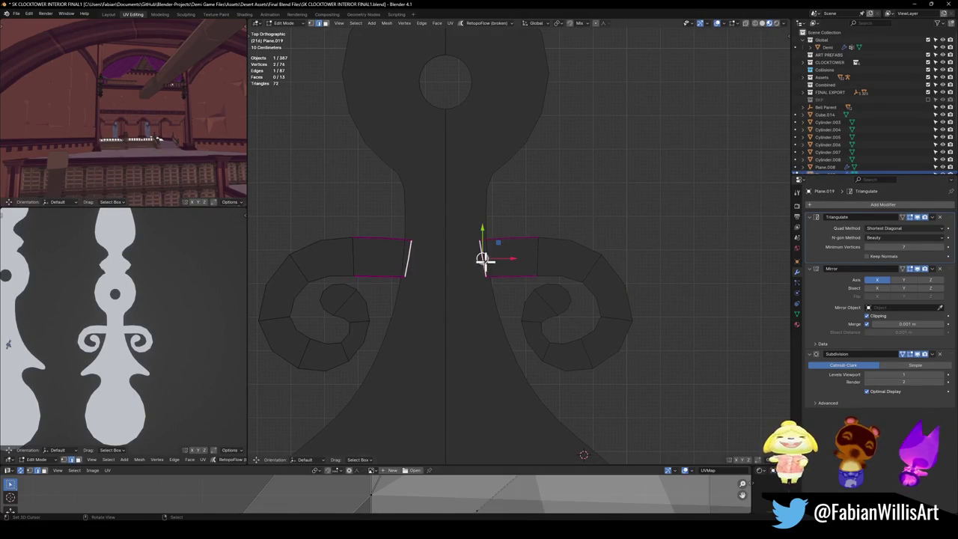
key(g)
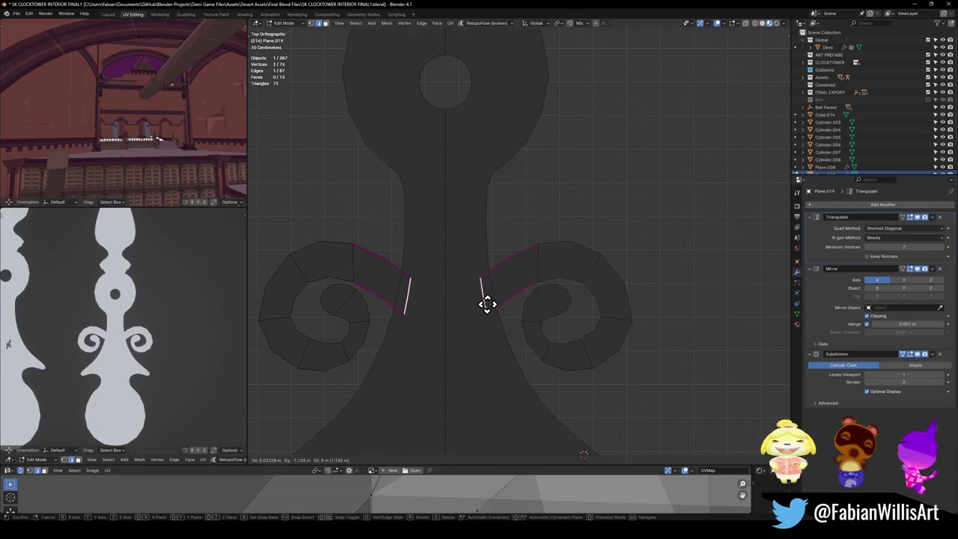
click(486, 303)
click(536, 268)
key(g)
click(558, 266)
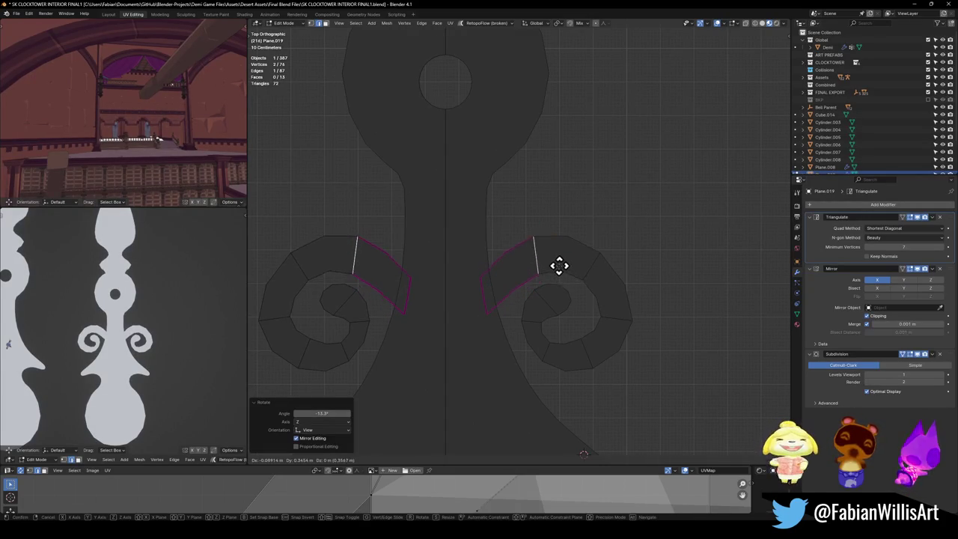
key(r)
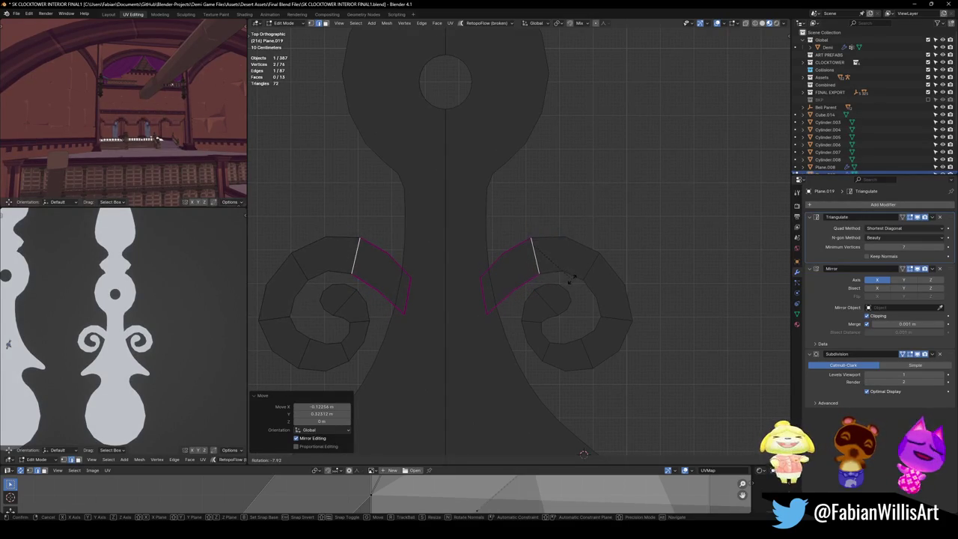
click(572, 277)
- Move the curl's outer-end vertex, slightly enlarge the right side, and level its edge
click(484, 277)
key(g)
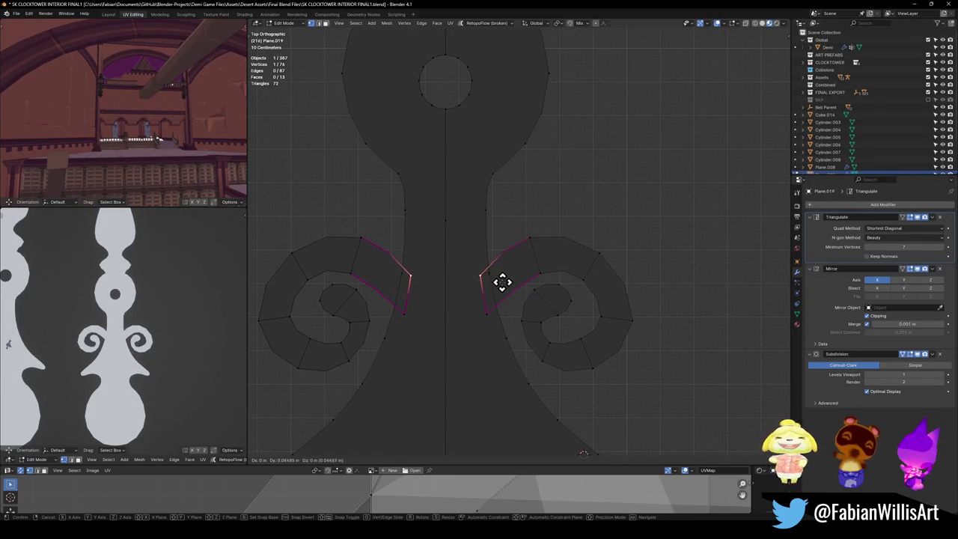
click(502, 281)
click(596, 258)
key(s)
click(613, 263)
key(g)
key(r)
click(645, 330)
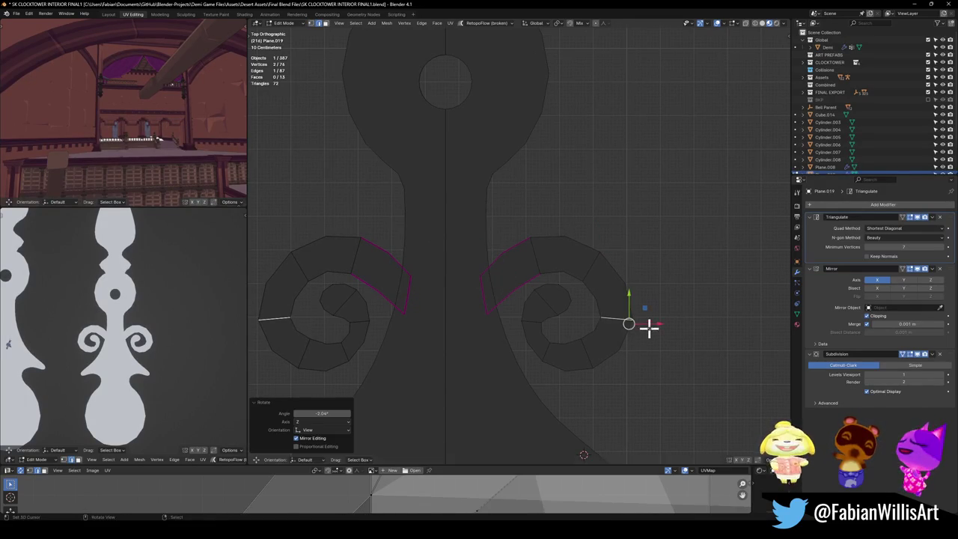
- Move and rotate the inner spiral face in face-select mode
key(3)
click(541, 310)
key(g)
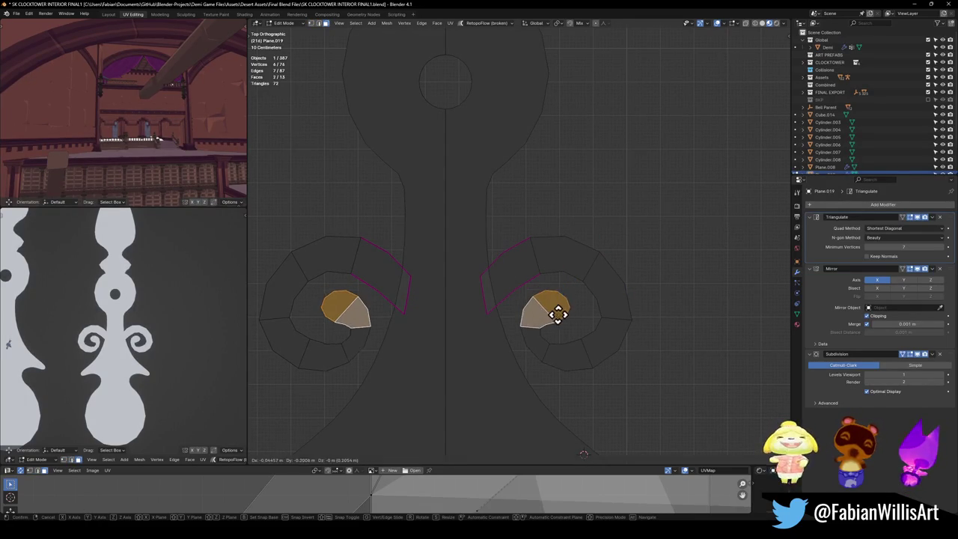
click(577, 307)
key(r)
click(585, 313)
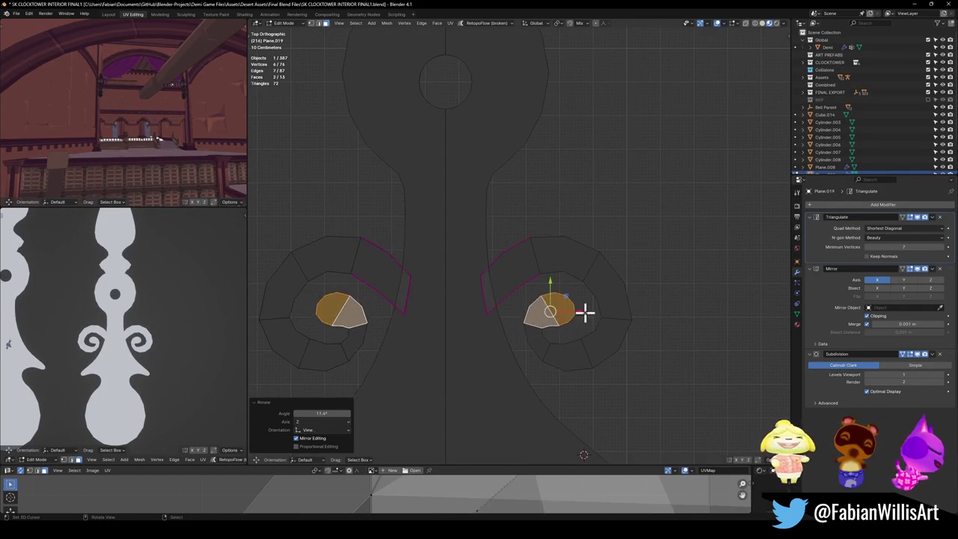
- Rotate the spiral edge twice in edge-select mode to refine its angle
key(2)
click(548, 350)
key(r)
click(573, 351)
key(r)
click(578, 336)
click(552, 327)
- Select three spiral-centre faces and shift them together to tighten the spiral
key(3)
click(542, 316)
shift+click(547, 358)
shift+click(558, 360)
key(g)
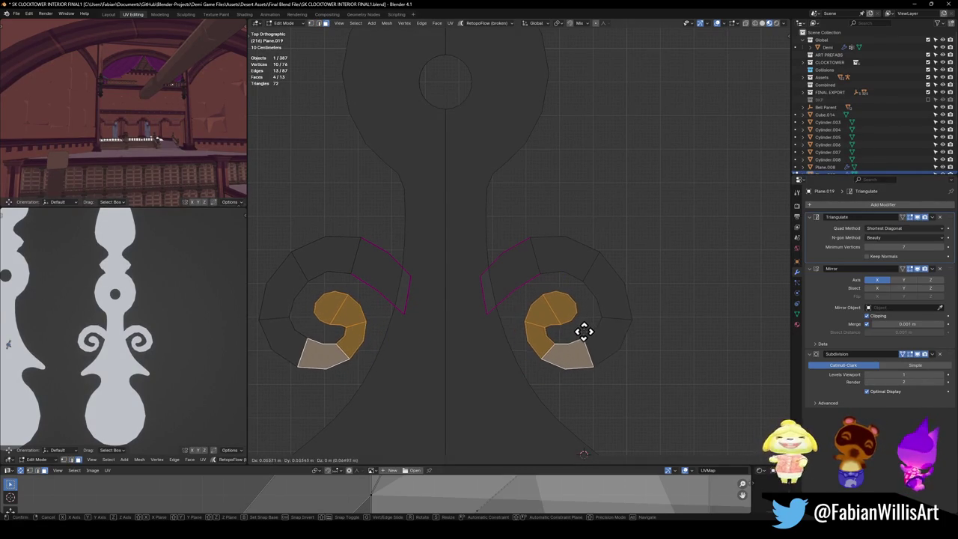
click(581, 333)
click(523, 372)
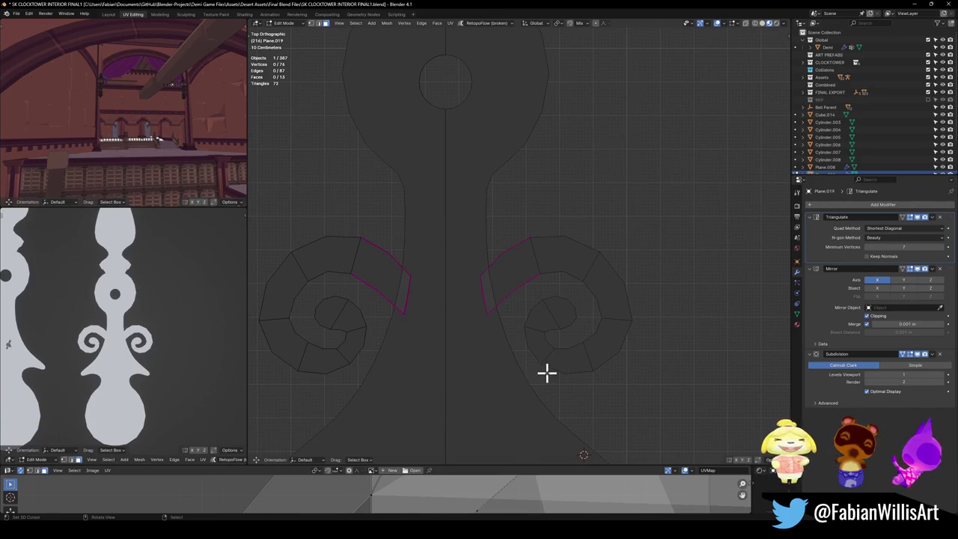
- Try duplicating the spiral-centre face below the spiral, then undo it
click(541, 349)
click(546, 321)
key(shift+d)
click(531, 363)
key(r)
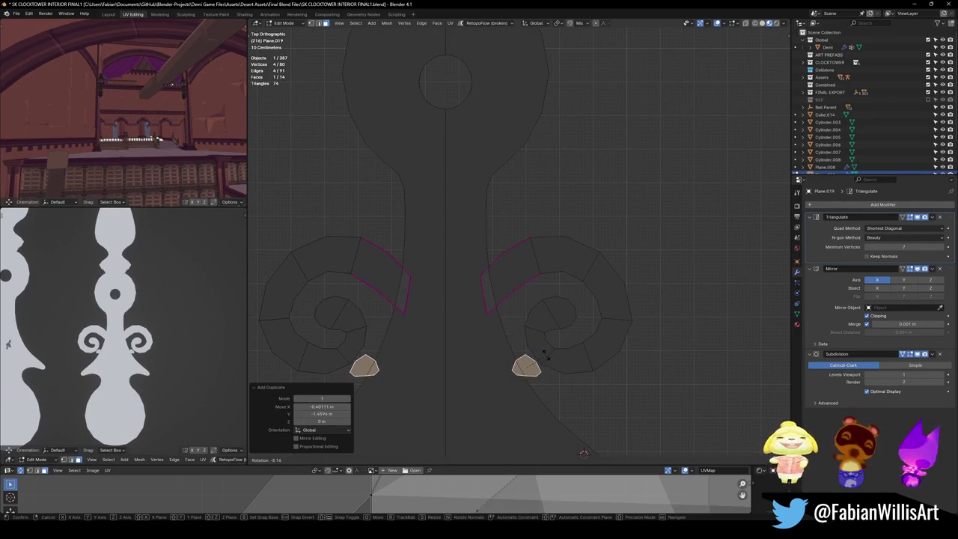
key(Escape)
key(ctrl+z)
- Shrink the spiral's lower-end edge and pull it down-left to form a small tail
click(535, 349)
key(g)
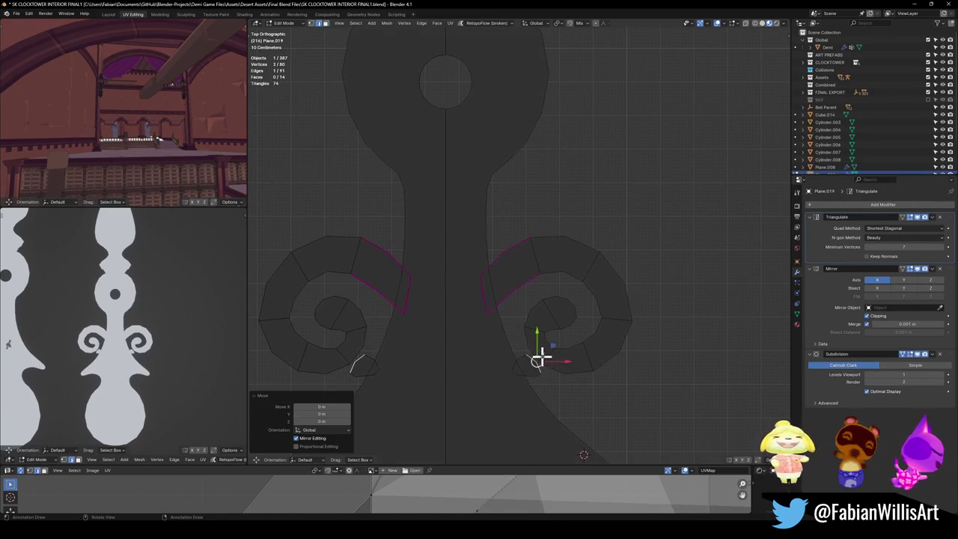
key(s)
click(554, 352)
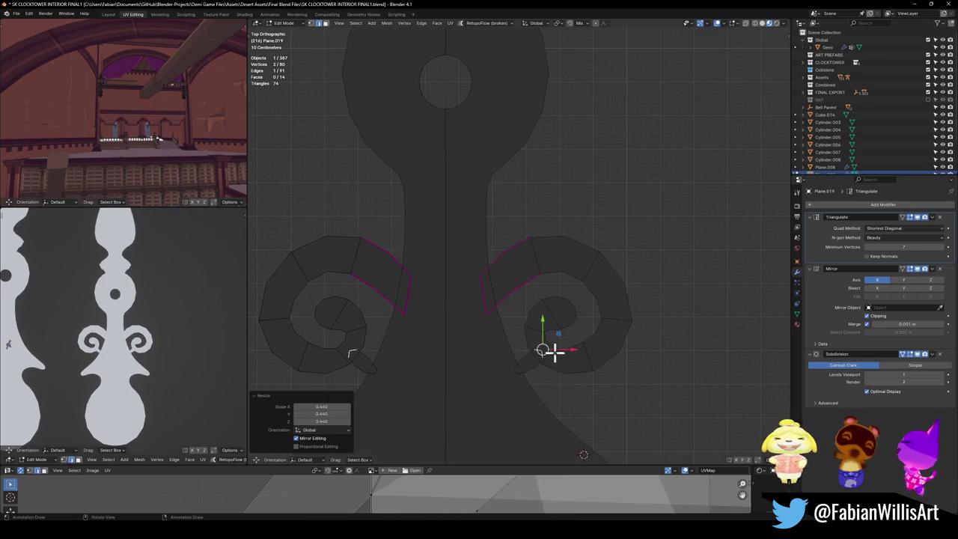
key(g)
key(g)
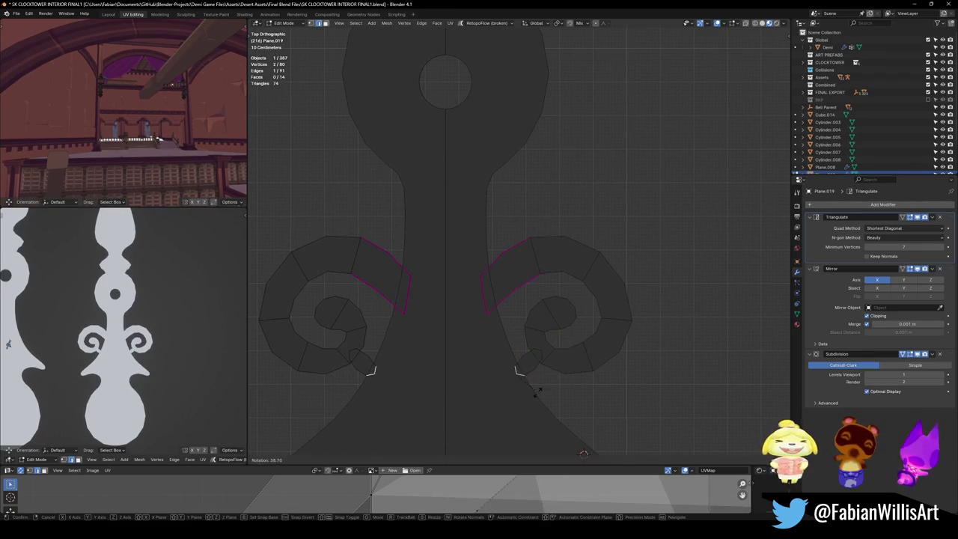
click(545, 378)
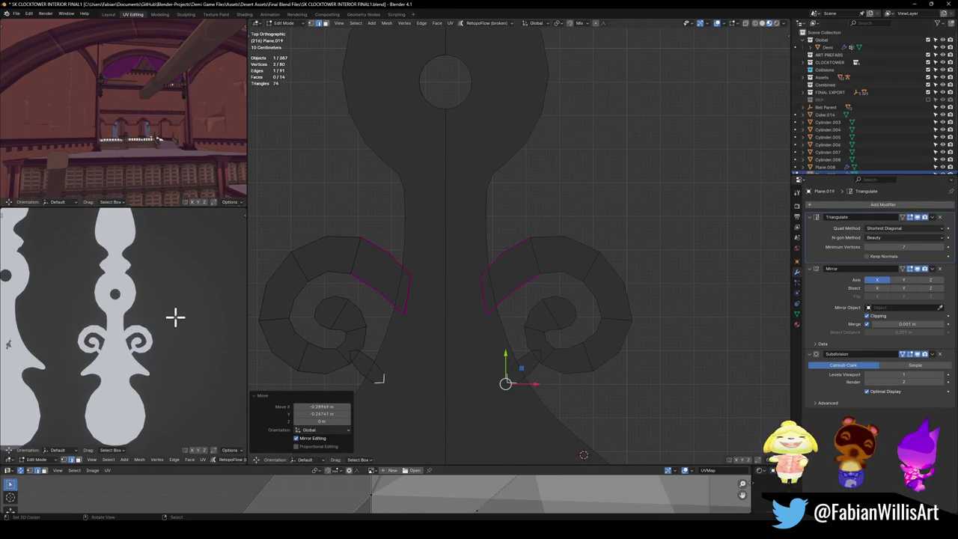
- Add a centred Ctrl+R edge loop across the tail and deselect everything
key(ctrl+r)
click(533, 367)
right_click(536, 367)
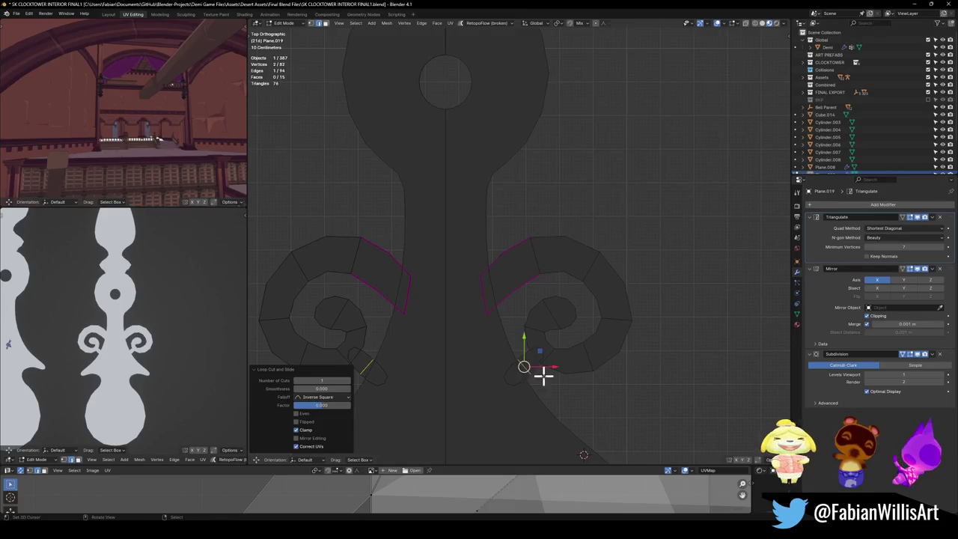
key(g)
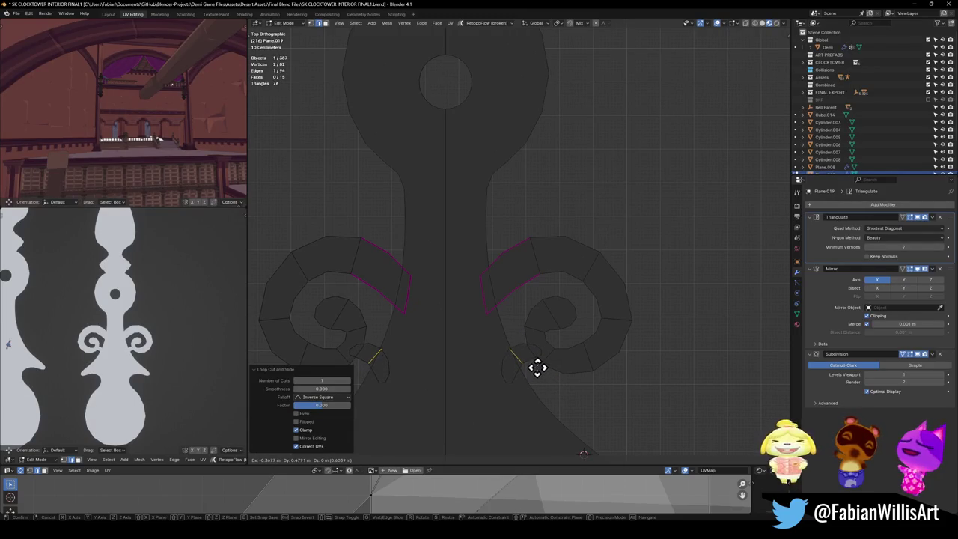
click(534, 368)
key(alt+a)
scroll(118, 336, up, 1)
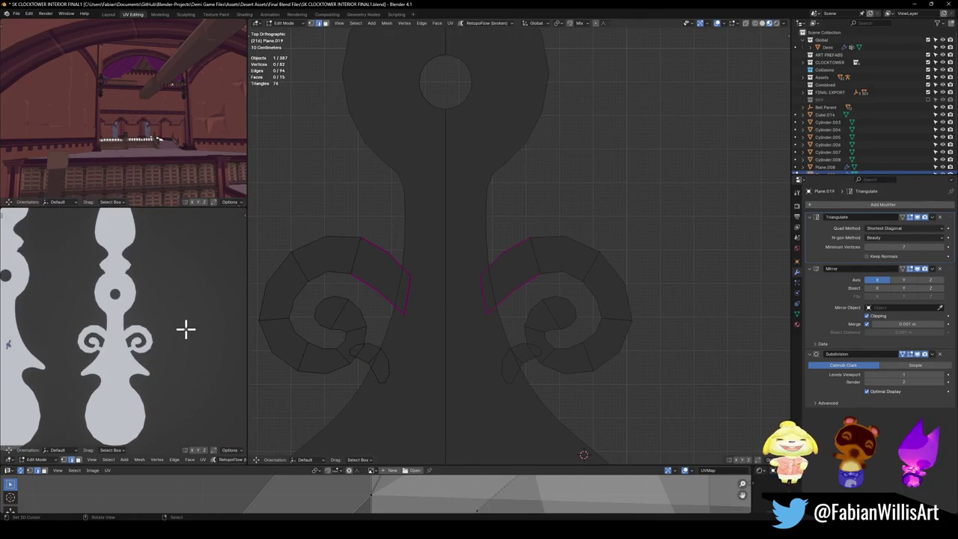
scroll(187, 323, down, 2)
scroll(185, 319, down, 2)
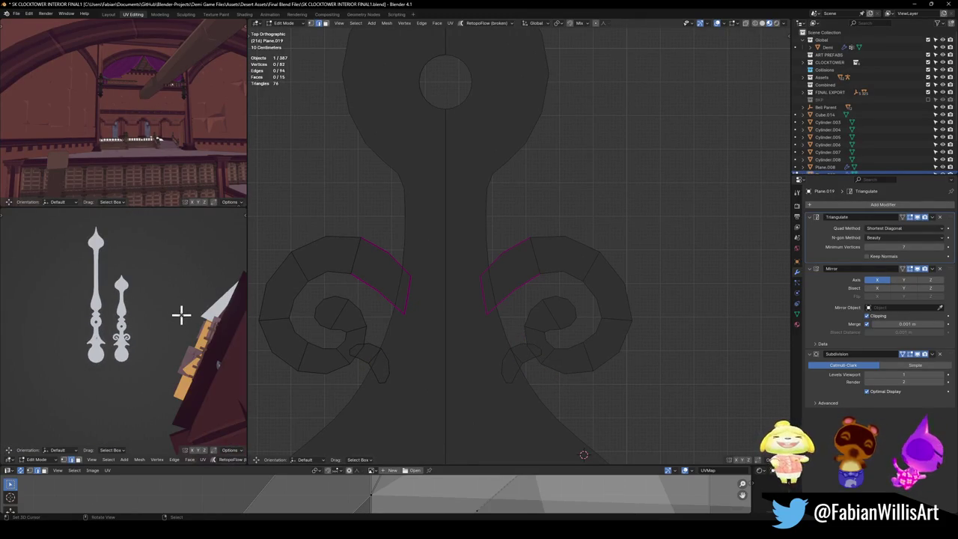
- Save the file and briefly view the whole object before resuming mesh editing
scroll(181, 314, up, 4)
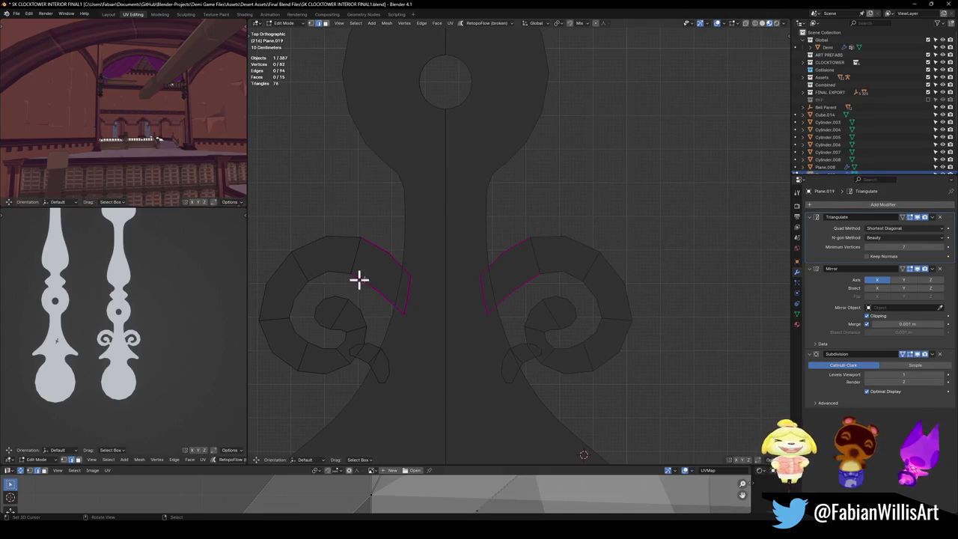
scroll(445, 269, down, 5)
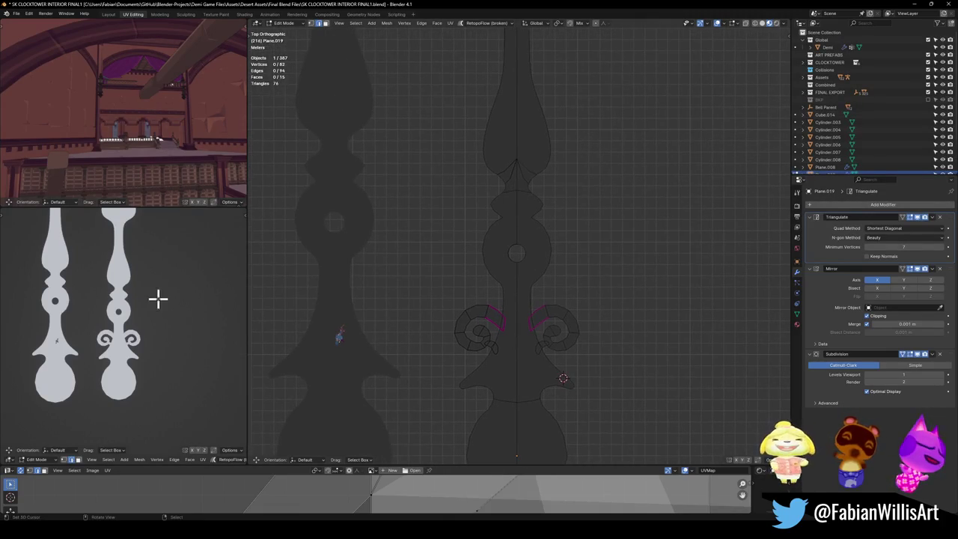
scroll(173, 297, down, 2)
scroll(184, 293, up, 2)
scroll(165, 329, up, 1)
key(ctrl+s)
scroll(551, 322, up, 2)
key(Tab)
scroll(591, 360, up, 1)
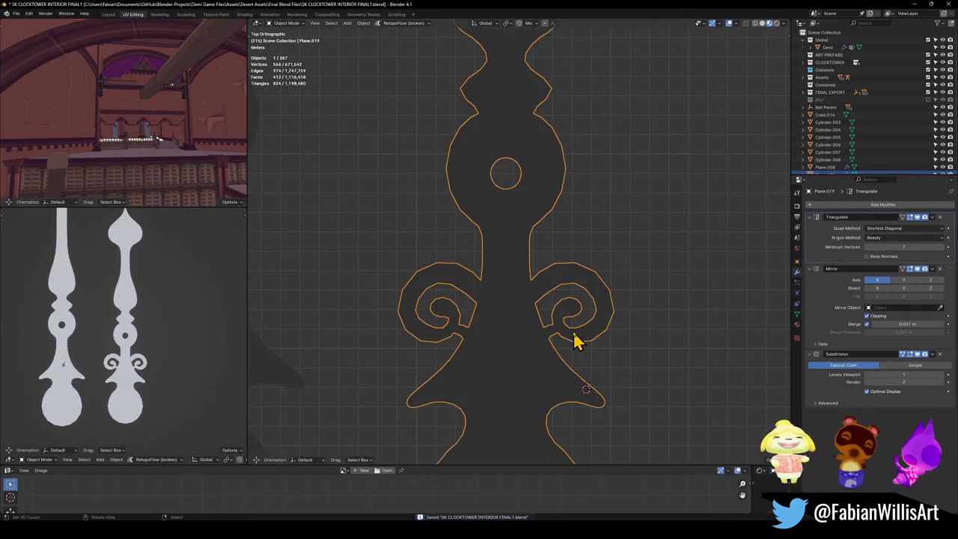
key(Tab)
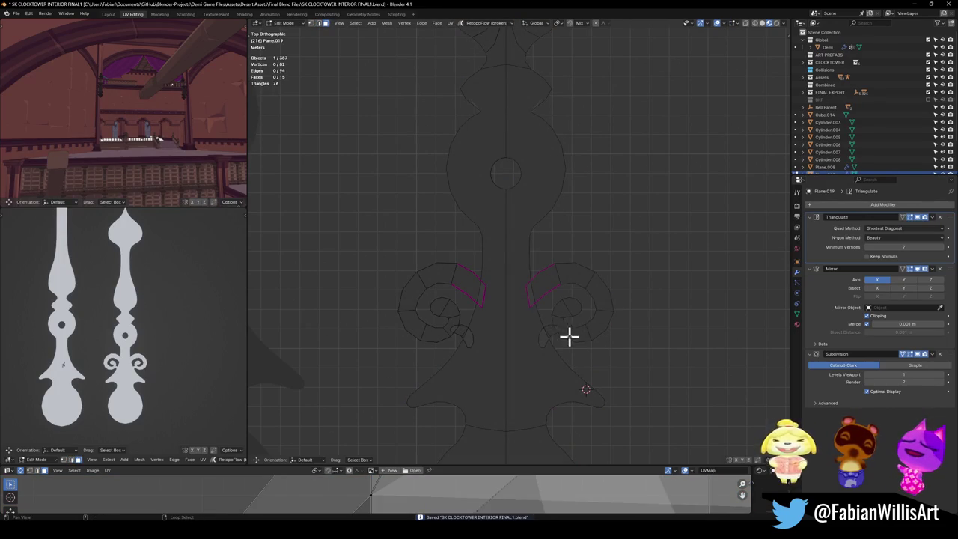
- Duplicate both linked scroll curls in place and separate the copies into their own object
key(l)
key(l)
key(shift+l)
key(l)
scroll(577, 310, down, 5)
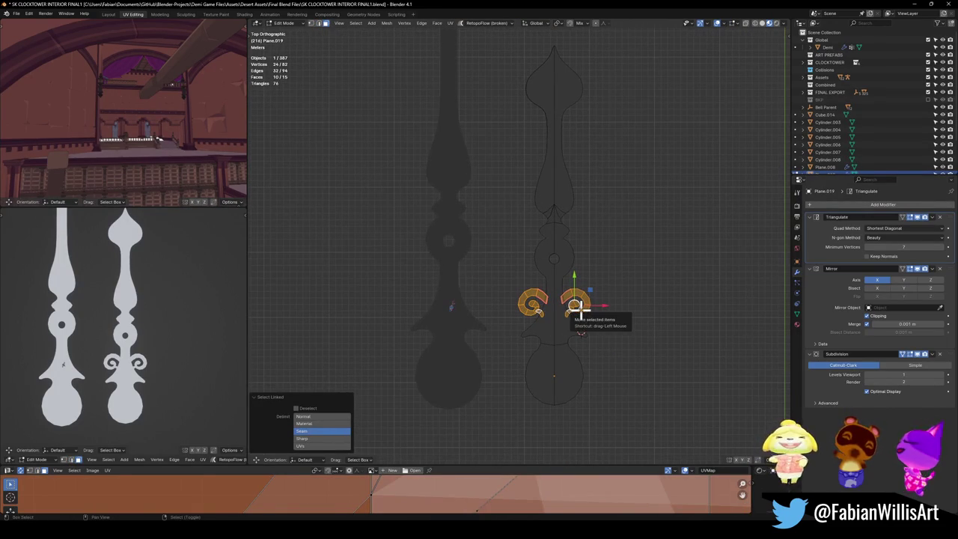
key(shift+d)
right_click(578, 310)
key(p)
click(581, 311)
key(a)
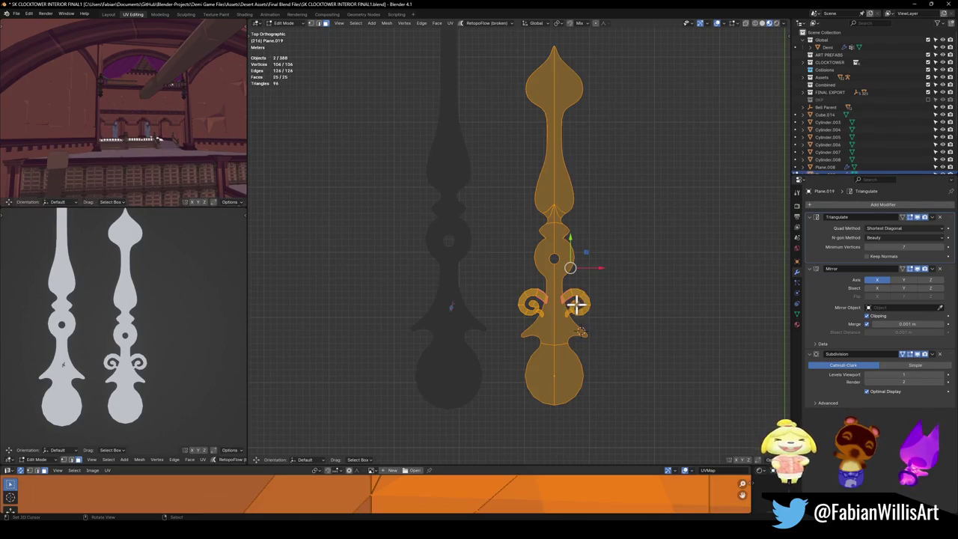
key(Tab)
- Move the new curl object along X to the longer hand, snap it to the cursor, scale 1.253
click(582, 311)
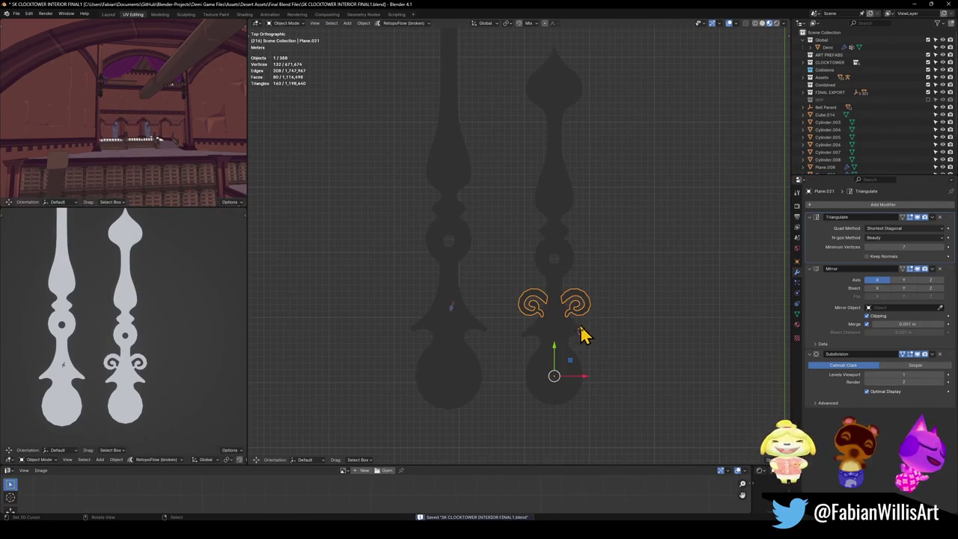
key(g)
key(x)
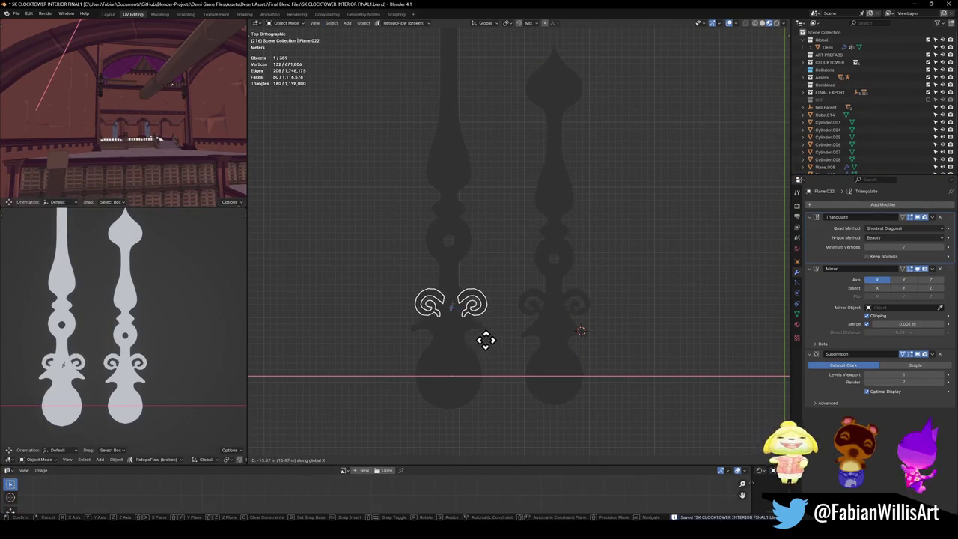
click(478, 355)
click(468, 372)
click(483, 315)
key(shift+s)
click(487, 304)
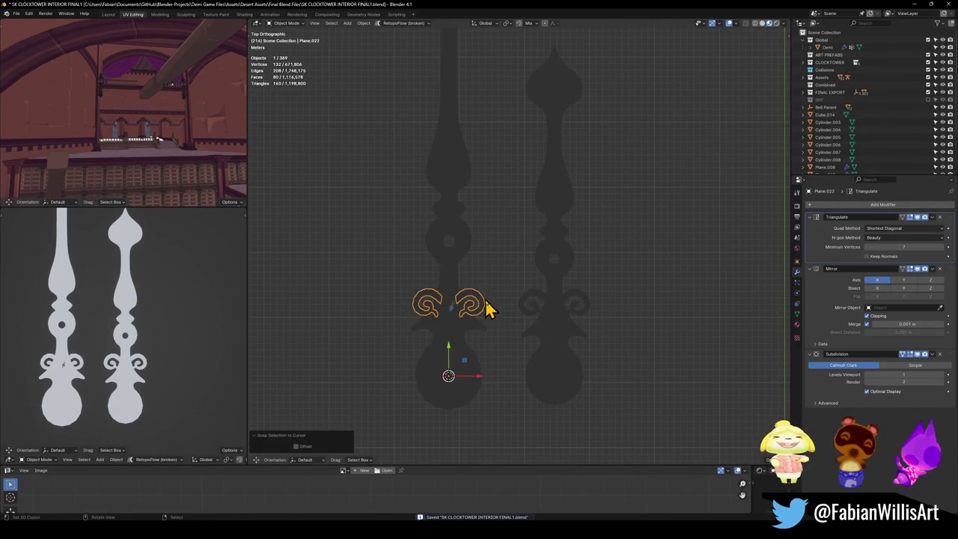
key(s)
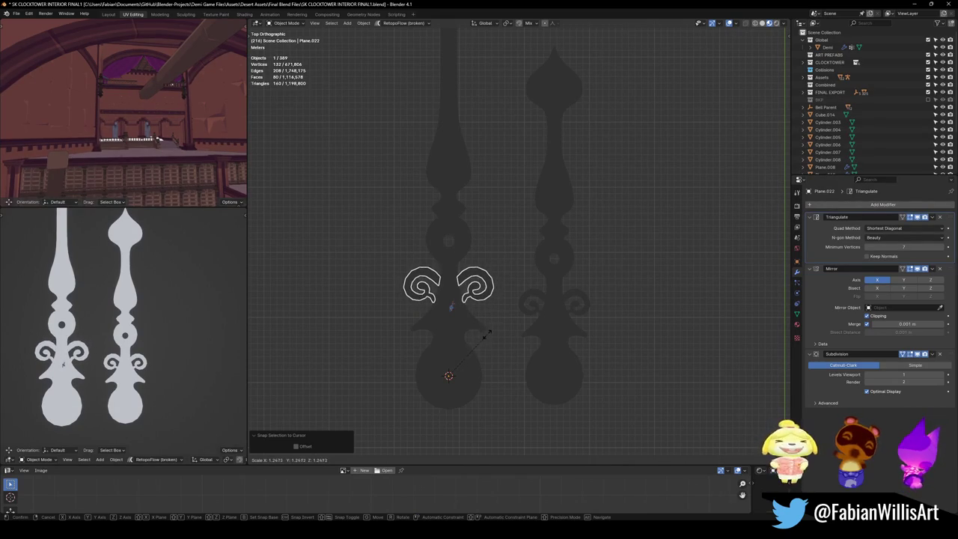
click(487, 334)
- Save the file and expand the rendered preview of the hands to fill the window
key(ctrl+s)
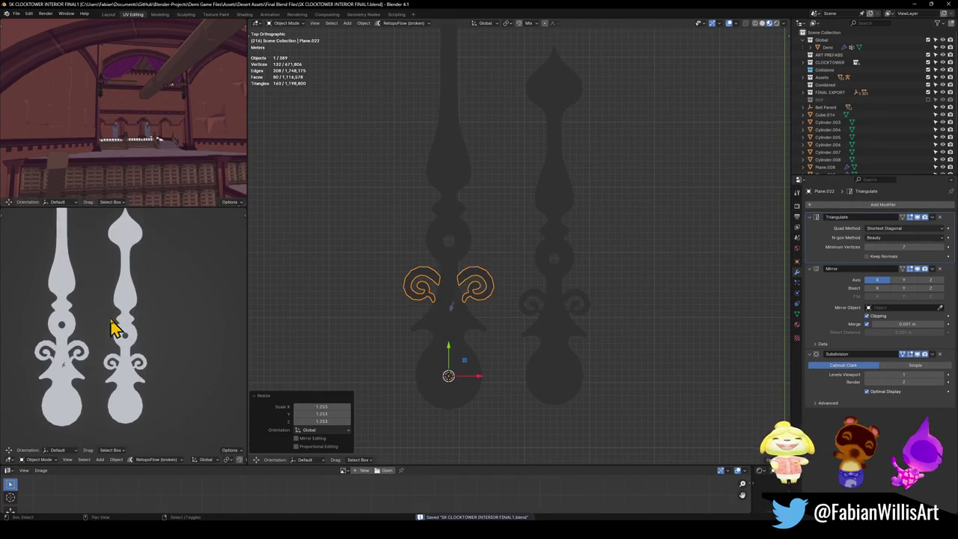
middle_drag(112, 329, 167, 348)
key(ctrl+space)
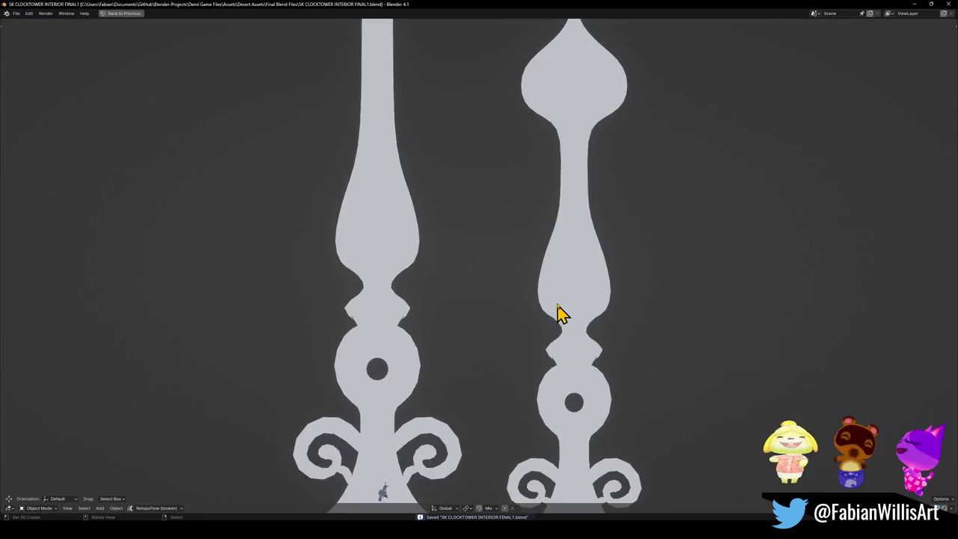
- Restore the normal layout and enter edit mode on the shorter hand, framed with nothing selected
scroll(554, 314, down, 4)
scroll(546, 316, down, 1)
scroll(545, 348, down, 2)
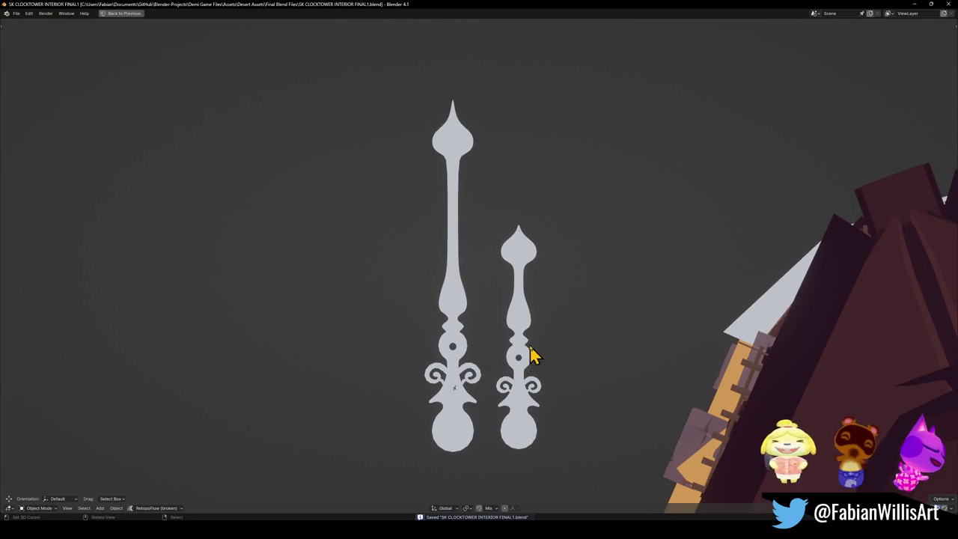
scroll(495, 393, up, 1)
scroll(494, 295, up, 2)
key(ctrl+space)
scroll(576, 351, up, 3)
click(551, 376)
key(Tab)
key(KP_Decimal)
key(alt+a)
scroll(524, 327, up, 1)
- Knife-cut a heart-shaped face in the round base and delete it to open a hole
key(k)
click(495, 389)
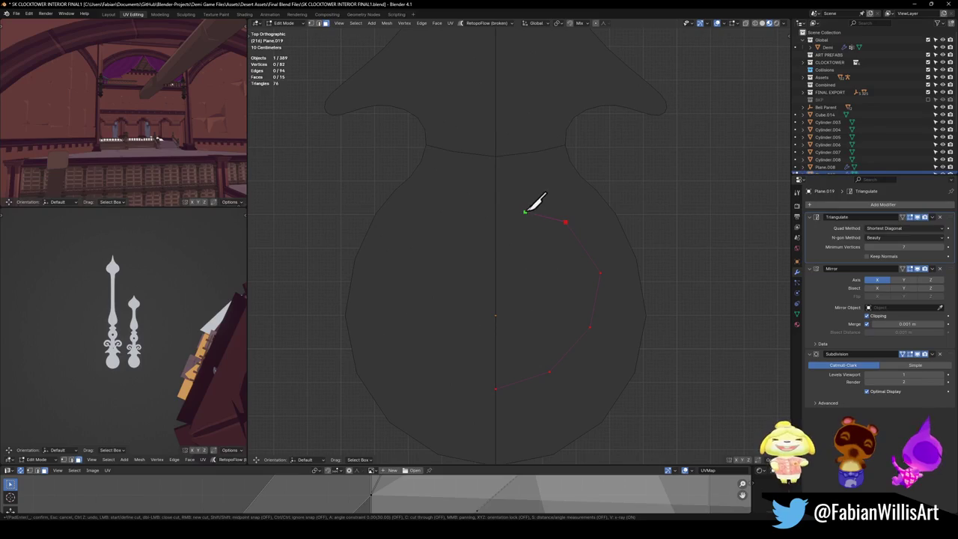
click(495, 211)
key(Return)
click(523, 303)
key(x)
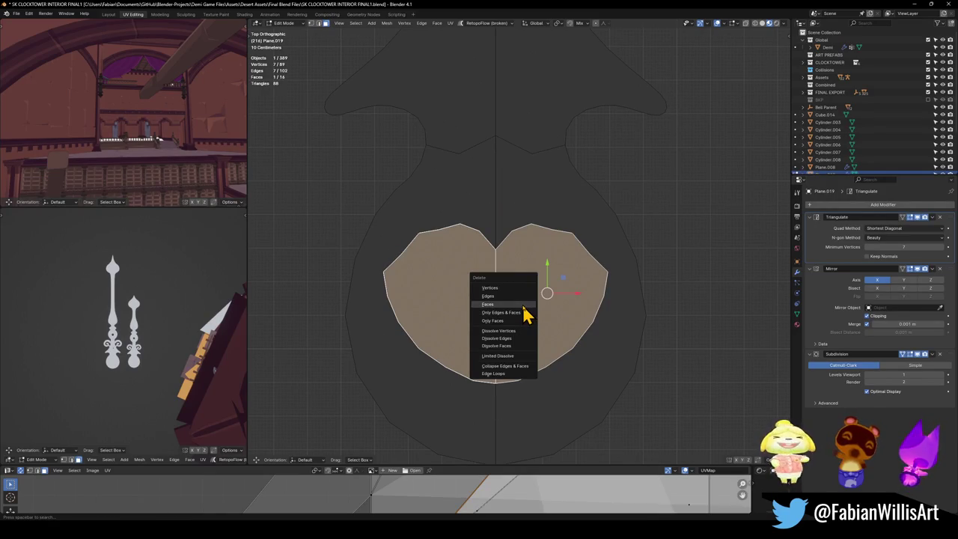
click(524, 304)
- Select the hole's edge loop and relax it repeatedly into a rounder circle
click(496, 217)
shift+click(495, 394)
key(a)
key(alt+a)
click(495, 394)
ctrl+click(497, 218)
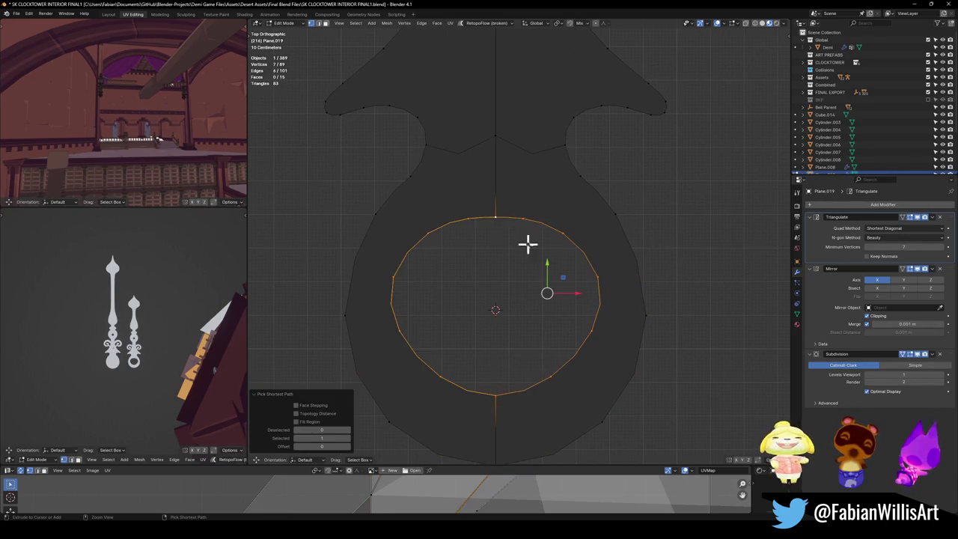
key(s)
click(581, 289)
key(q)
click(586, 289)
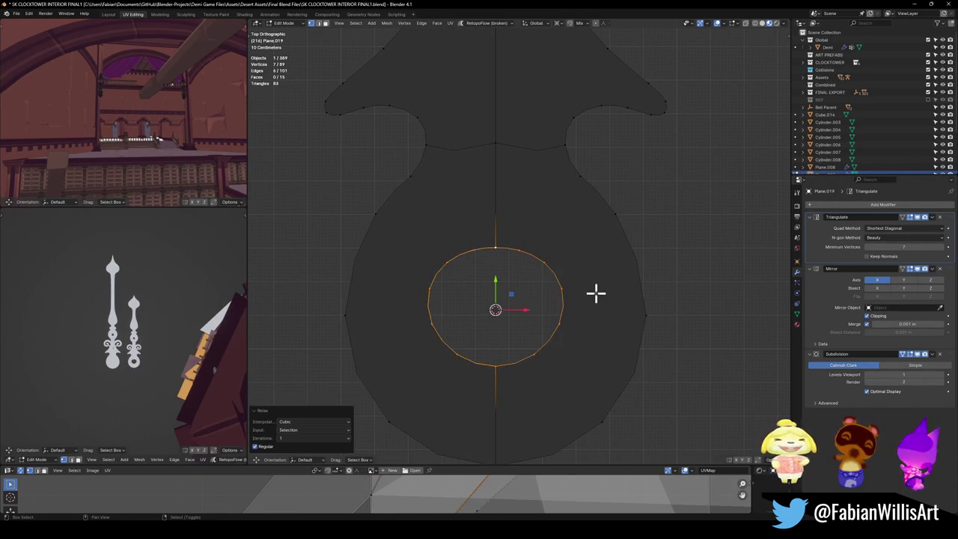
key(shift+r)
key(shift+r)
key(shift+r)
key(shift+r)
key(shift+r)
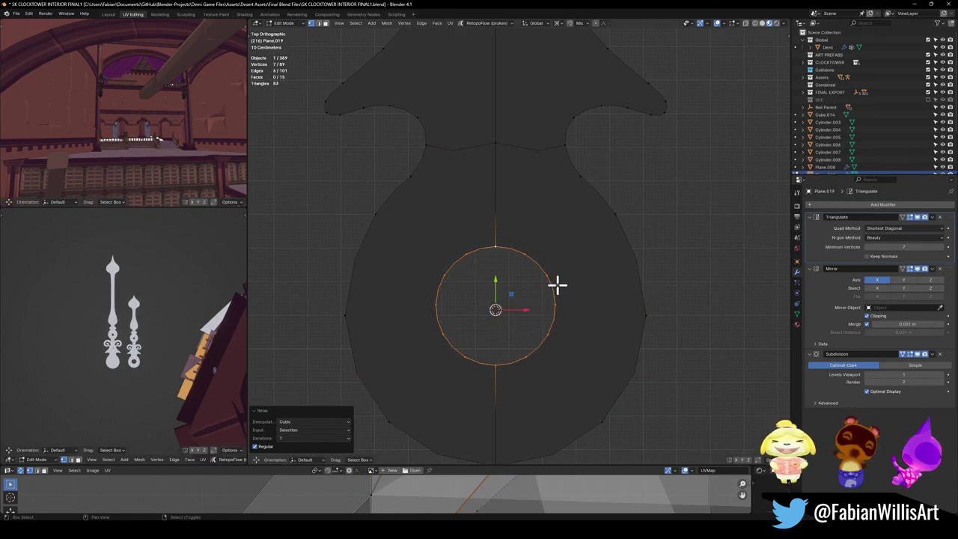
- Shrink the round hole, return to object mode, and save the file
scroll(151, 359, up, 2)
scroll(151, 360, up, 1)
key(s)
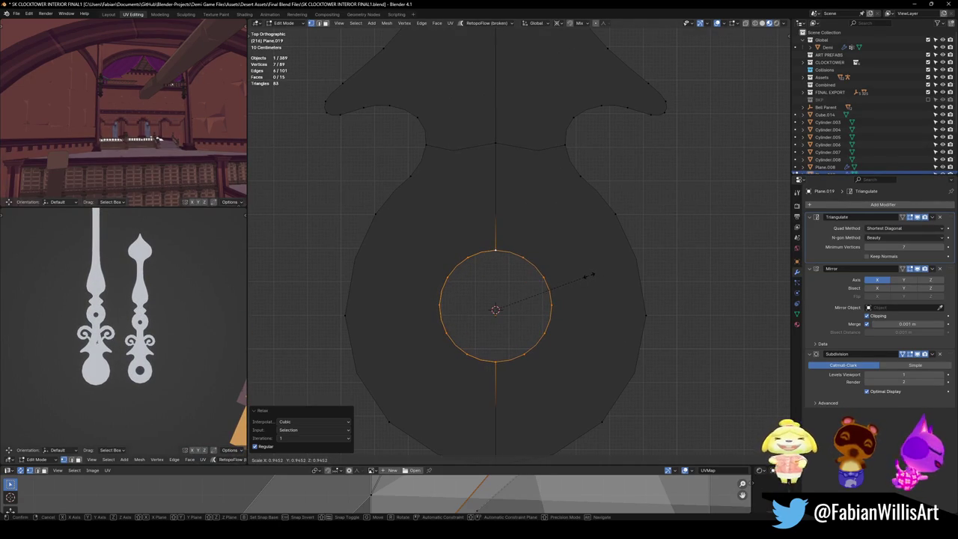
click(588, 276)
scroll(546, 268, down, 3)
key(Tab)
scroll(524, 279, down, 3)
click(503, 287)
key(ctrl+s)
- Select the left clock hand and enter edit mode on its mesh
scroll(497, 279, up, 4)
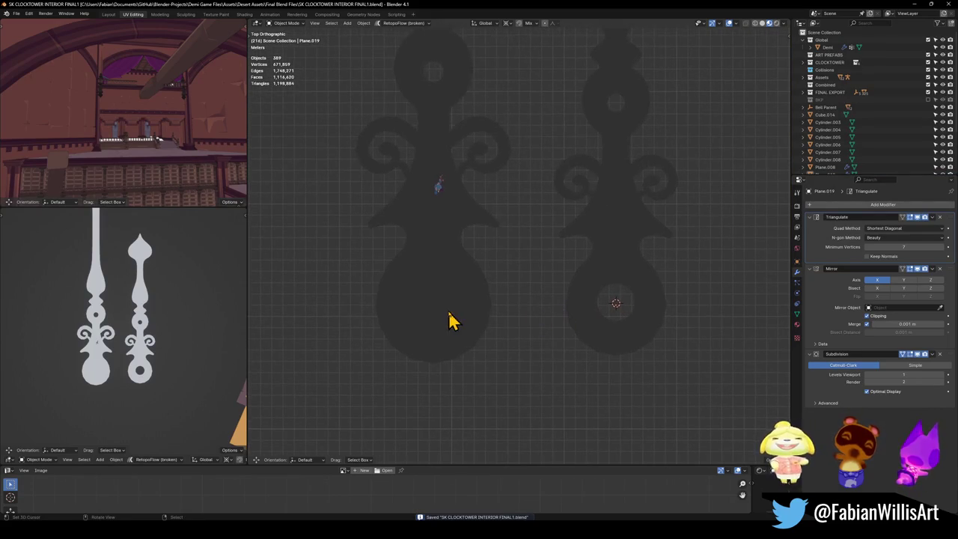
click(449, 320)
key(Tab)
scroll(487, 307, up, 5)
- Knife-cut a curved path around the inside of the left hand's round base
shift+middle_drag(542, 289, 494, 347)
key(k)
click(481, 339)
click(516, 335)
click(556, 306)
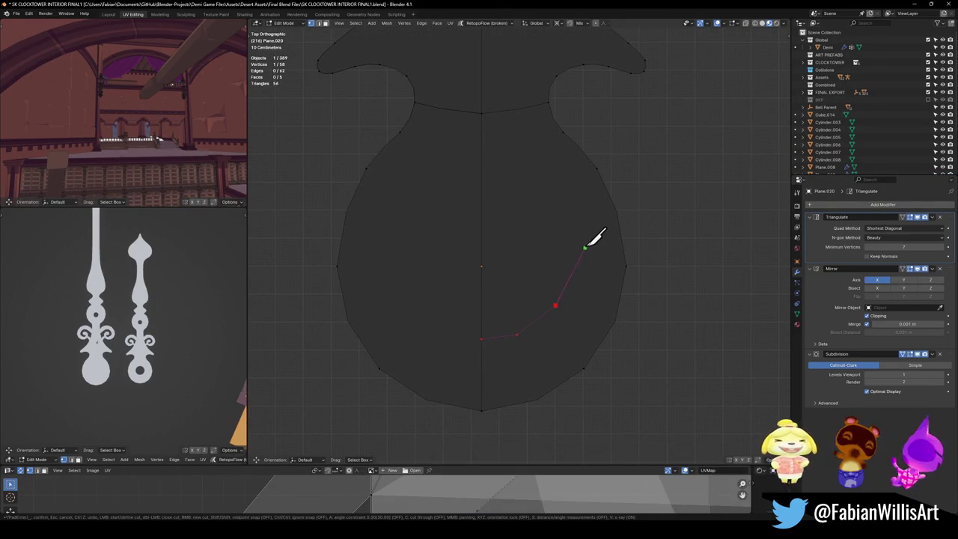
click(509, 172)
click(481, 171)
key(Return)
- Delete the inner faces of the cut to open a hole
click(479, 270)
key(ctrl+Tab)
click(525, 258)
key(x)
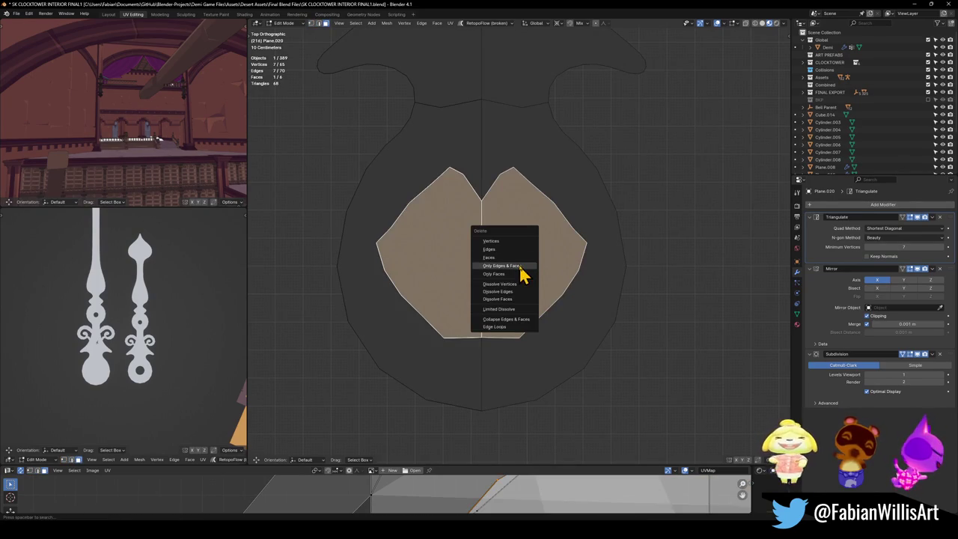
click(520, 269)
- Select the hole loop, relax it into a circle, and shrink it smaller
click(487, 346)
click(481, 348)
ctrl+click(481, 177)
right_click(539, 234)
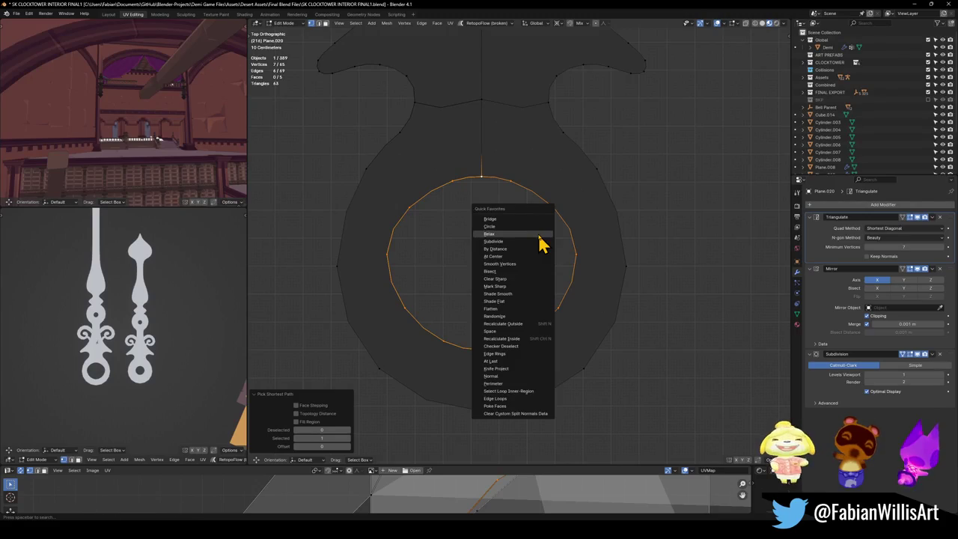
click(572, 233)
key(shift+r)
key(shift+r)
key(shift+r)
key(shift+r)
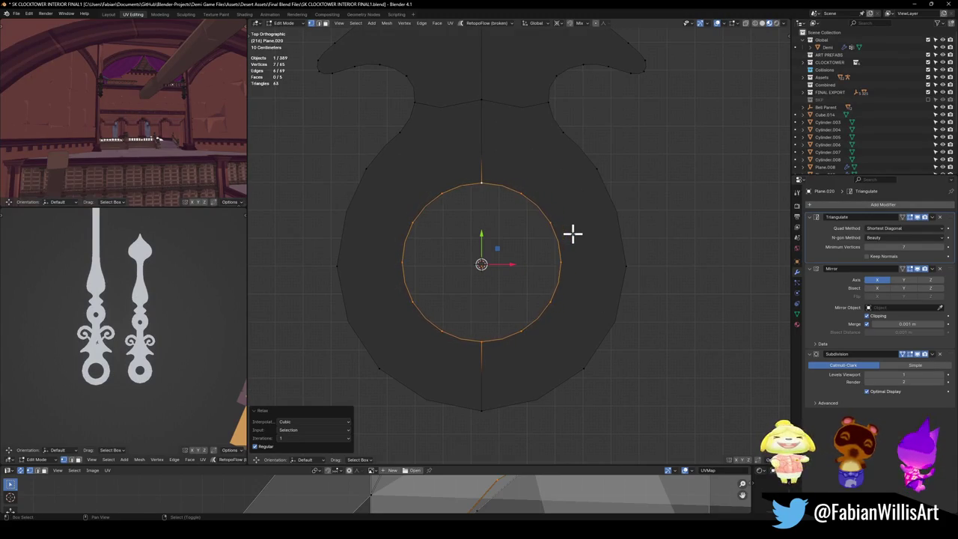
key(s)
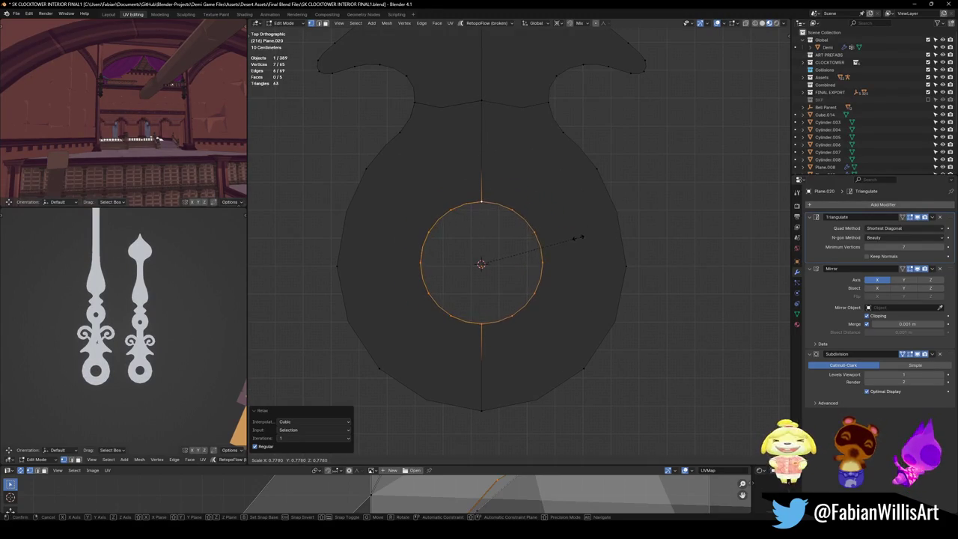
click(574, 239)
click(575, 238)
- Save the file, return to object mode, and pan the view over the hands
key(ctrl+s)
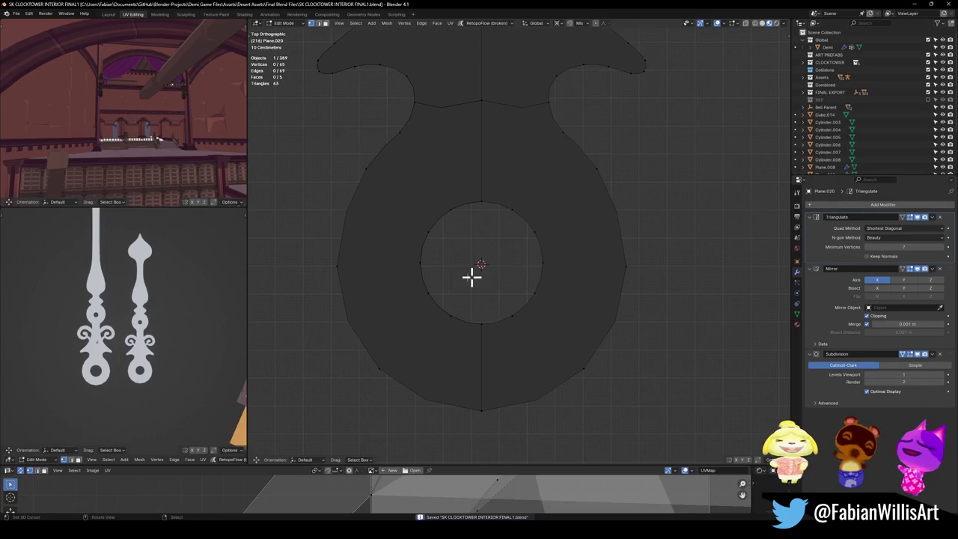
scroll(132, 300, down, 2)
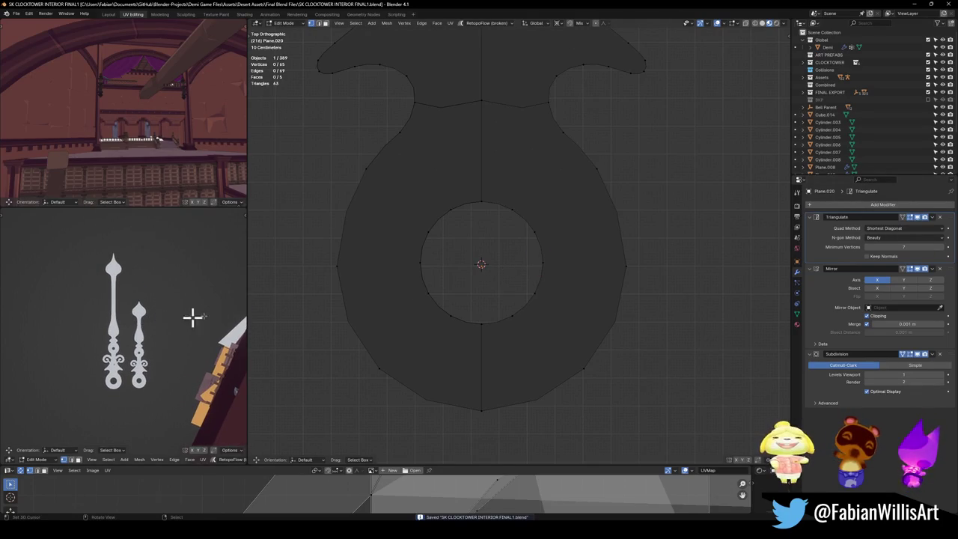
key(Tab)
scroll(610, 255, down, 5)
click(610, 255)
scroll(576, 250, down, 4)
shift+middle_drag(541, 247, 554, 316)
key(ctrl+s)
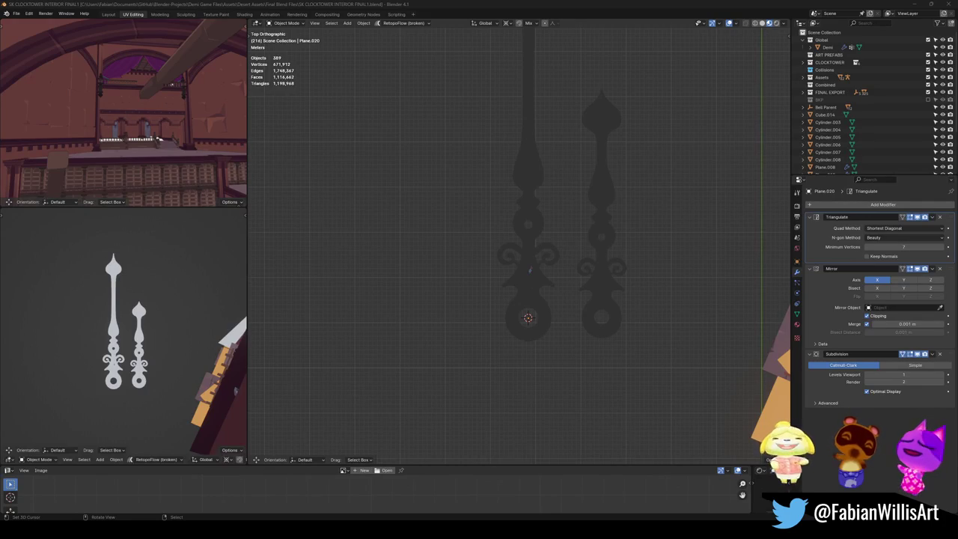
shift+middle_drag(570, 354, 567, 346)
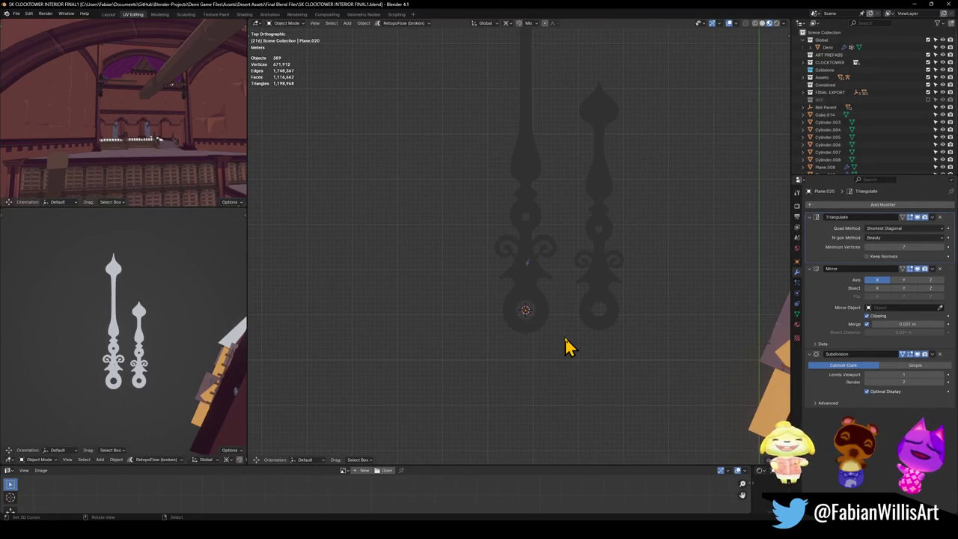
right_click(612, 515)
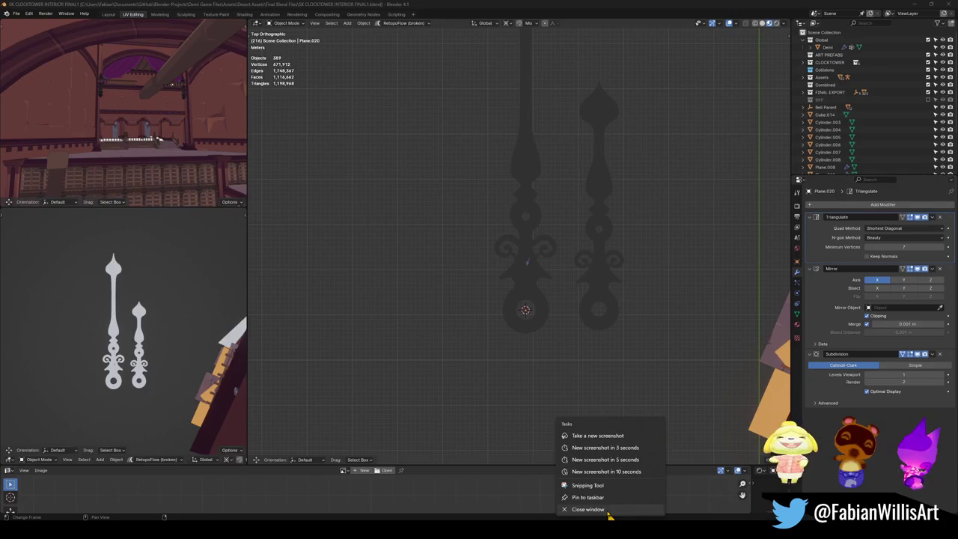
scroll(560, 229, down, 2)
scroll(539, 271, down, 3)
- Select a clock hand and orbit the view until it is seen face-on
mouse_move(536, 288)
middle_down()
mouse_move(507, 327)
mouse_move(509, 282)
mouse_move(547, 289)
middle_up()
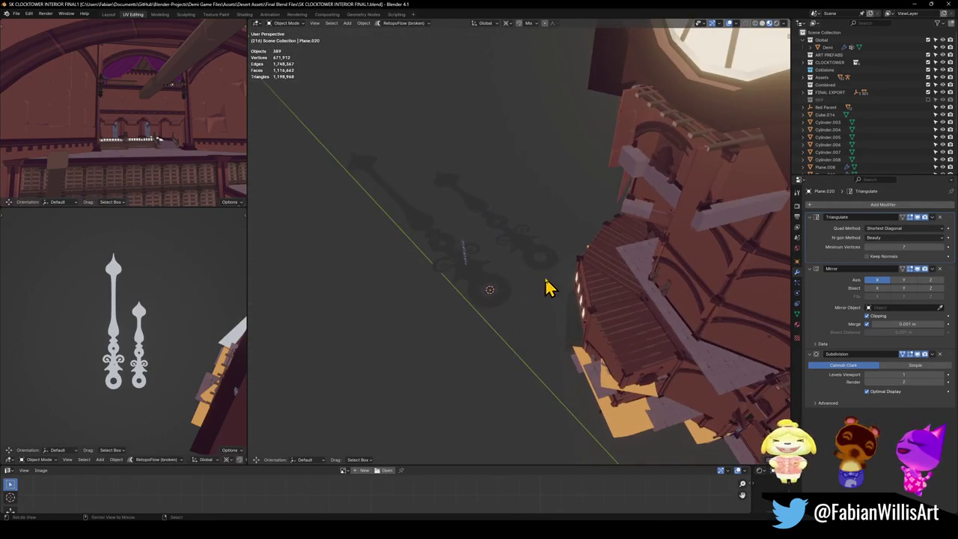
click(528, 256)
scroll(529, 252, down, 2)
scroll(530, 255, down, 4)
middle_drag(529, 255, 644, 366)
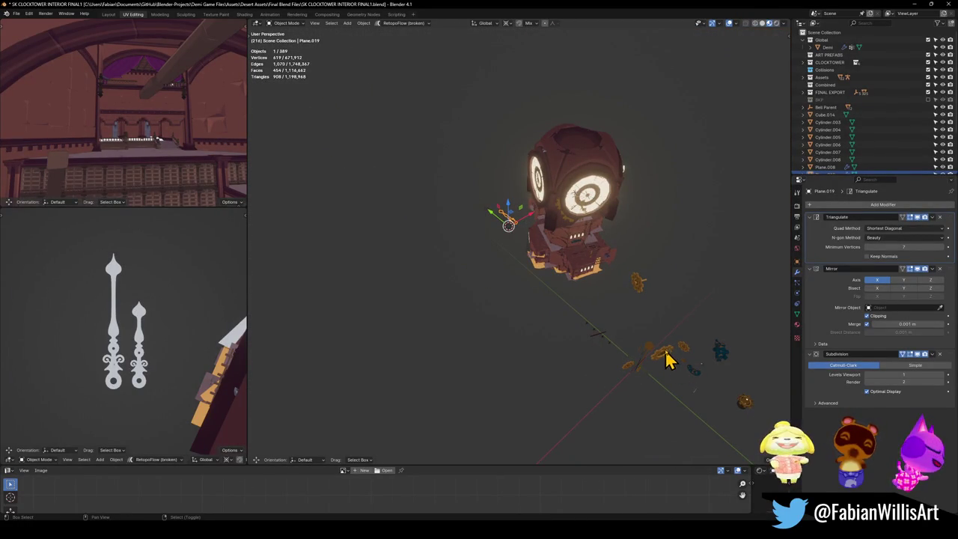
key(KP_Decimal)
scroll(518, 251, up, 2)
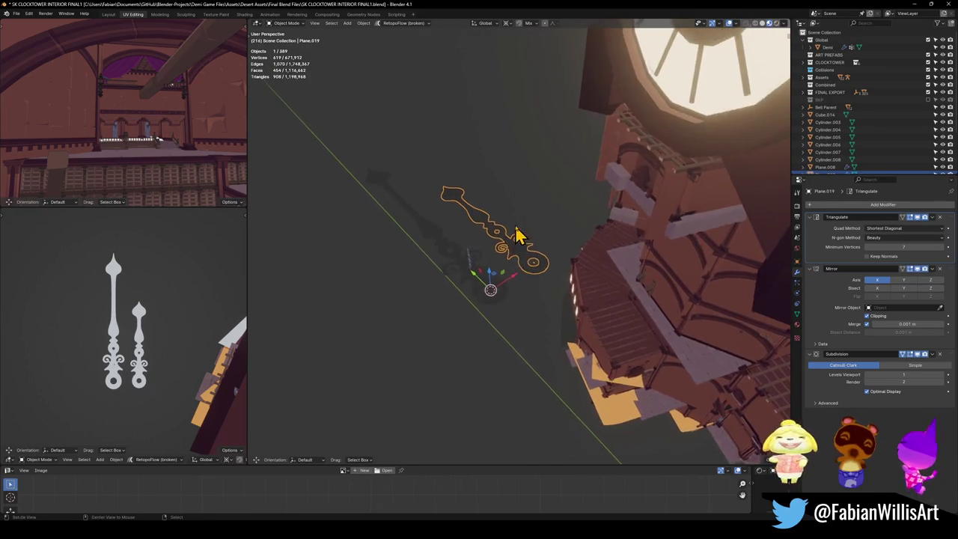
scroll(524, 240, up, 5)
mouse_move(534, 242)
middle_down()
mouse_move(494, 274)
mouse_move(445, 284)
middle_up()
mouse_move(520, 274)
middle_down()
mouse_move(539, 273)
mouse_move(453, 239)
mouse_move(545, 267)
middle_up()
scroll(526, 272, down, 3)
- Duplicate both hands, then cancel and delete the unwanted copies
shift+click(453, 239)
key(shift+d)
key(x)
right_click(531, 270)
key(Delete)
- Duplicate both hands with their spiral pieces, place the copies left along X, and save
scroll(565, 250, up, 3)
click(558, 234)
shift+click(546, 271)
shift+click(626, 276)
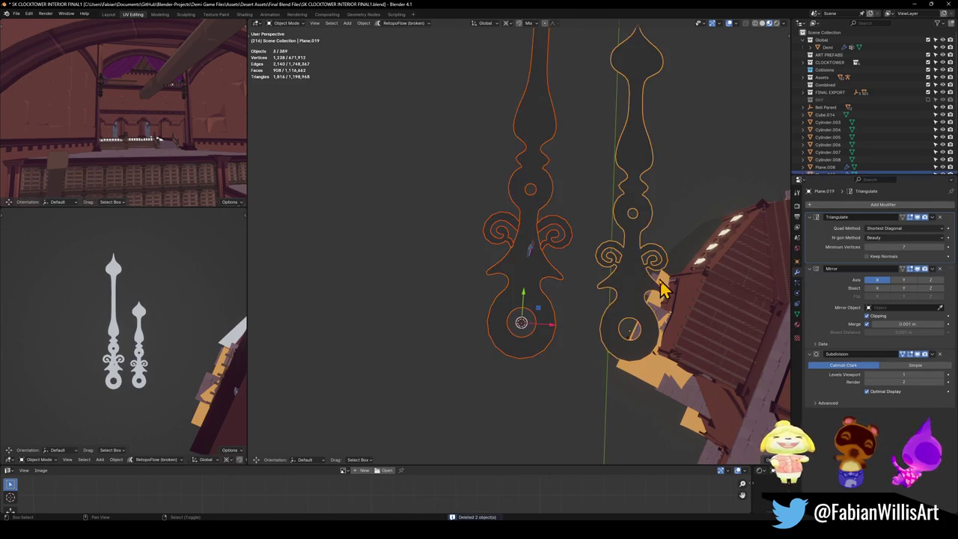
key(shift+d)
key(x)
click(342, 257)
key(alt+a)
key(ctrl+s)
- Join the copied left hand's spiral pieces into its body
shift+middle_drag(341, 271, 455, 274)
click(471, 248)
shift+click(483, 269)
key(ctrl+j)
scroll(490, 274, up, 2)
key(alt+a)
- Apply the Subdivision modifier permanently on the other copied hand
click(615, 262)
shift+middle_drag(615, 262, 562, 256)
click(562, 257)
key(ctrl+a)
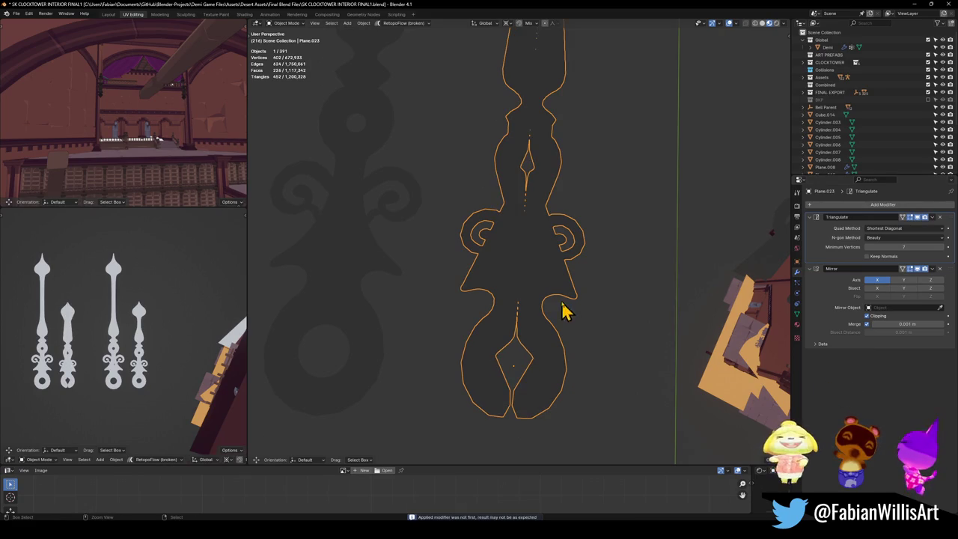
- Try applying the Mirror and reordering Subdivision before it, undoing both attempts
key(ctrl+1)
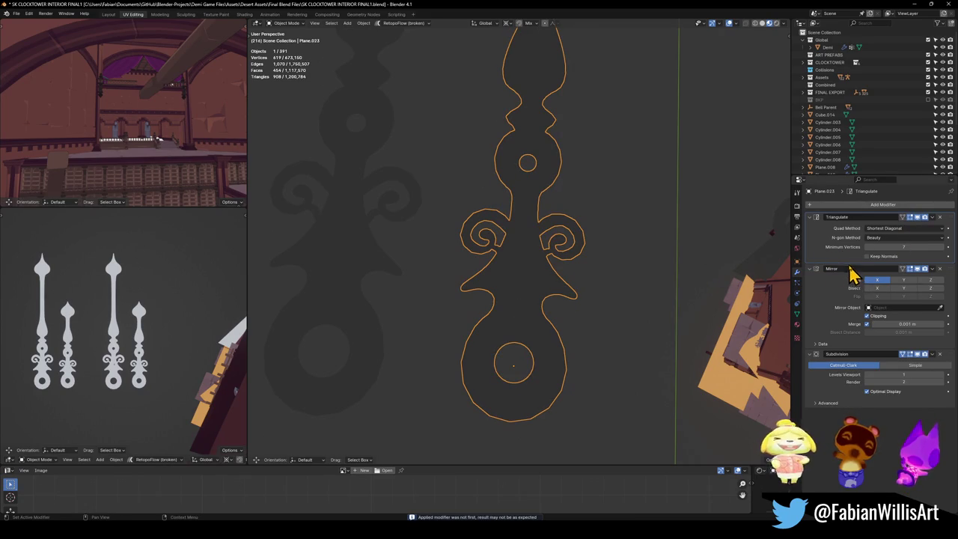
key(ctrl+a)
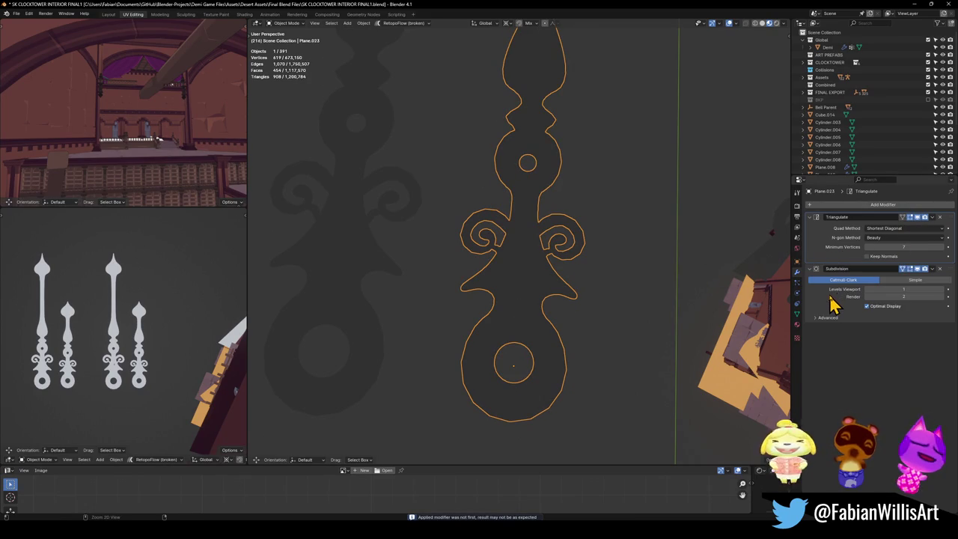
key(ctrl+0)
key(ctrl+1)
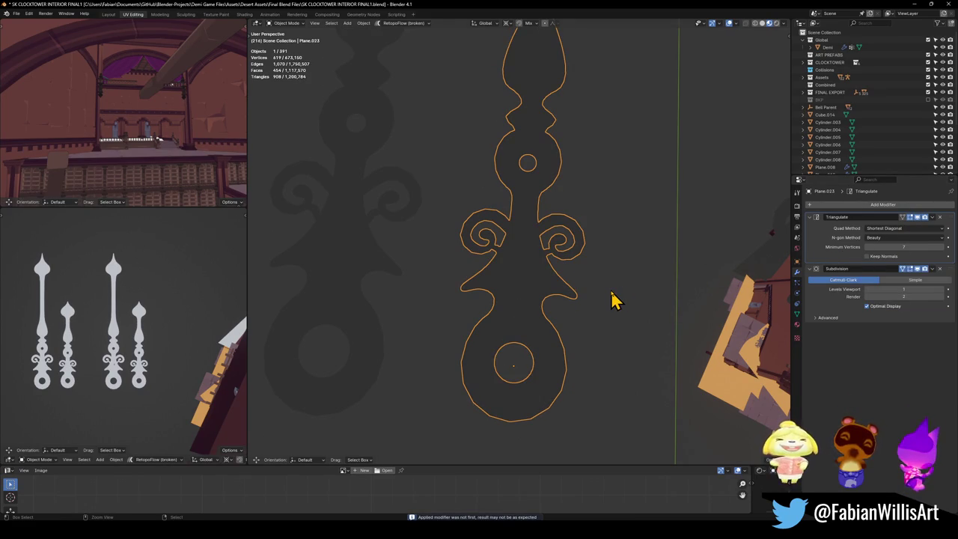
key(ctrl+z)
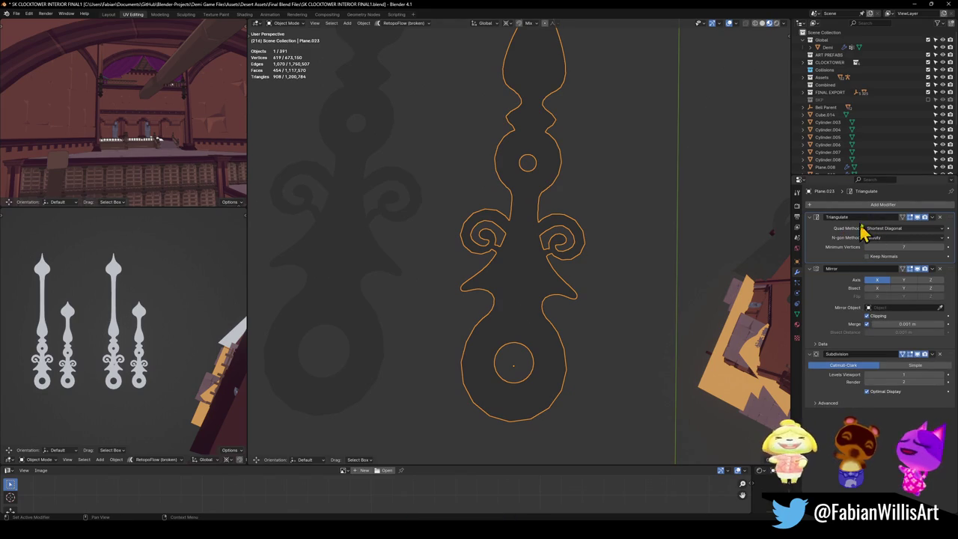
click(918, 218)
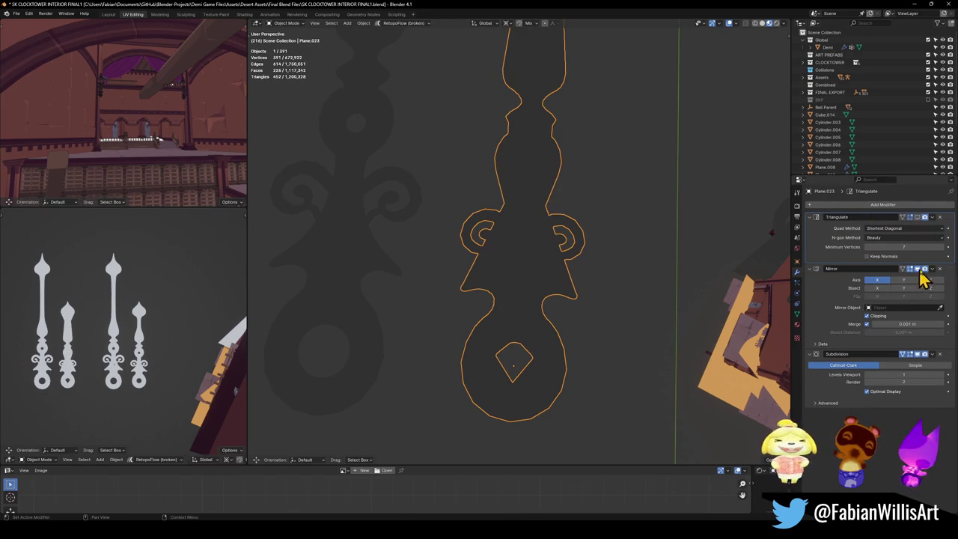
drag(940, 355, 938, 268)
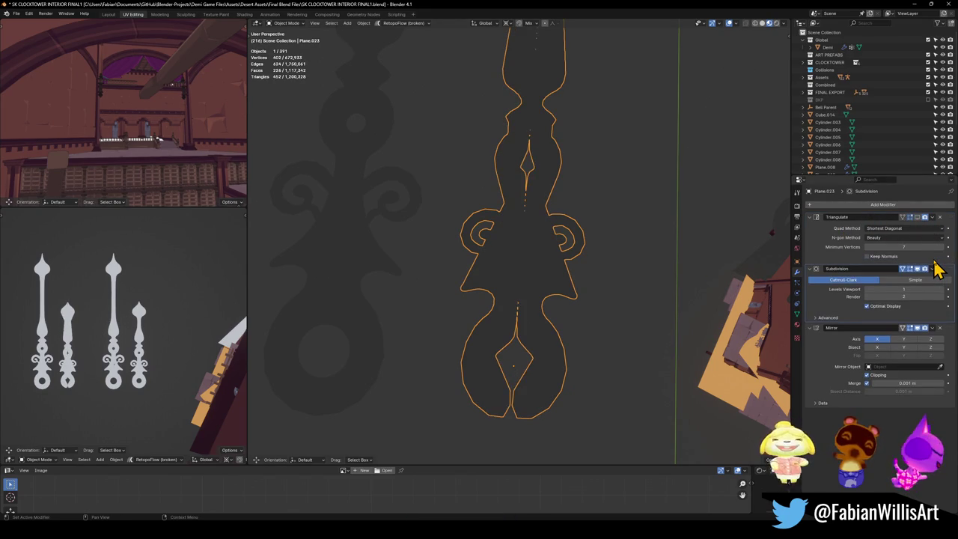
key(ctrl+z)
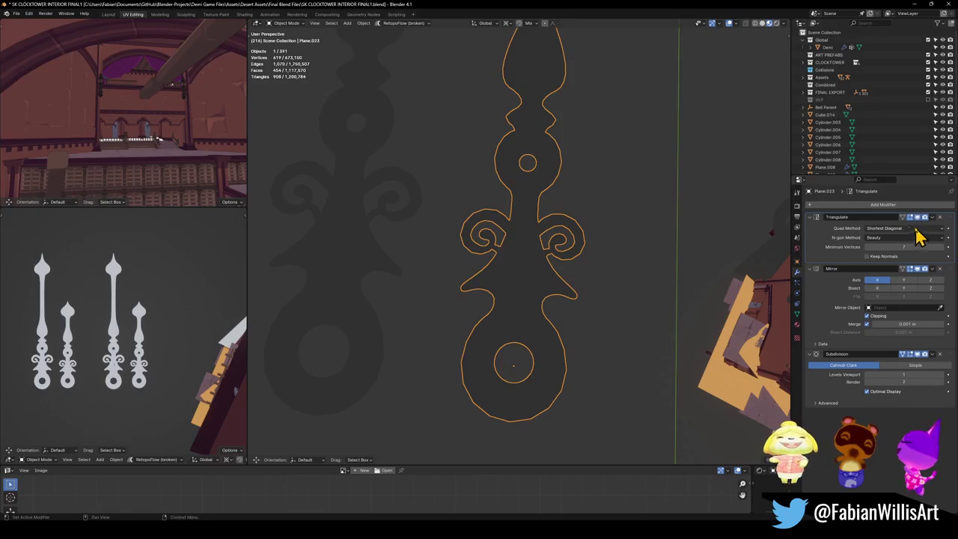
- Apply the Triangulate and Subdivision modifiers and inspect the resulting triangles
click(822, 218)
key(ctrl+a)
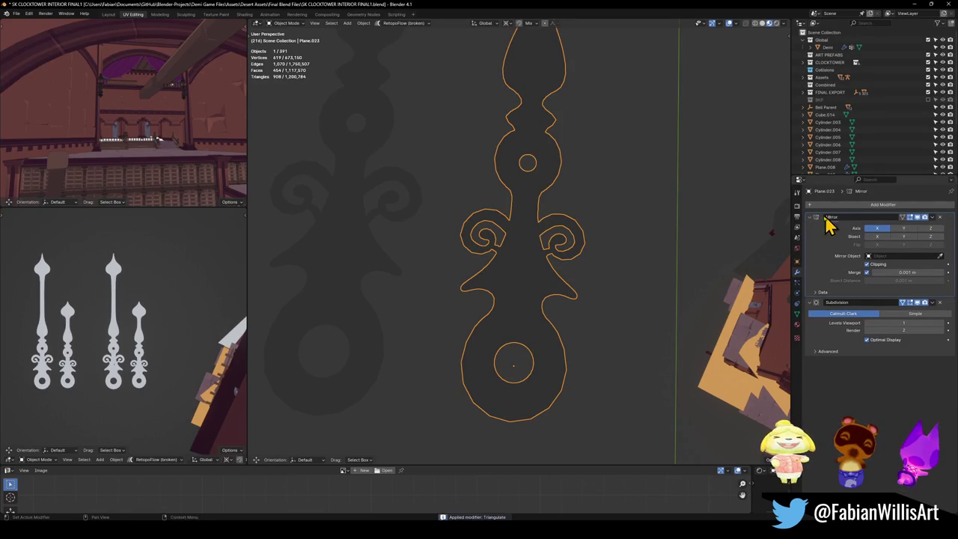
key(Tab)
scroll(586, 290, up, 2)
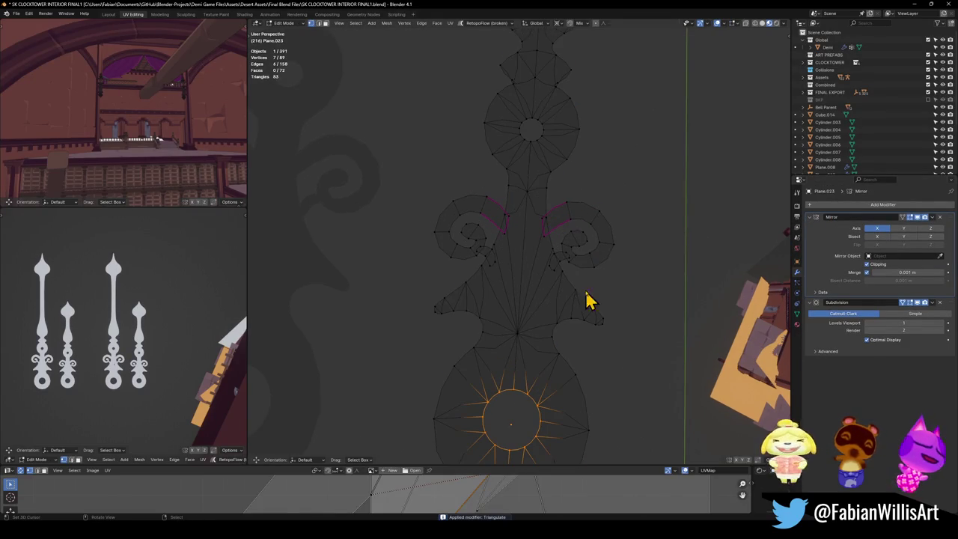
key(Tab)
key(ctrl+a)
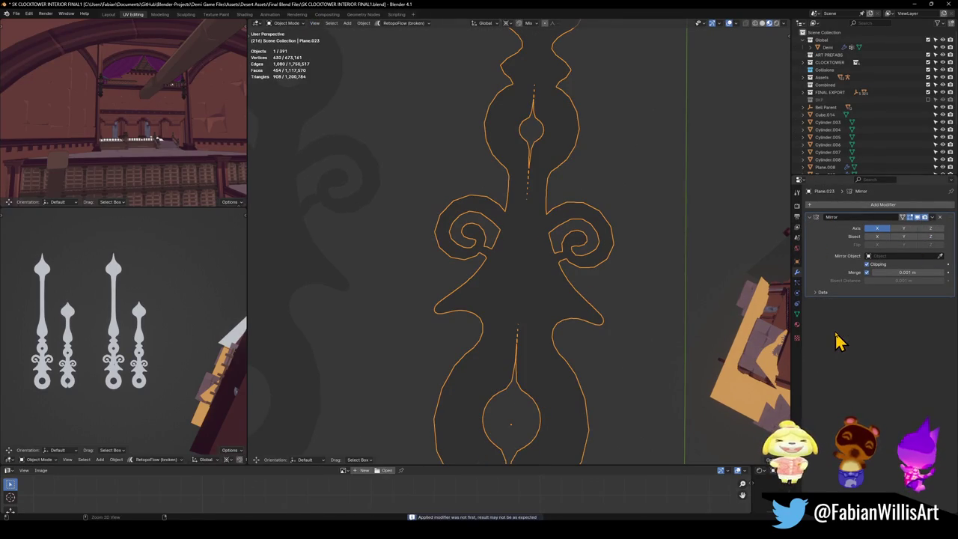
scroll(591, 288, down, 3)
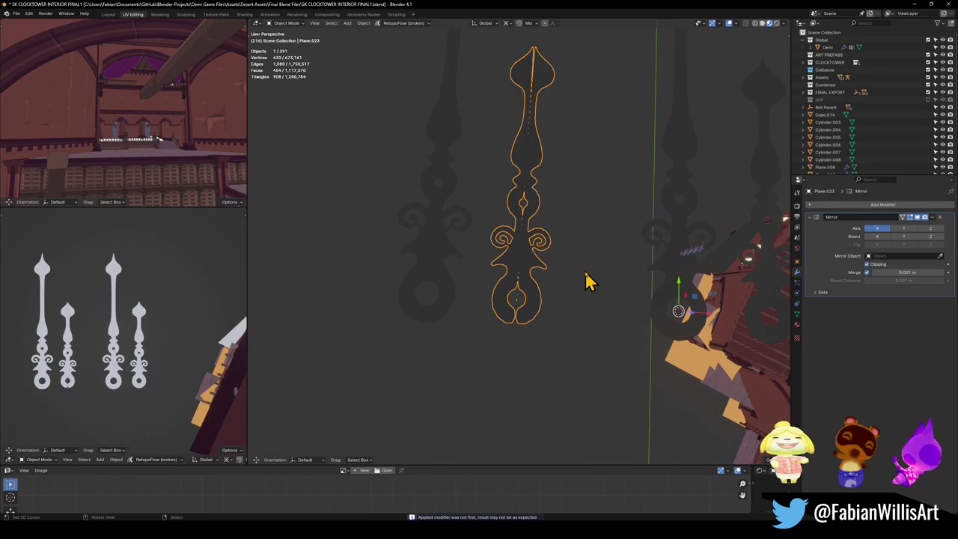
click(586, 280)
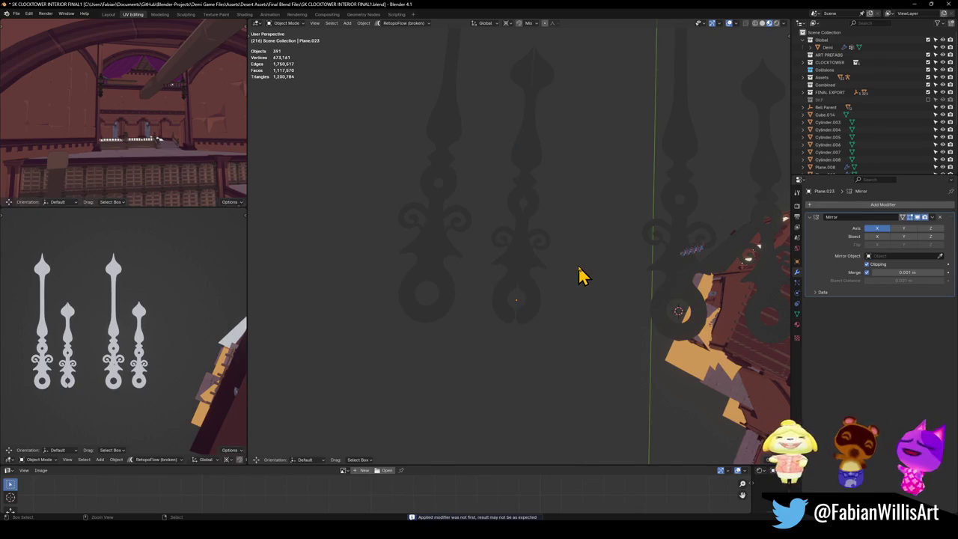
- Revert to the unapplied stack, then apply Mirror followed by Subdivision
key(ctrl+z)
key(ctrl+z)
key(ctrl+z)
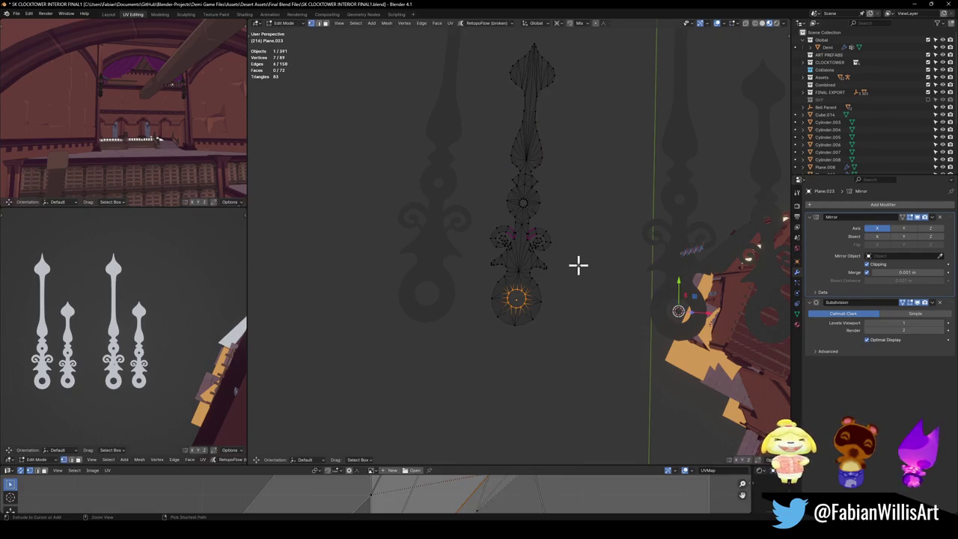
key(Tab)
key(ctrl+a)
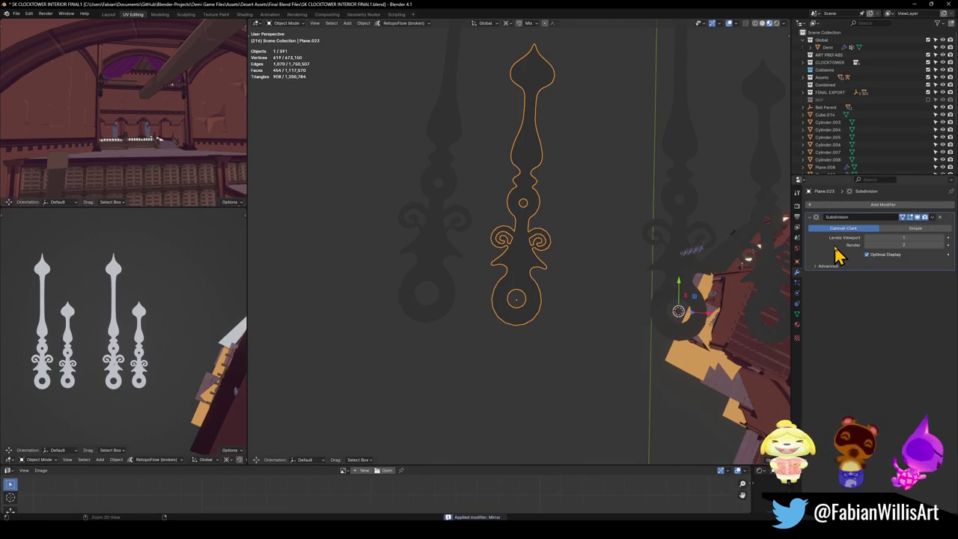
key(ctrl+a)
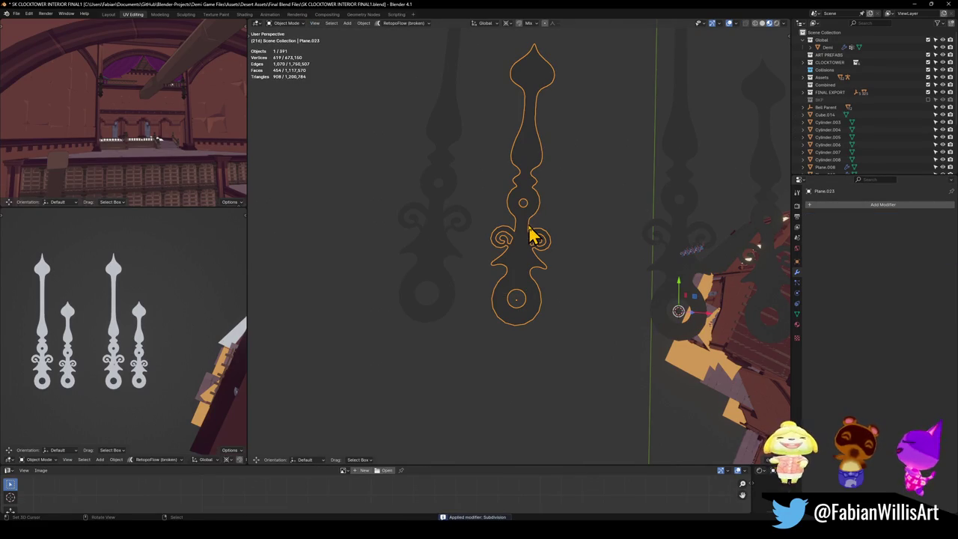
key(q)
click(498, 269)
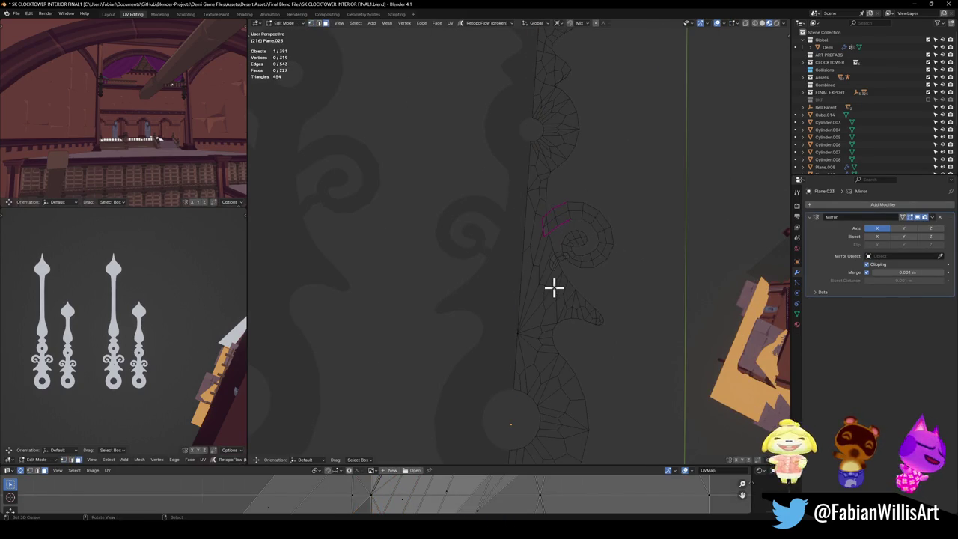
- Dissolve all inner edges of the half mesh into n-gons
key(a)
key(ctrl+x)
key(alt+a)
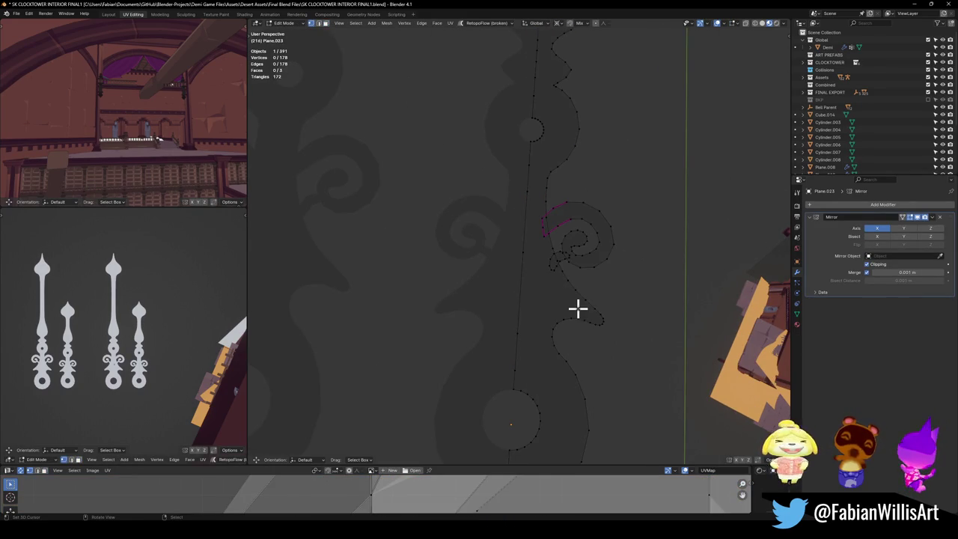
alt+middle_click(585, 266)
scroll(580, 263, up, 5)
scroll(532, 318, down, 1)
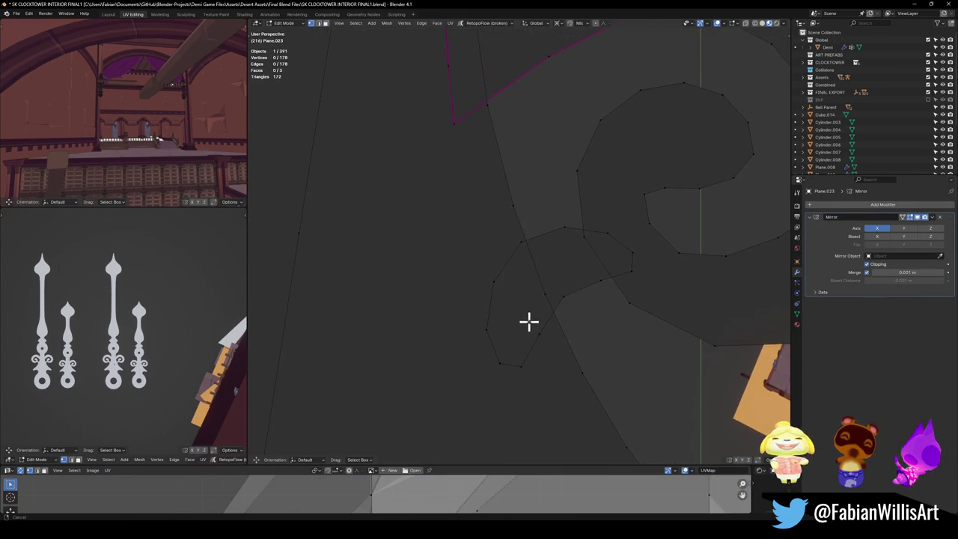
- Dissolve the stray and redundant vertices along the curl
click(488, 334)
shift+click(502, 364)
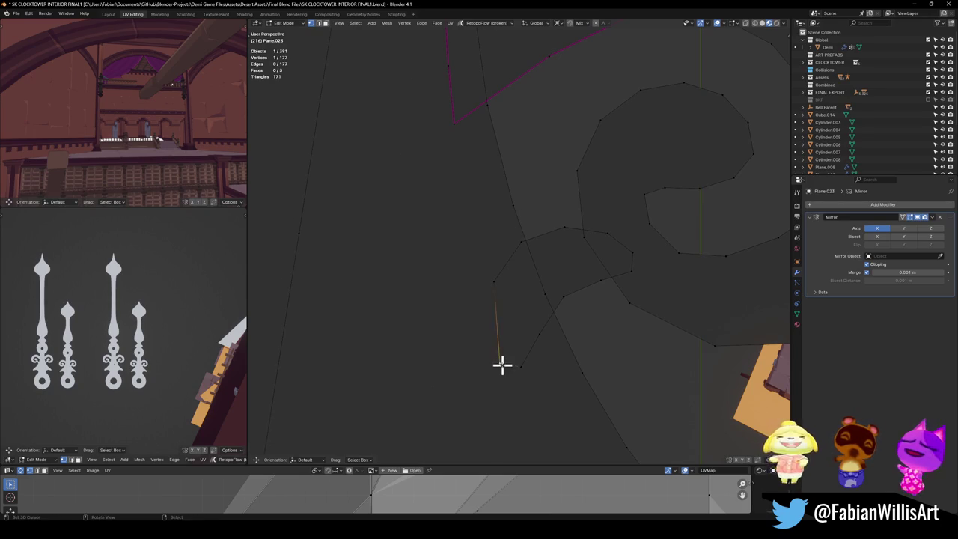
key(ctrl+x)
click(520, 368)
key(ctrl+x)
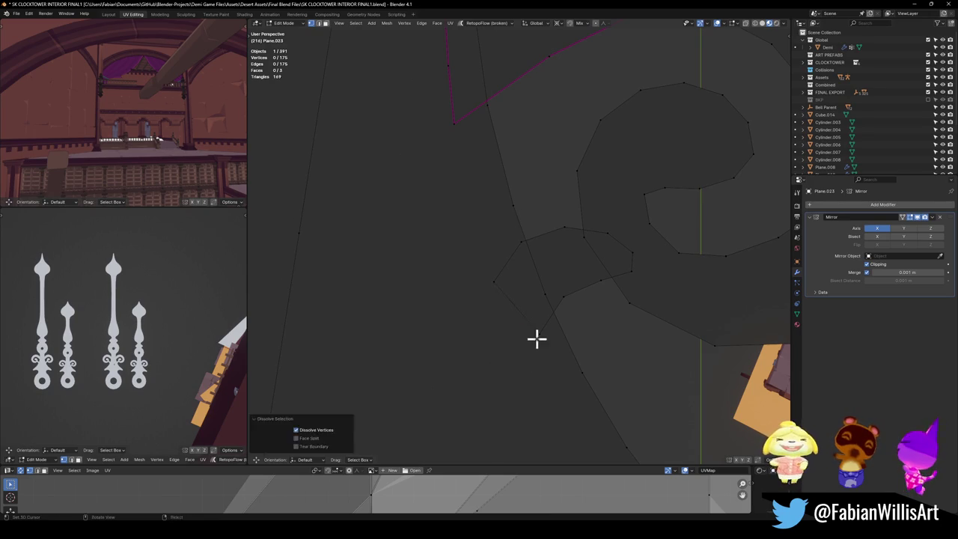
click(494, 283)
key(ctrl+x)
- In top view, move the vertices at the curl's base and joint into line
click(563, 296)
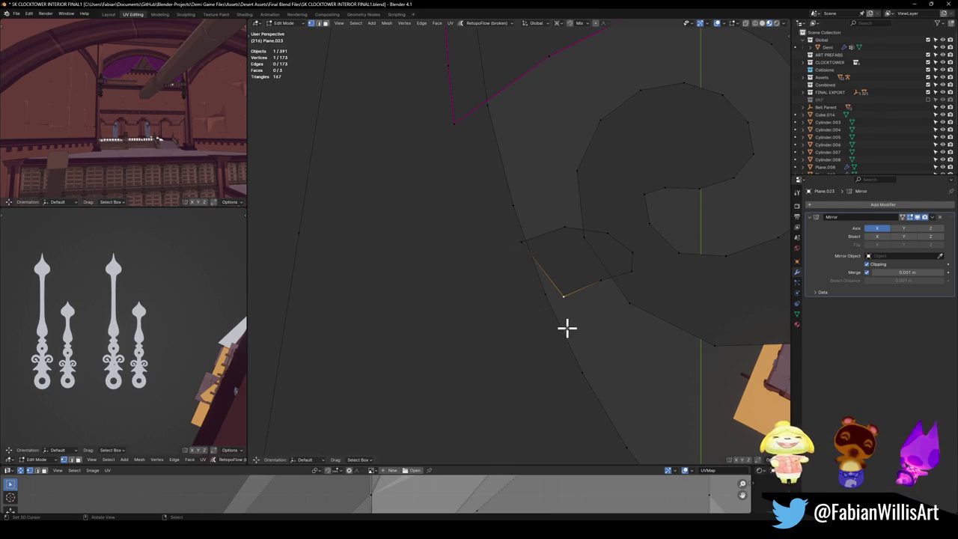
key(KP_7)
key(g)
key(g)
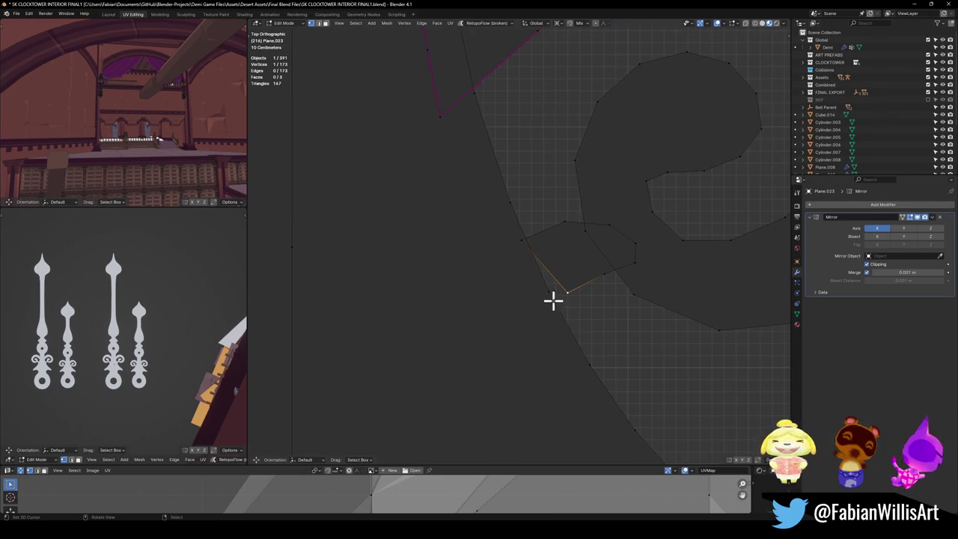
click(589, 331)
key(ctrl+z)
click(522, 240)
key(g)
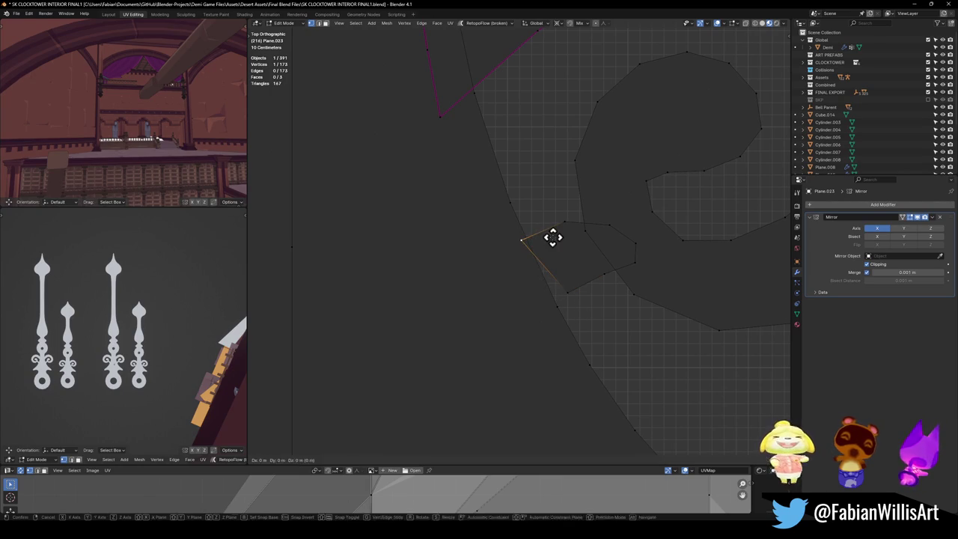
click(564, 231)
click(567, 292)
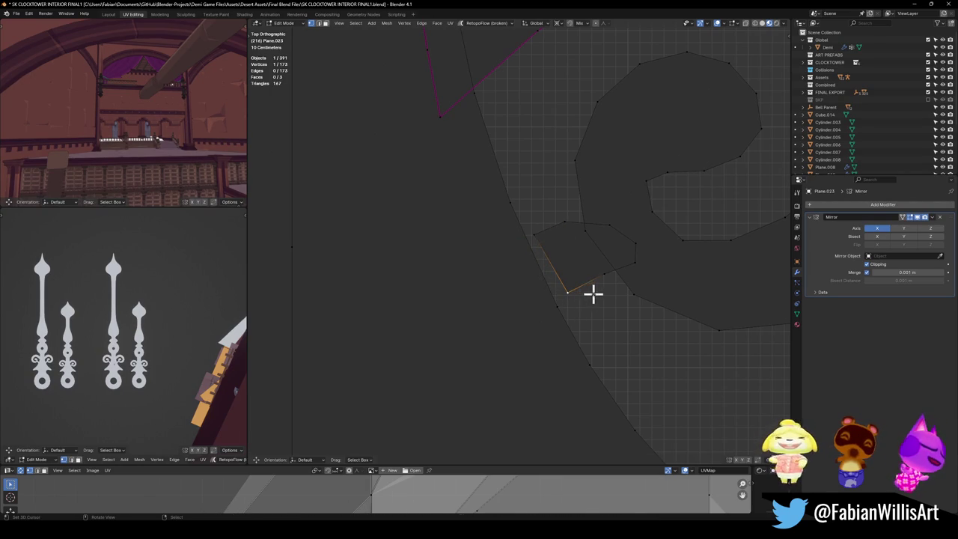
key(g)
click(589, 301)
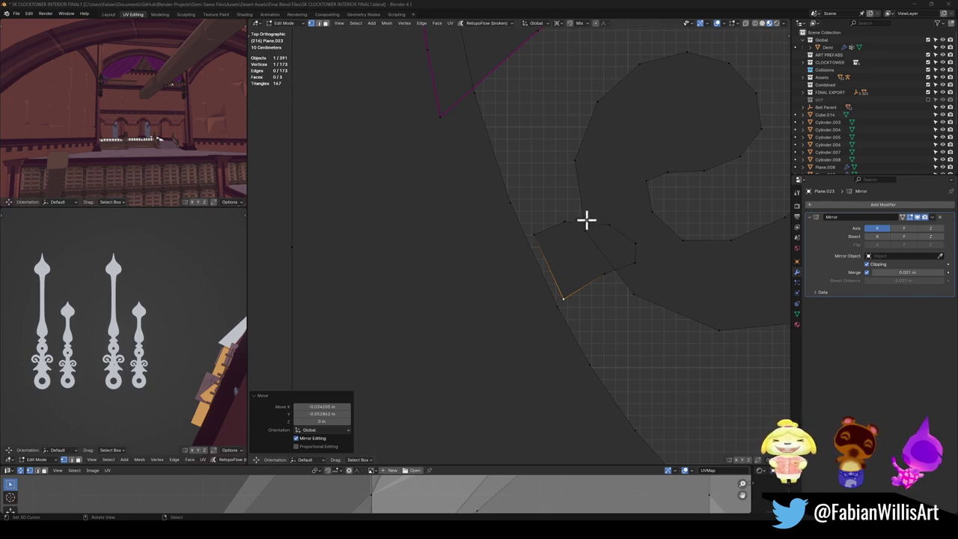
- Add a new vertex at the curl-stem joint and dissolve the unwanted edge there
shift+scroll(584, 221, down, 1)
drag(579, 224, 572, 294)
click(569, 287)
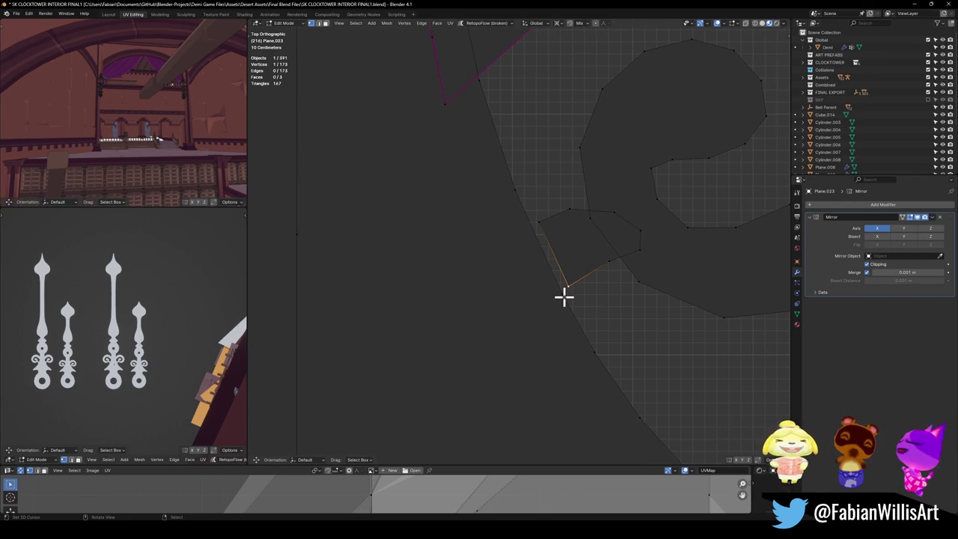
click(554, 240)
key(ctrl+r)
click(528, 222)
key(g)
key(g)
click(578, 250)
click(546, 265)
key(ctrl+x)
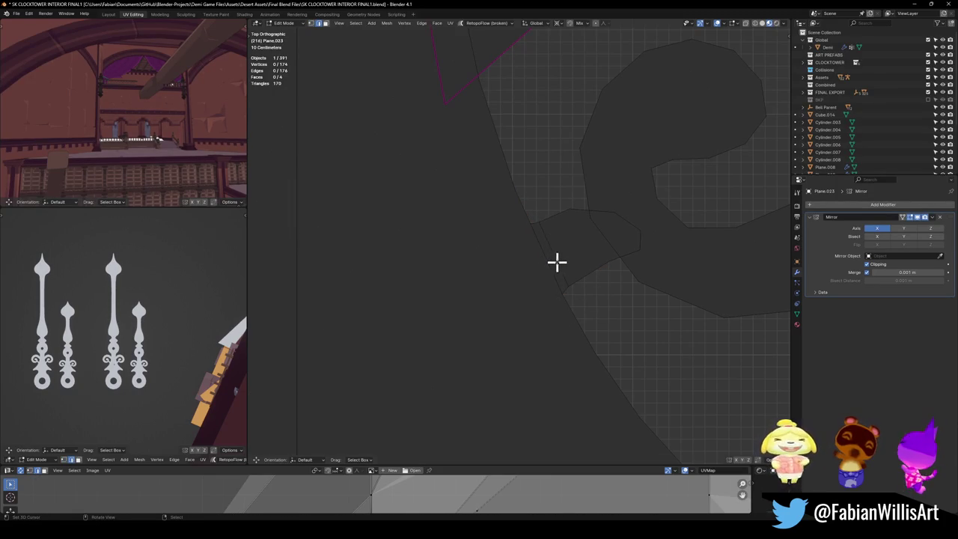
- Dissolve extra joint vertices and slide a vertex up onto the curl edge
scroll(621, 253, down, 1)
click(602, 218)
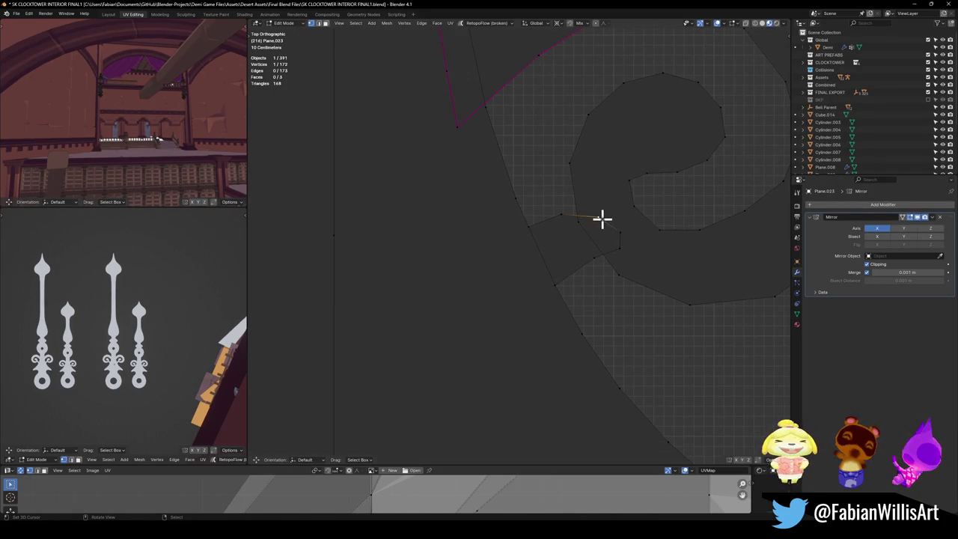
key(ctrl+x)
click(620, 247)
key(ctrl+x)
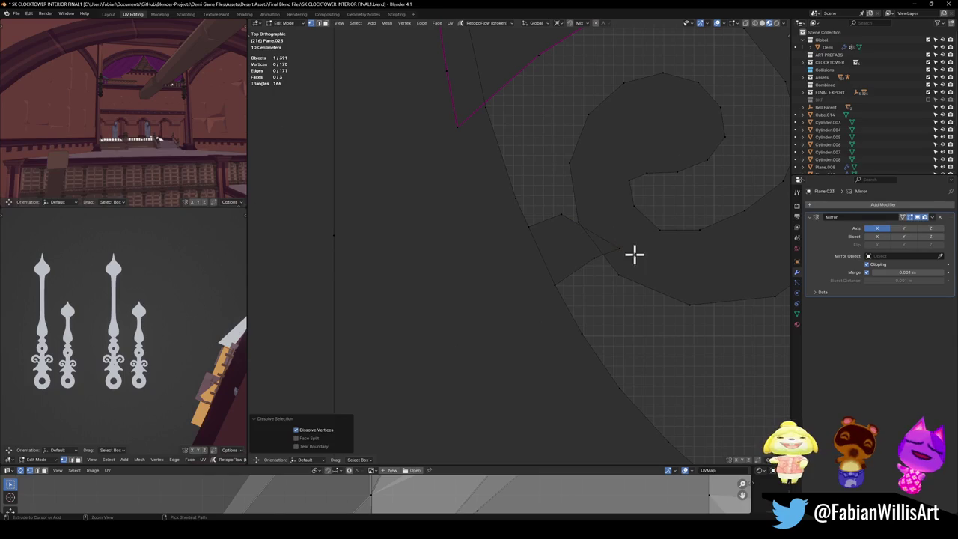
click(563, 217)
key(shift+v)
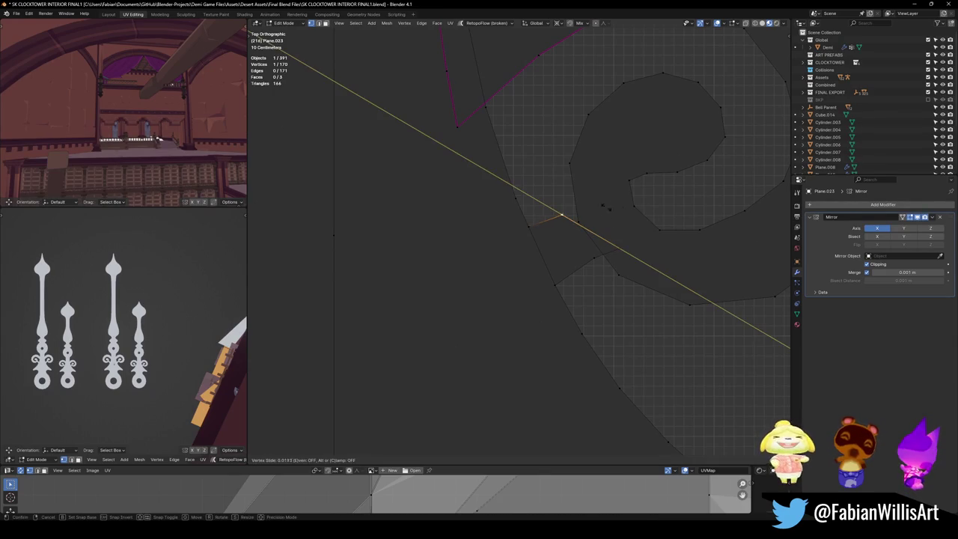
drag(569, 217, 627, 223)
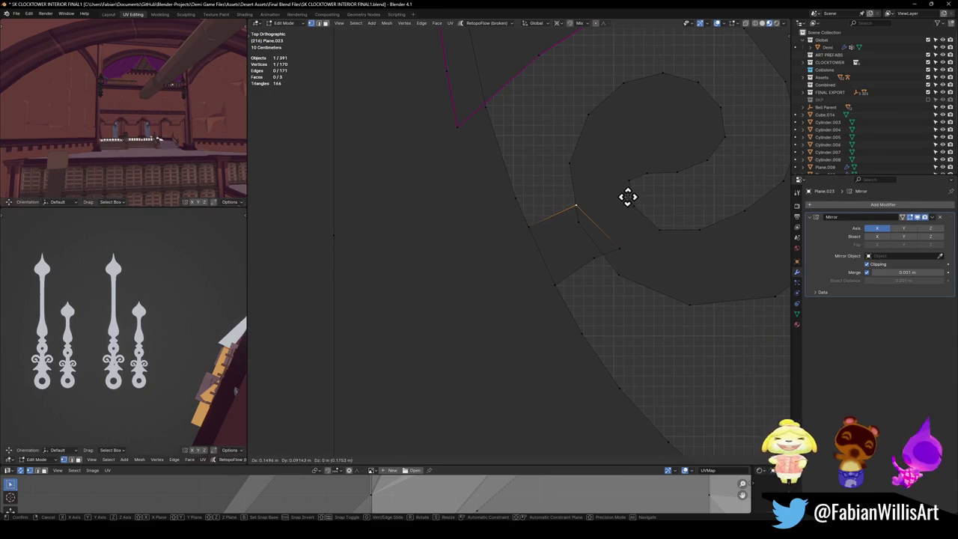
click(627, 223)
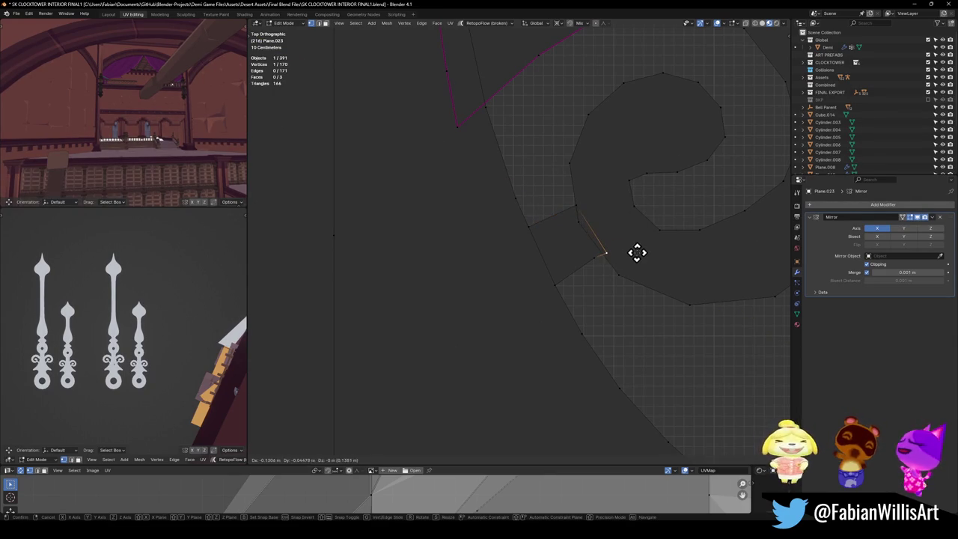
drag(575, 222, 576, 203)
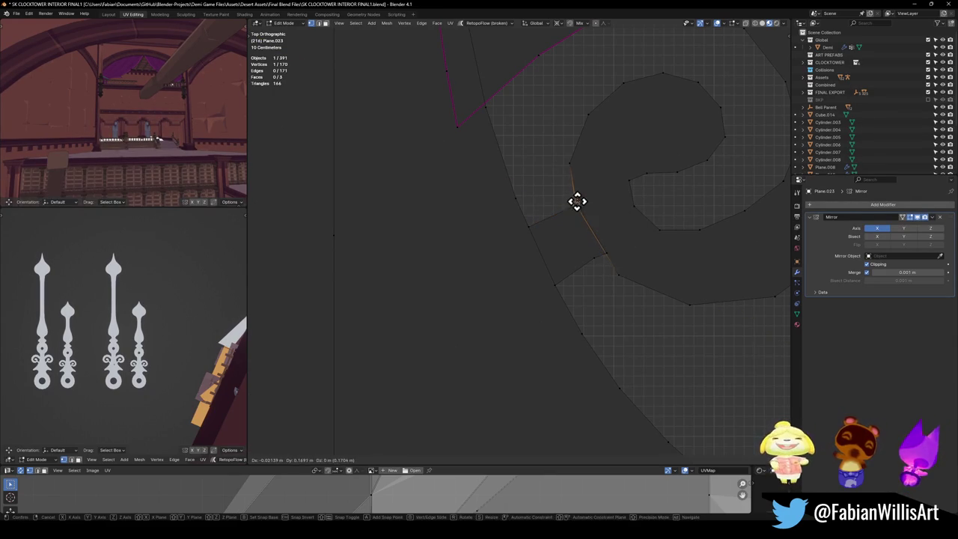
- Knife-cut across the strip, then add a centred edge loop, scaled and moved
key(k)
click(610, 260)
key(Return)
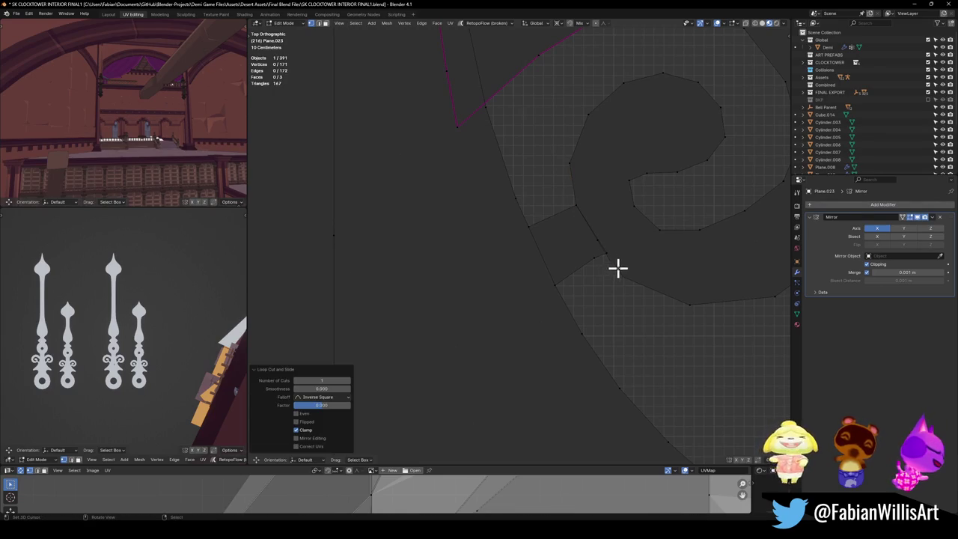
key(ctrl+x)
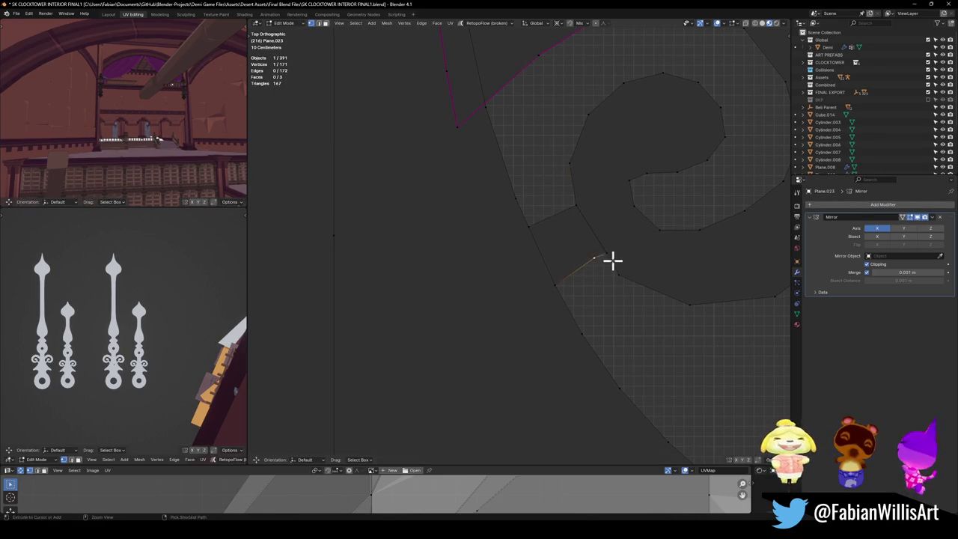
key(ctrl+r)
click(586, 267)
right_click(592, 273)
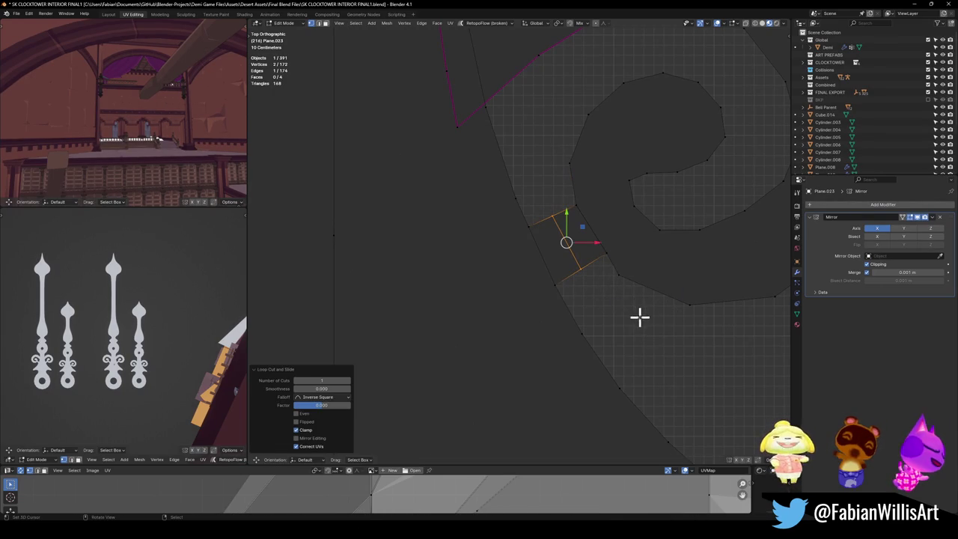
key(s)
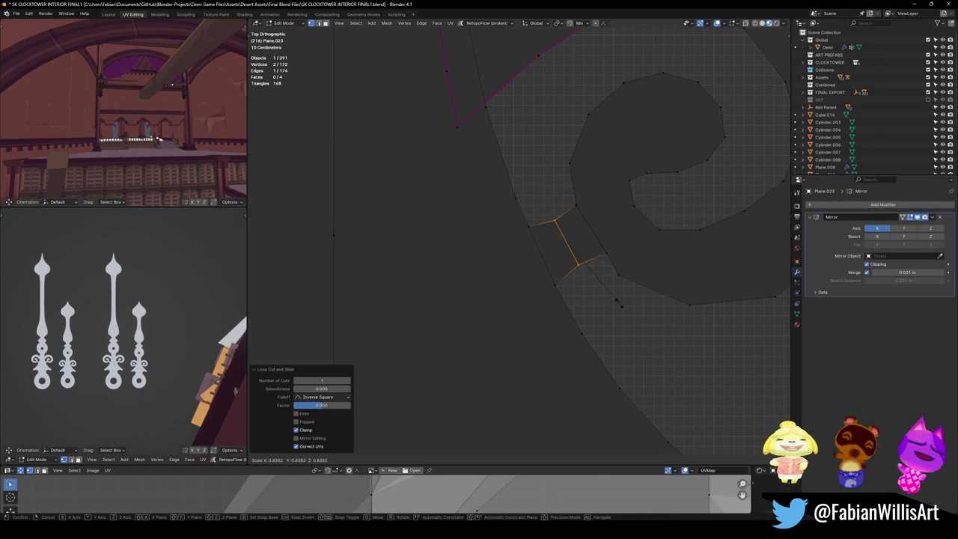
click(618, 297)
key(g)
click(612, 292)
click(607, 276)
- Reselect the clock-hand plane in Object Mode and return to Edit Mode
scroll(608, 258, down, 5)
scroll(609, 255, up, 2)
scroll(596, 250, down, 2)
scroll(577, 256, up, 1)
key(Tab)
click(607, 252)
click(608, 252)
scroll(620, 250, up, 2)
scroll(595, 248, up, 3)
key(Tab)
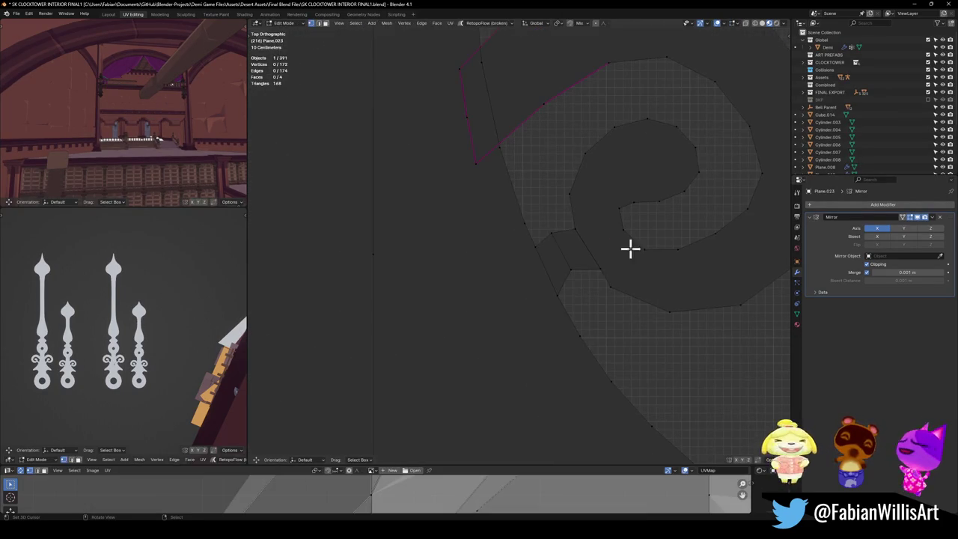
- Dissolve a vertex atop the curl and move its neighbour up-right
click(474, 138)
key(ctrl+x)
scroll(475, 224, up, 2)
click(472, 228)
key(g)
click(502, 208)
scroll(473, 193, down, 2)
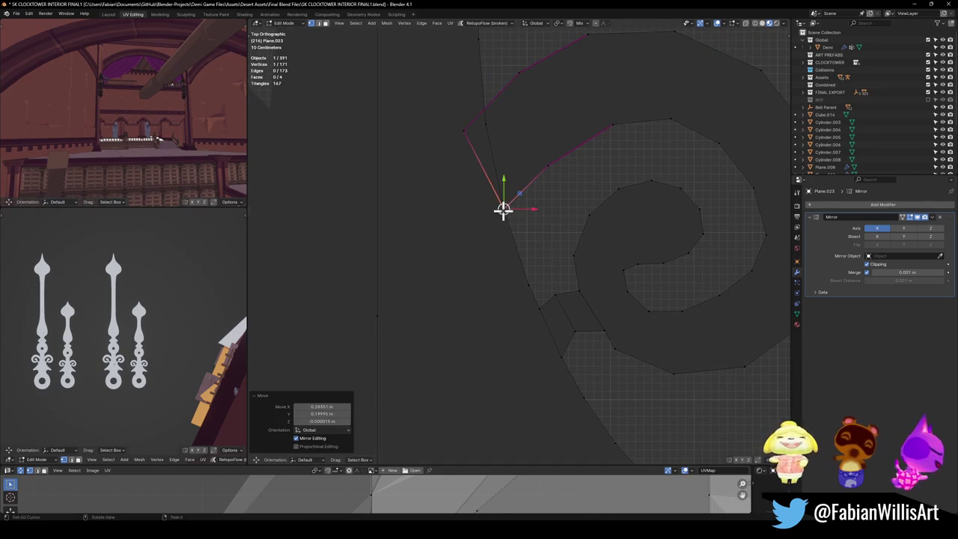
- Move the curl's left vertex freely into its new position
click(475, 160)
key(g)
key(g)
right_click(498, 158)
key(g)
click(488, 141)
scroll(494, 153, down, 3)
click(509, 173)
scroll(564, 255, up, 2)
scroll(599, 303, up, 2)
scroll(552, 219, down, 3)
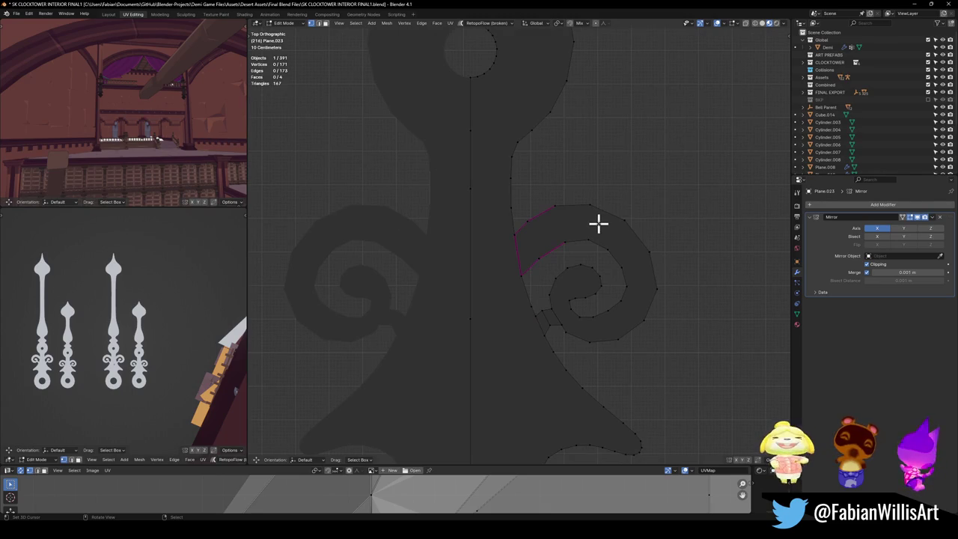
scroll(569, 299, down, 3)
- Merge vertices by distance, then connect an edge splitting the spiral from the stem
scroll(584, 255, up, 3)
key(a)
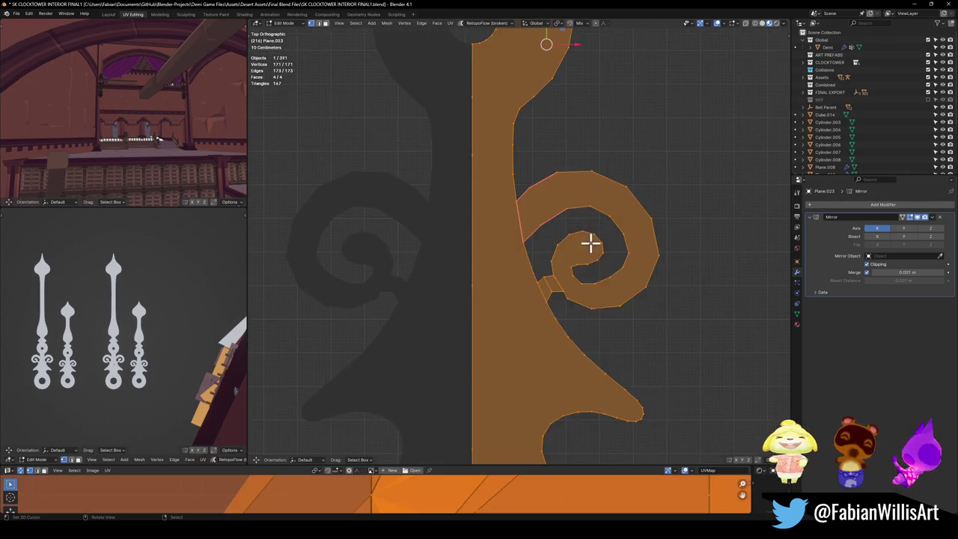
key(q)
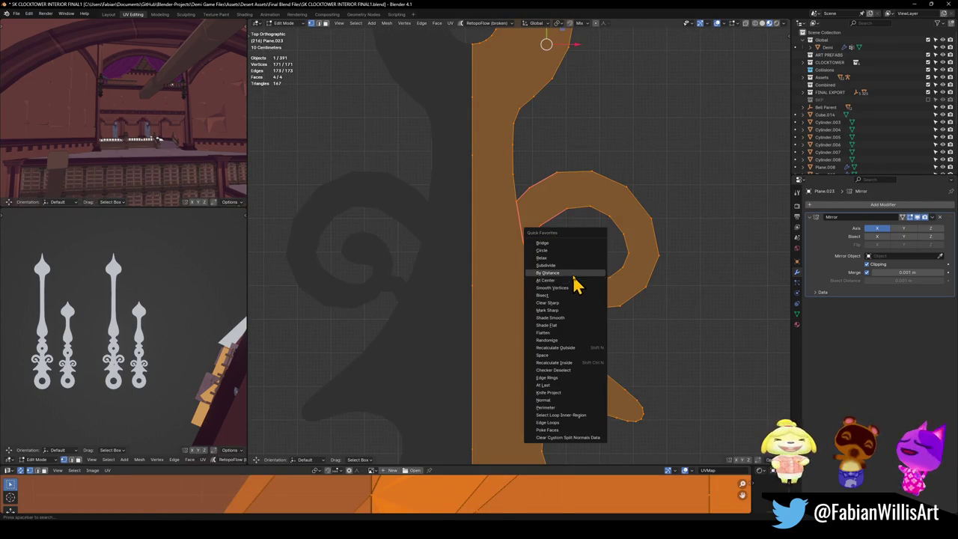
click(574, 273)
key(alt+a)
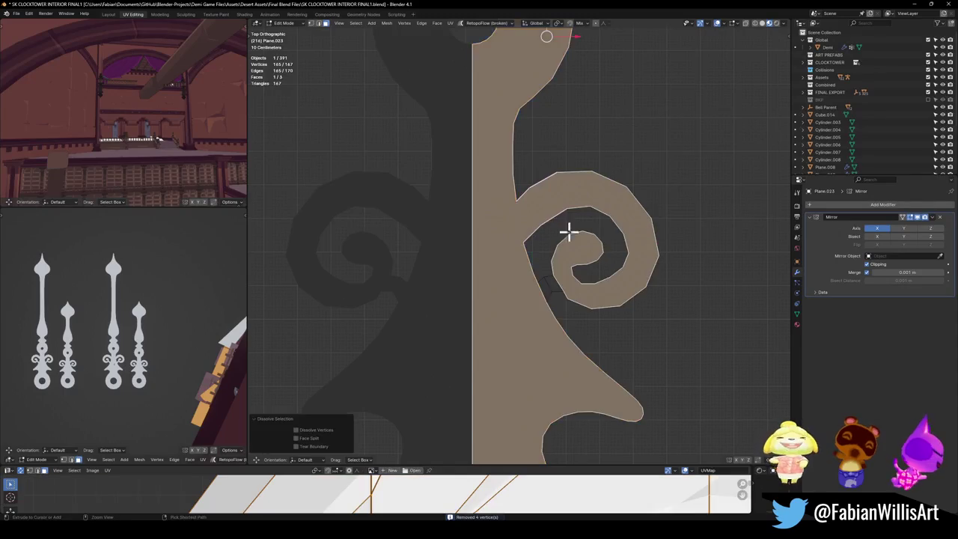
key(ctrl+z)
key(ctrl+z)
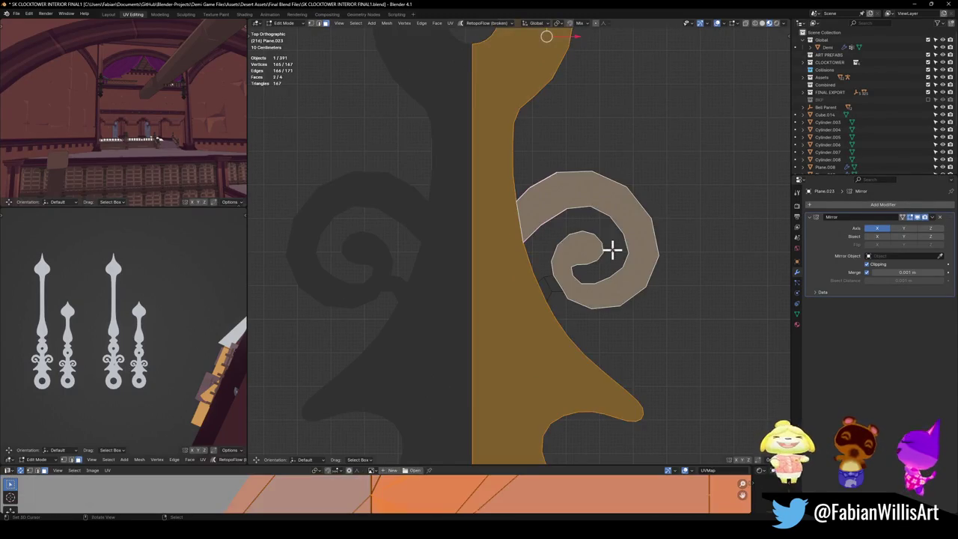
key(ctrl+z)
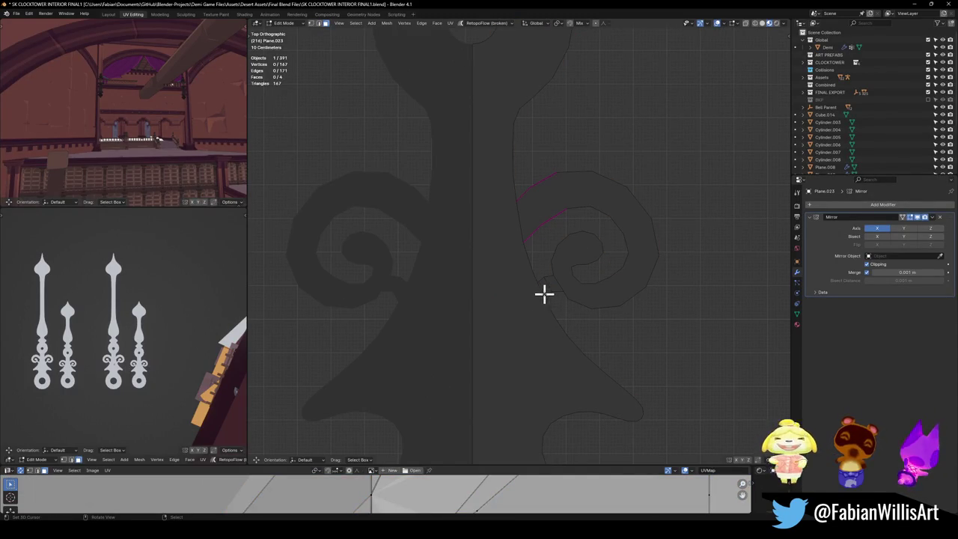
- Return to Object Mode and select the left clock hand
scroll(573, 261, down, 5)
scroll(568, 257, down, 1)
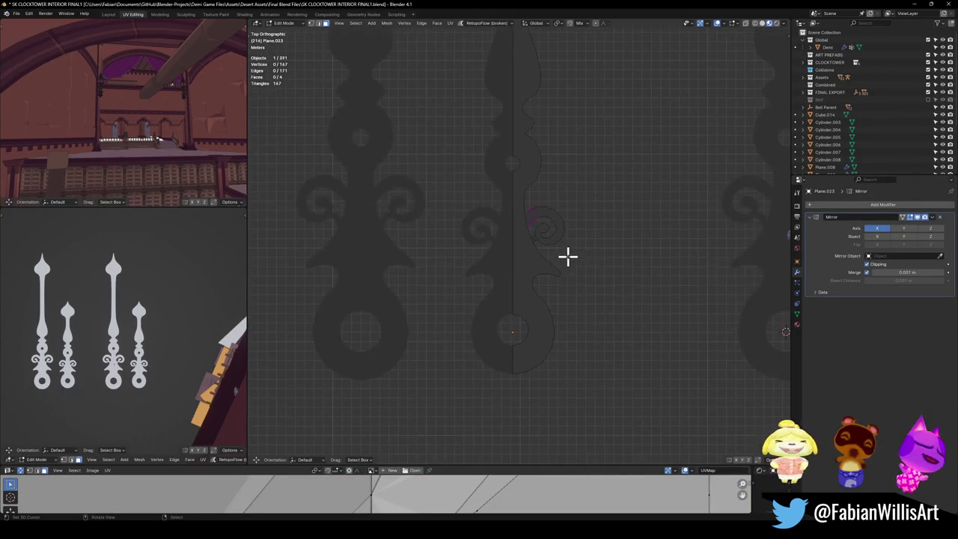
shift+middle_drag(552, 214, 539, 233)
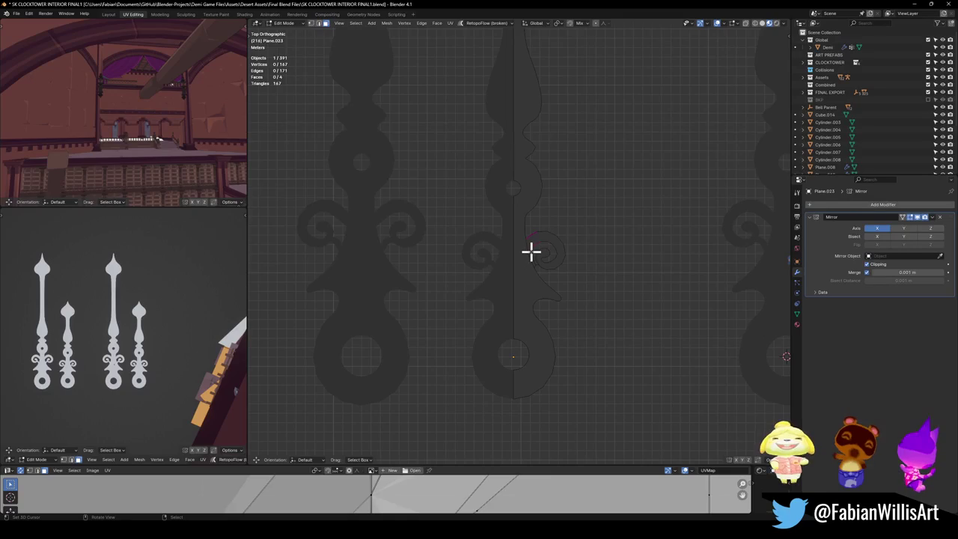
key(Tab)
shift+middle_drag(461, 284, 477, 312)
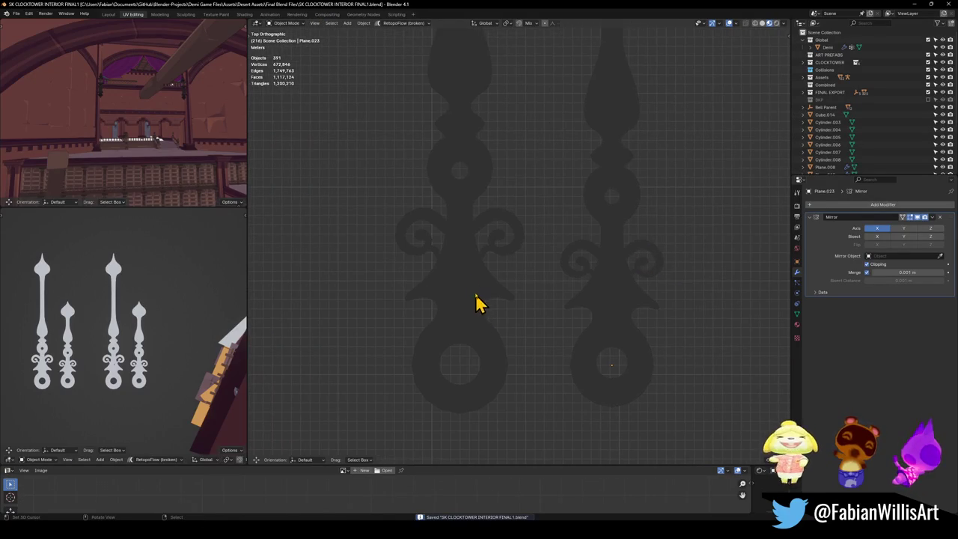
click(475, 274)
shift+middle_drag(475, 274, 534, 257)
- Inspect the left hand's mesh in Edit Mode with all faces deselected
key(Tab)
scroll(536, 235, up, 8)
click(536, 234)
scroll(532, 291, up, 3)
scroll(505, 354, up, 3)
scroll(492, 309, down, 1)
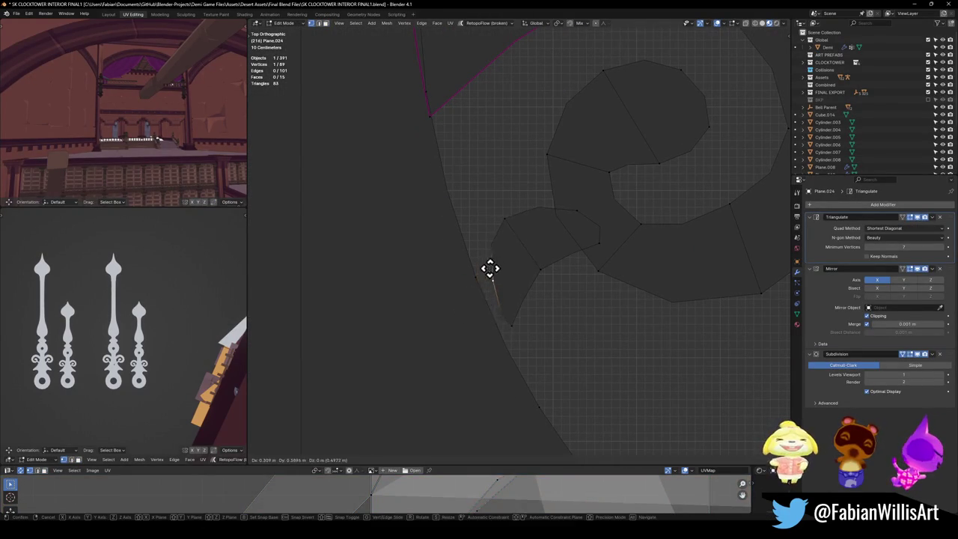
- Apply Plane.024's Triangulate, Mirror and Subdivision modifiers, then add a clipped AutoMirror
key(Tab)
key(ctrl+a)
key(ctrl+a)
key(ctrl+a)
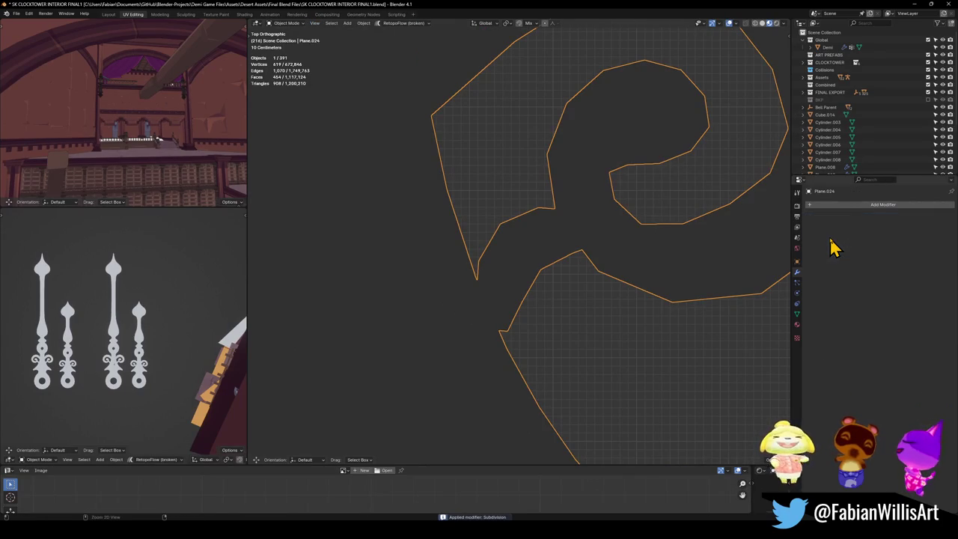
key(q)
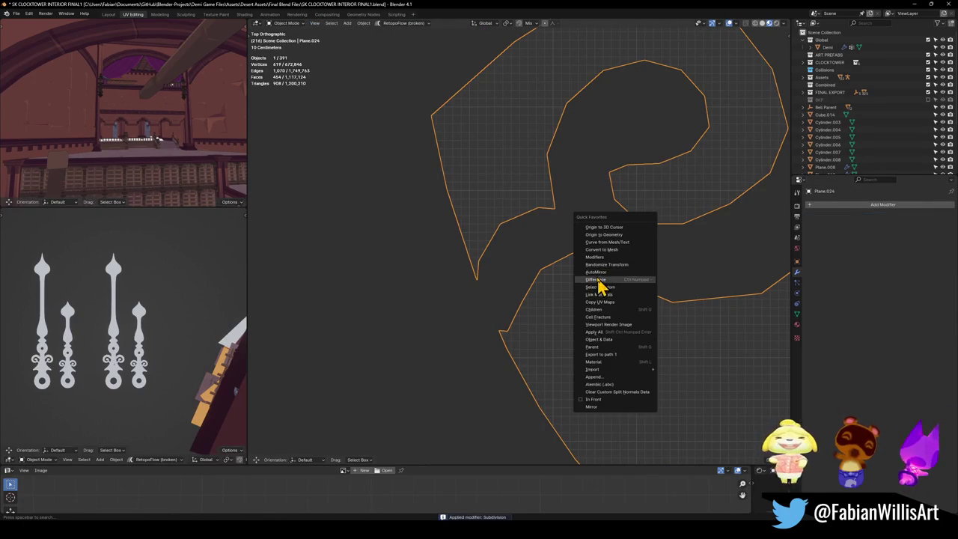
click(601, 272)
scroll(537, 313, down, 3)
- Limited-dissolve the whole mesh and select two vertices at the spiral's base
key(Tab)
scroll(498, 306, up, 3)
key(a)
key(x)
click(498, 306)
key(alt+a)
click(481, 292)
click(486, 259)
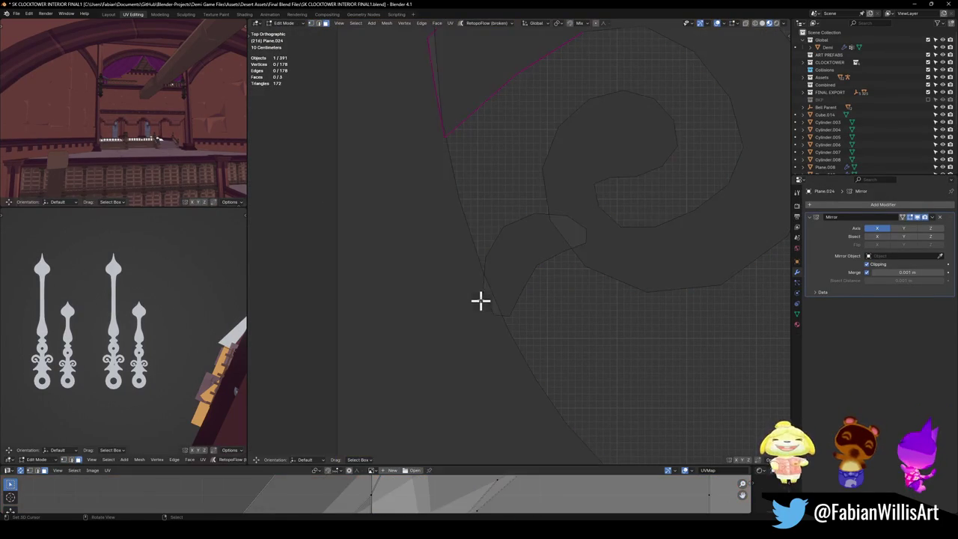
scroll(493, 262, up, 4)
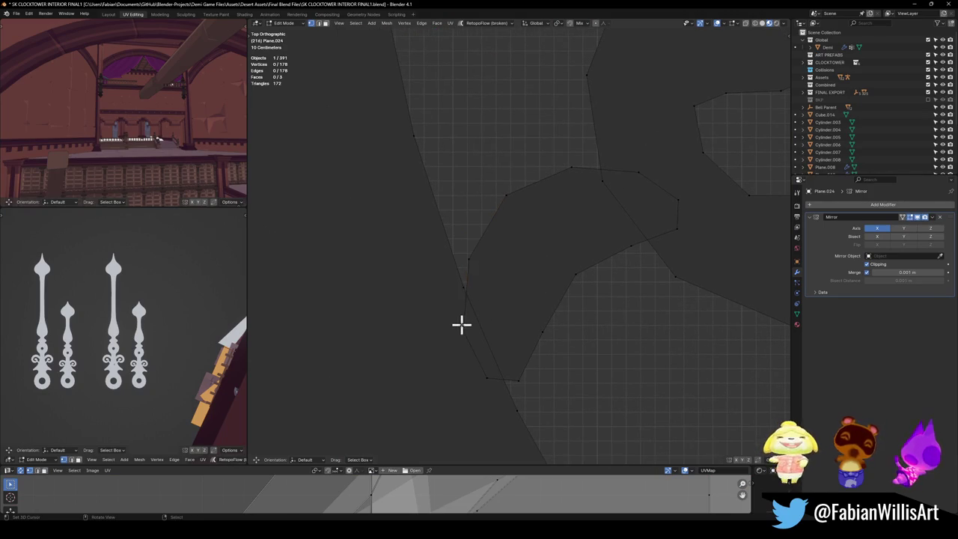
- Reposition a vertex and add a loop cut near the spiral base of Plane.024
key(g)
click(468, 281)
click(509, 408)
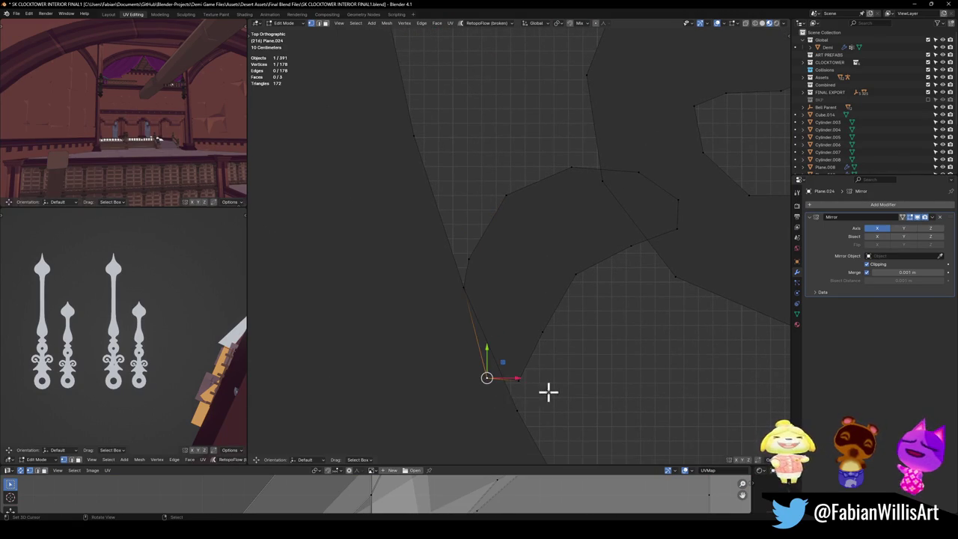
click(506, 380)
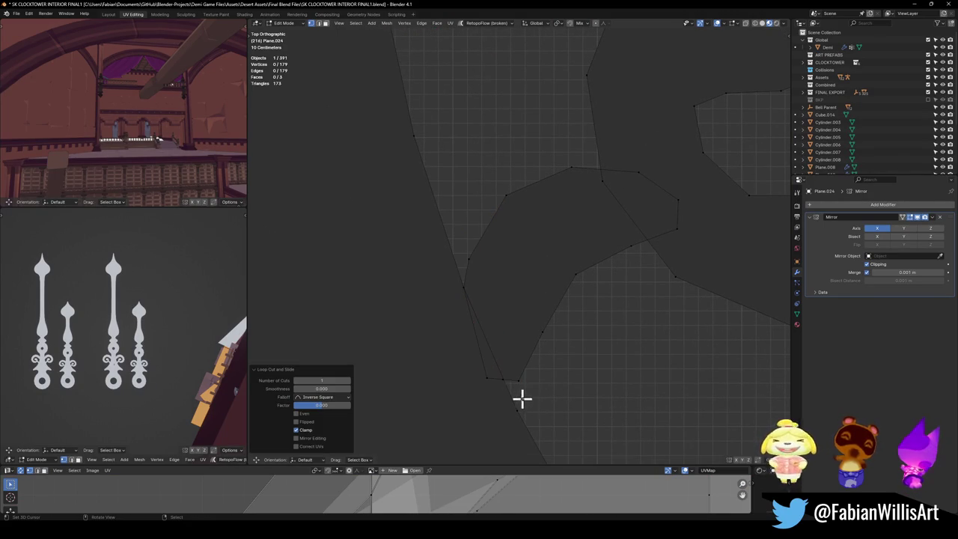
click(519, 381)
key(g)
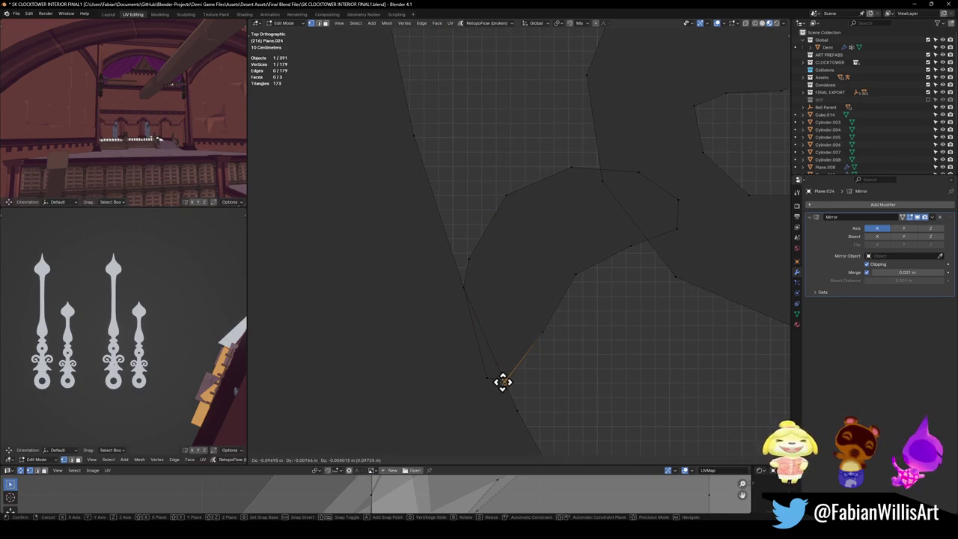
right_click(502, 382)
- Dissolve three stray outline vertices around the spiral join
click(506, 383)
key(g)
right_click(516, 403)
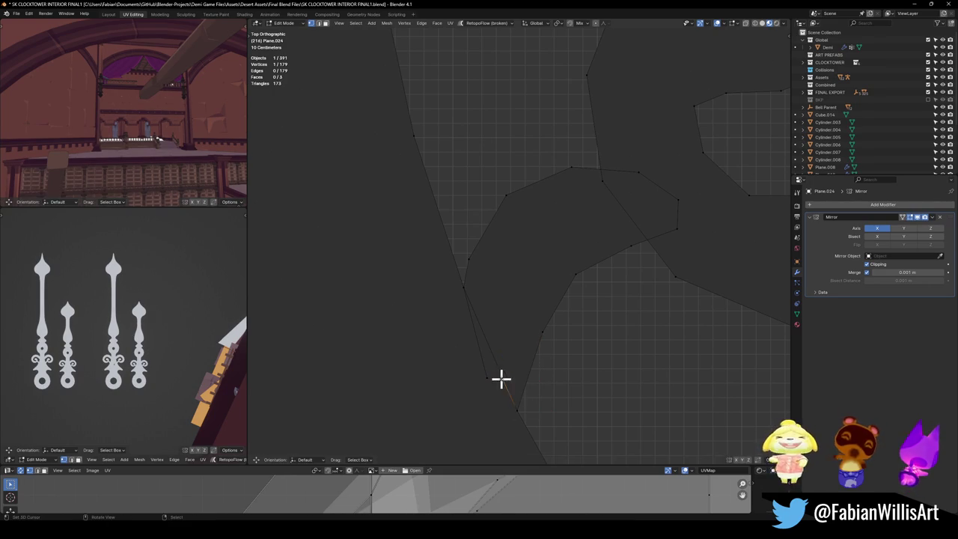
key(ctrl+x)
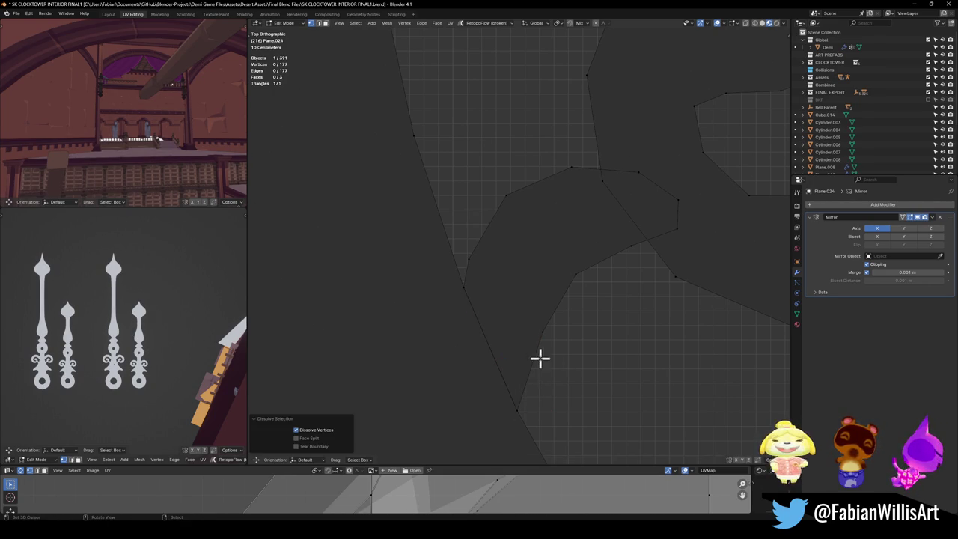
click(541, 333)
scroll(514, 297, down, 2)
key(ctrl+x)
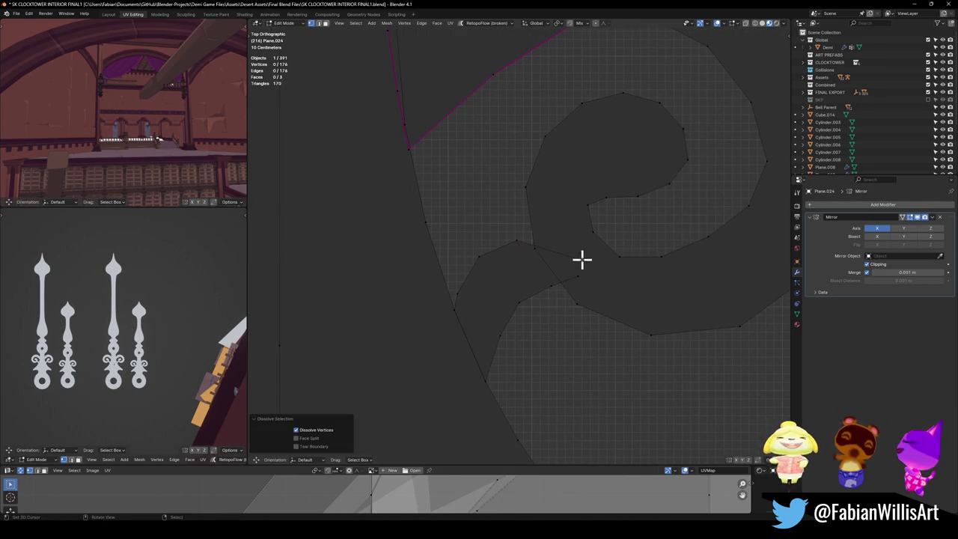
click(578, 276)
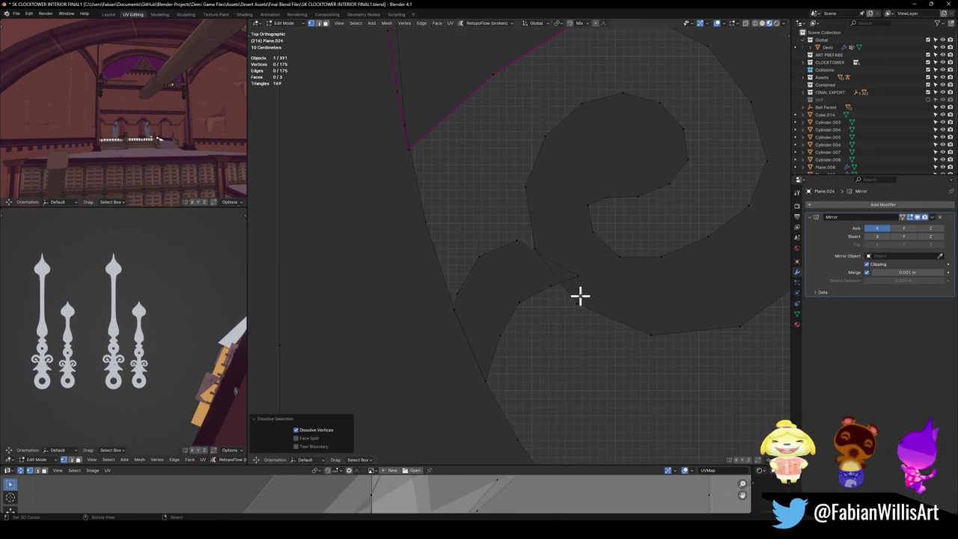
key(ctrl+x)
scroll(580, 271, up, 2)
- Loop-cut across the spiral-stem junction and slide the new vertex up its edge
click(516, 240)
click(553, 240)
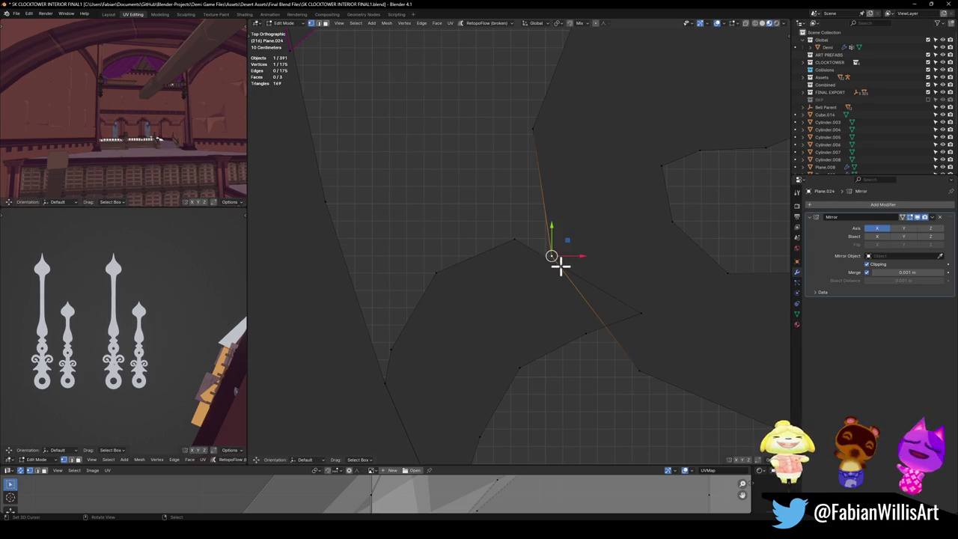
key(g)
key(g)
key(Escape)
click(516, 239)
key(ctrl+r)
click(545, 218)
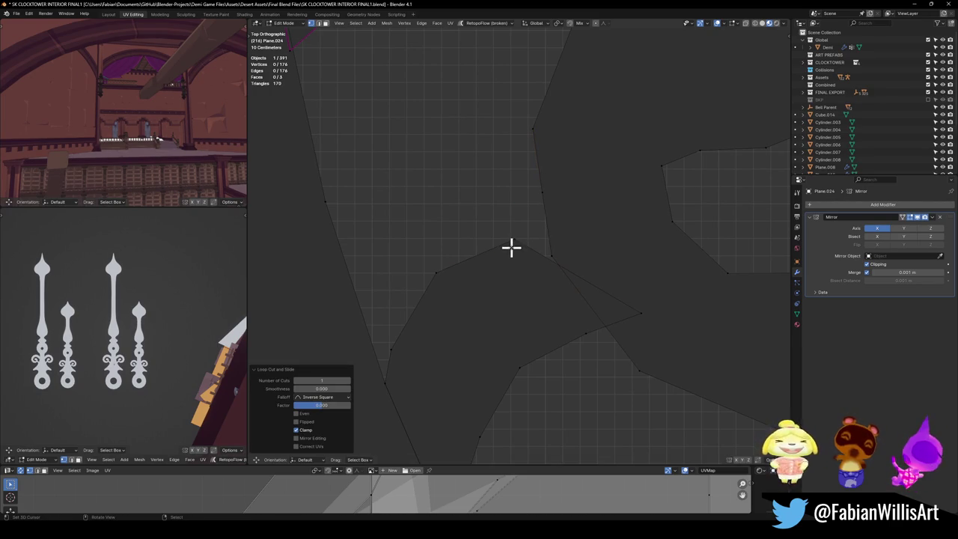
click(515, 239)
key(g)
key(g)
click(552, 190)
- Extrude and place a new vertex on the spiral edge, then dissolve another, leaving 176 vertices
click(642, 313)
key(e)
click(607, 330)
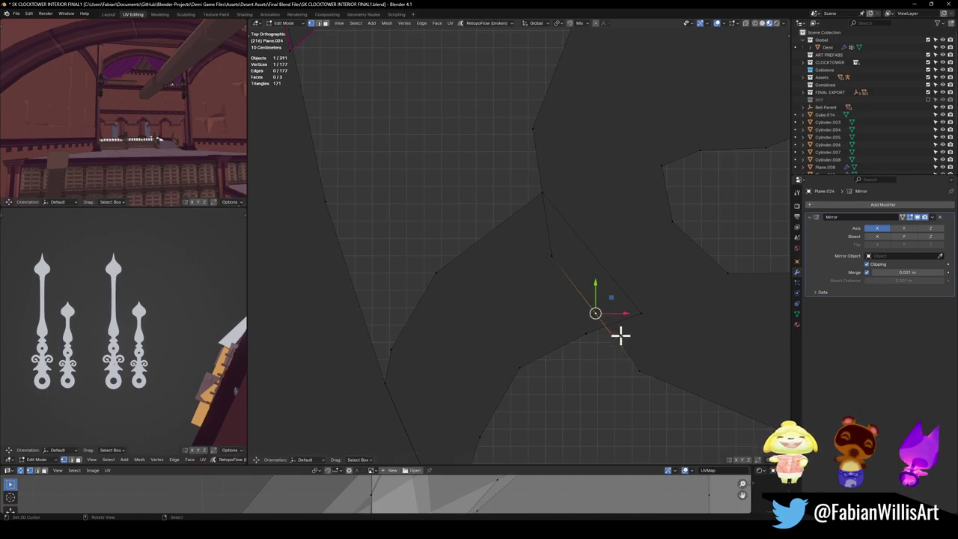
key(g)
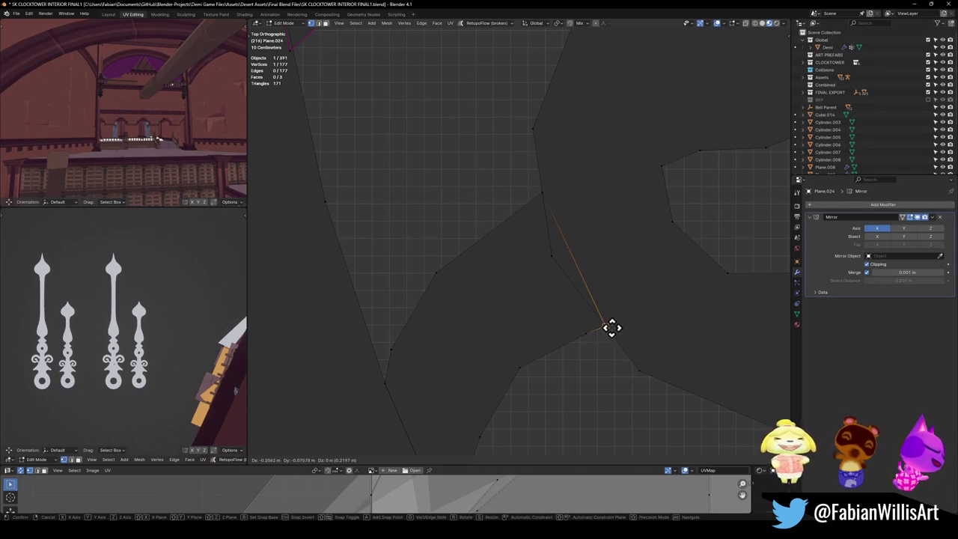
click(611, 328)
click(568, 289)
key(ctrl+x)
scroll(599, 272, down, 3)
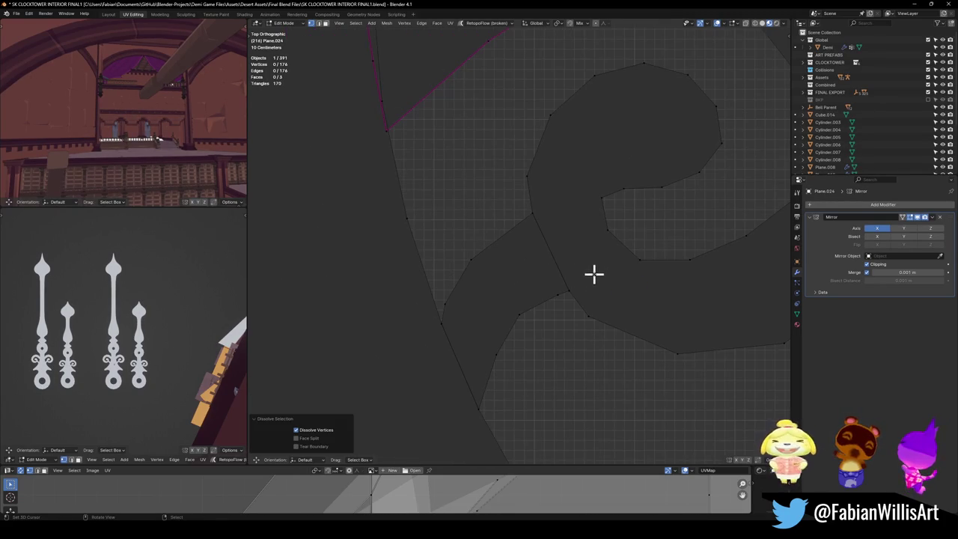
scroll(631, 292, down, 2)
scroll(604, 266, down, 3)
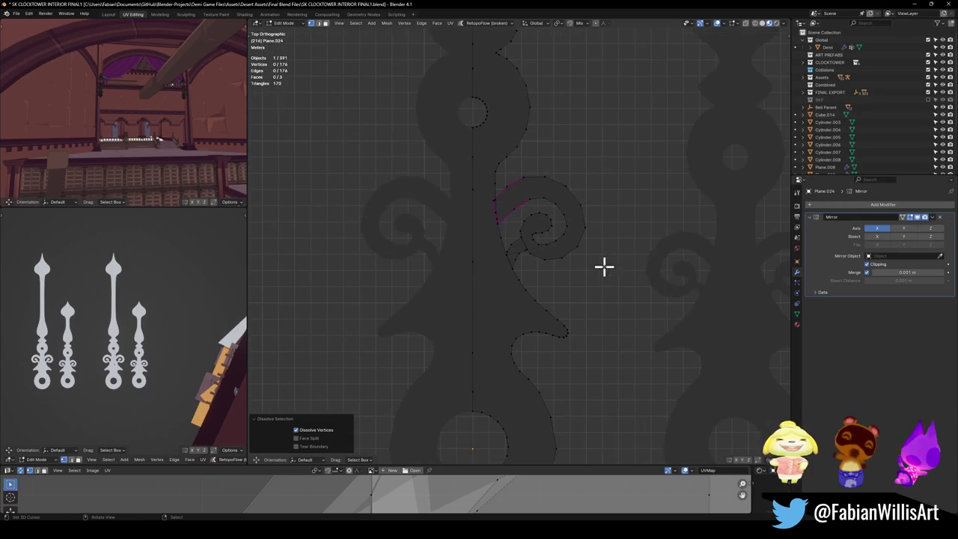
- Snap the middle outline vertex onto the bottom vertex of Plane.024
scroll(589, 262, up, 2)
scroll(581, 259, up, 2)
scroll(487, 248, up, 3)
scroll(530, 233, up, 1)
click(526, 200)
click(527, 261)
drag(527, 260, 546, 324)
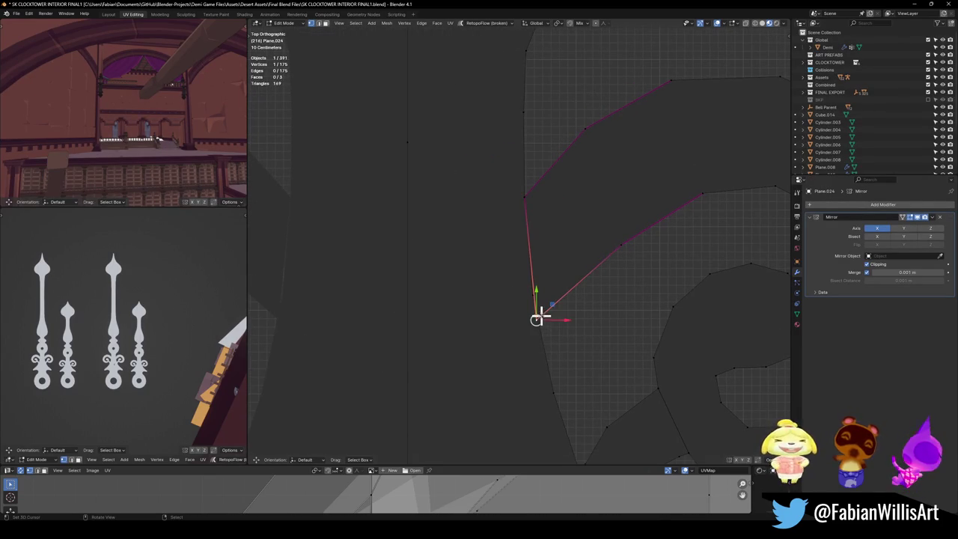
click(563, 333)
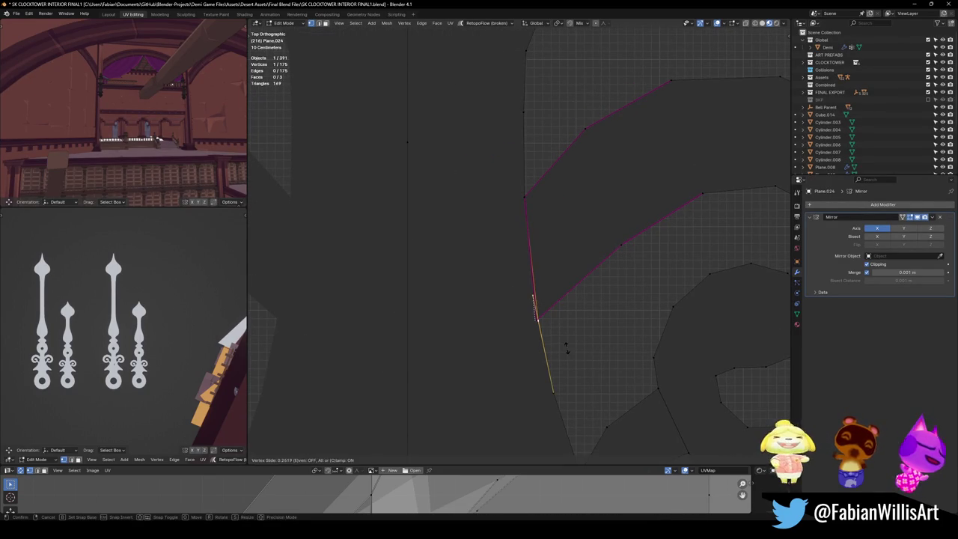
- Select all geometry and run Merge By Distance from Quick Favorites, reaching 169 vertices
click(534, 321)
key(a)
key(q)
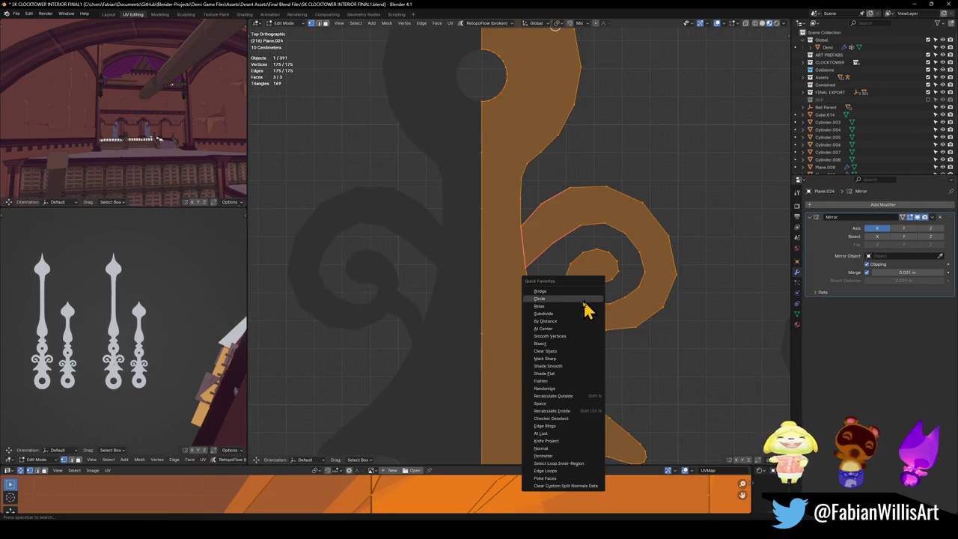
click(573, 321)
scroll(572, 299, down, 5)
click(569, 278)
- Save the file, return to Object Mode, and select the middle clock hand Plane.023
key(ctrl+s)
scroll(576, 280, up, 5)
key(Tab)
scroll(567, 282, down, 5)
click(563, 283)
scroll(551, 278, down, 3)
scroll(546, 278, up, 2)
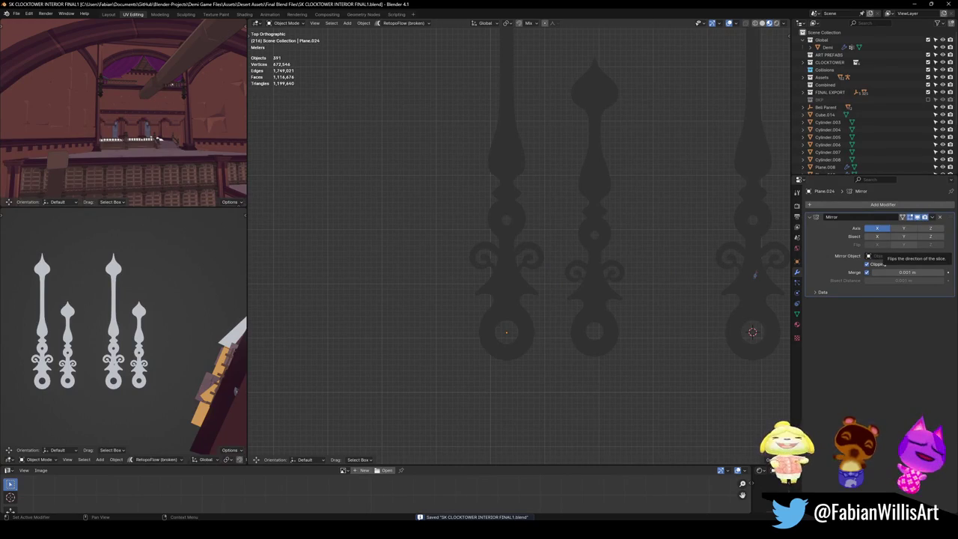
scroll(576, 247, down, 3)
scroll(591, 241, up, 2)
scroll(583, 299, up, 1)
click(571, 332)
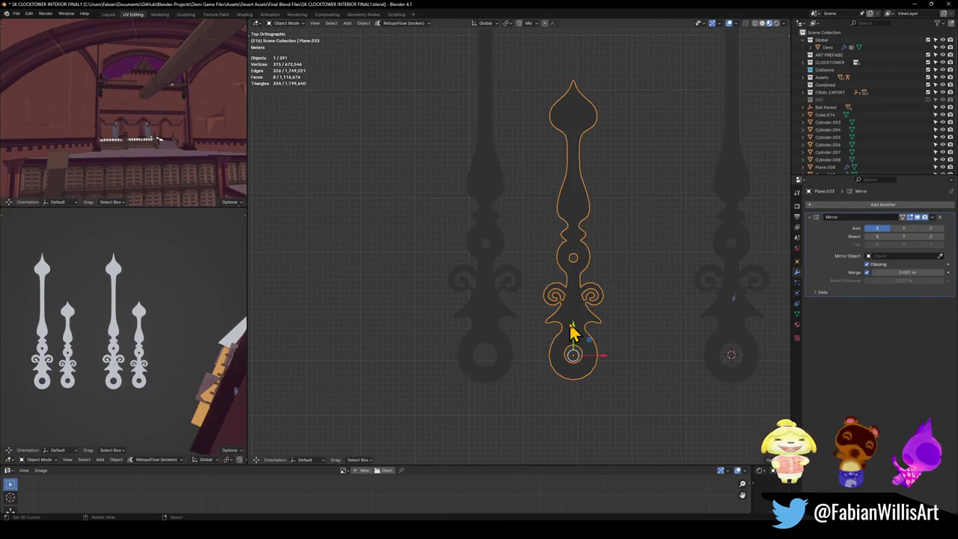
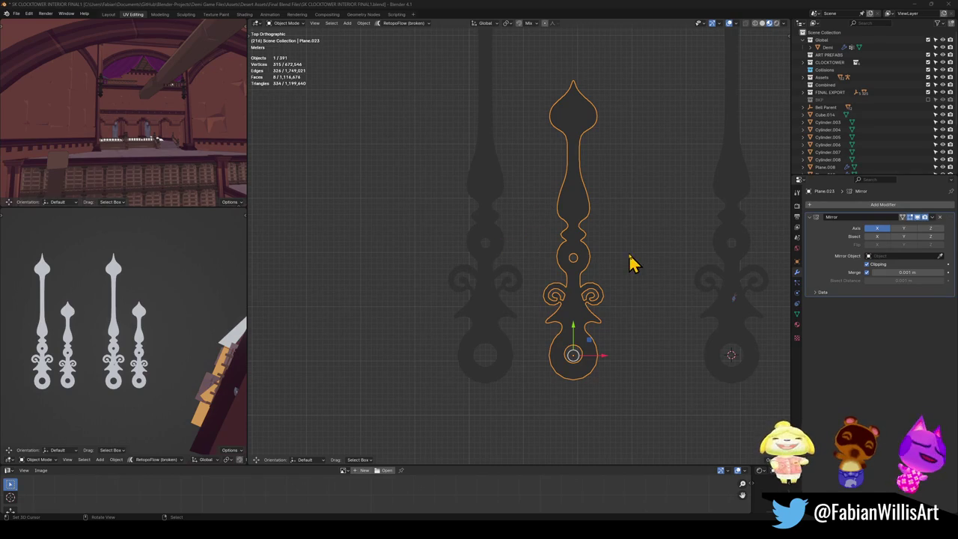
- Dissolve the redundant vertices along the first hand's straight centre edge
mouse_move(583, 313)
shift+middle_down()
mouse_move(579, 274)
mouse_move(543, 241)
mouse_move(521, 277)
shift+middle_up()
key(Tab)
key(Tab)
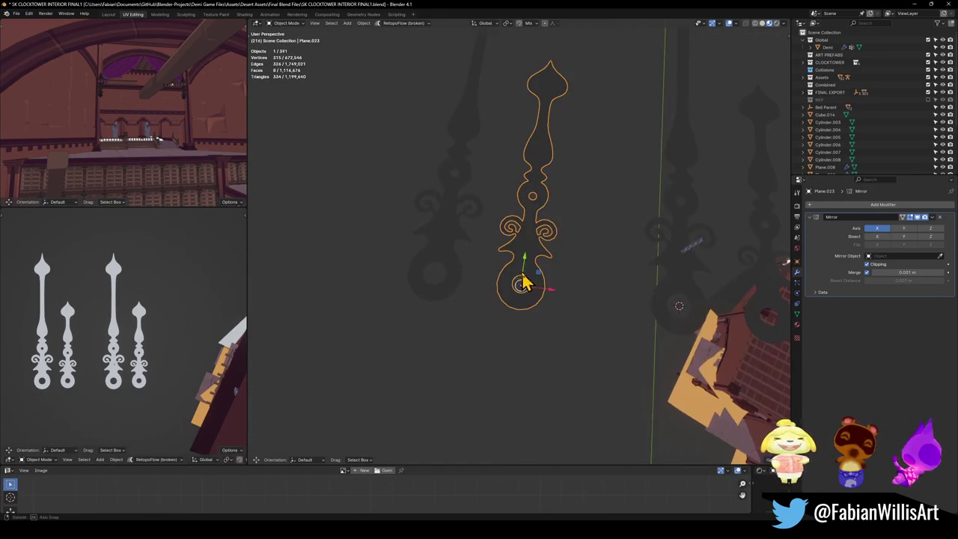
key(Tab)
scroll(562, 232, up, 3)
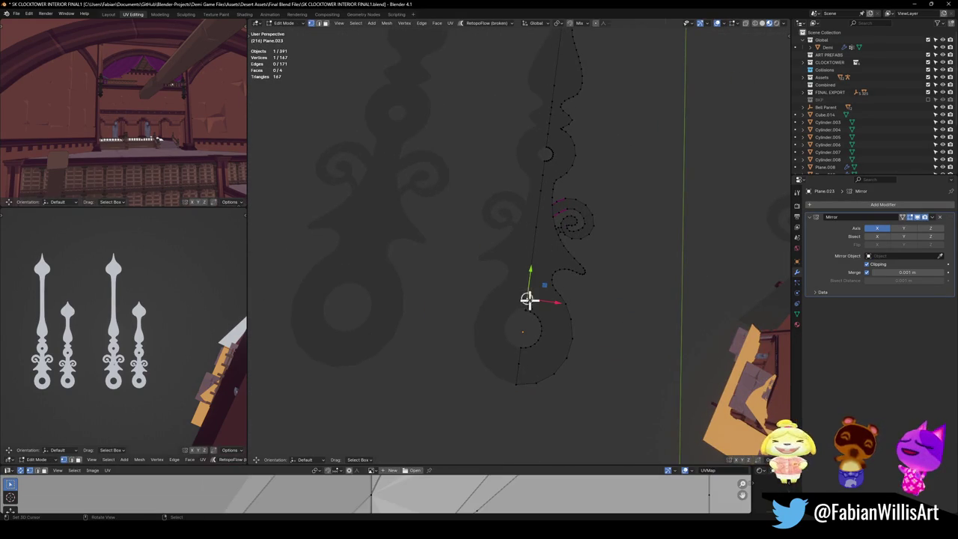
key(ctrl+x)
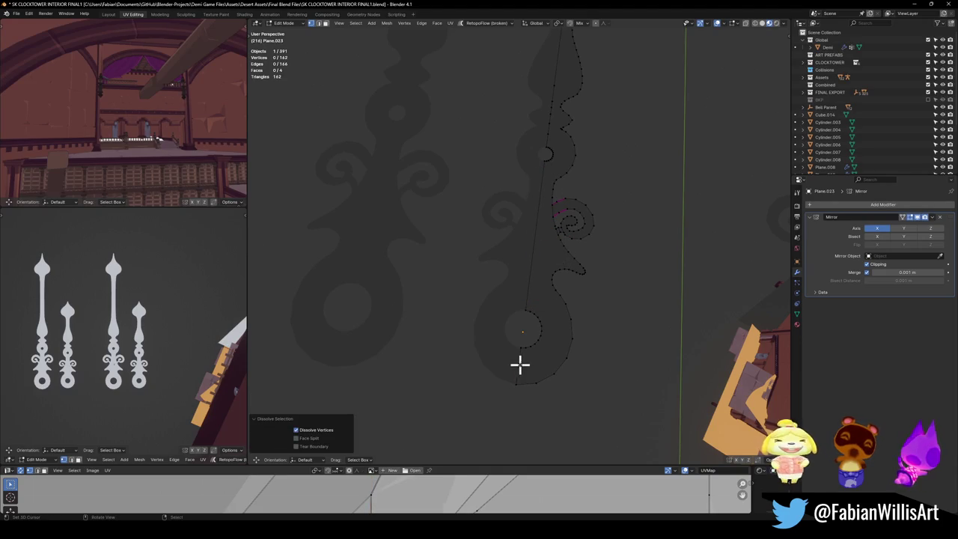
scroll(524, 299, down, 3)
scroll(538, 225, up, 3)
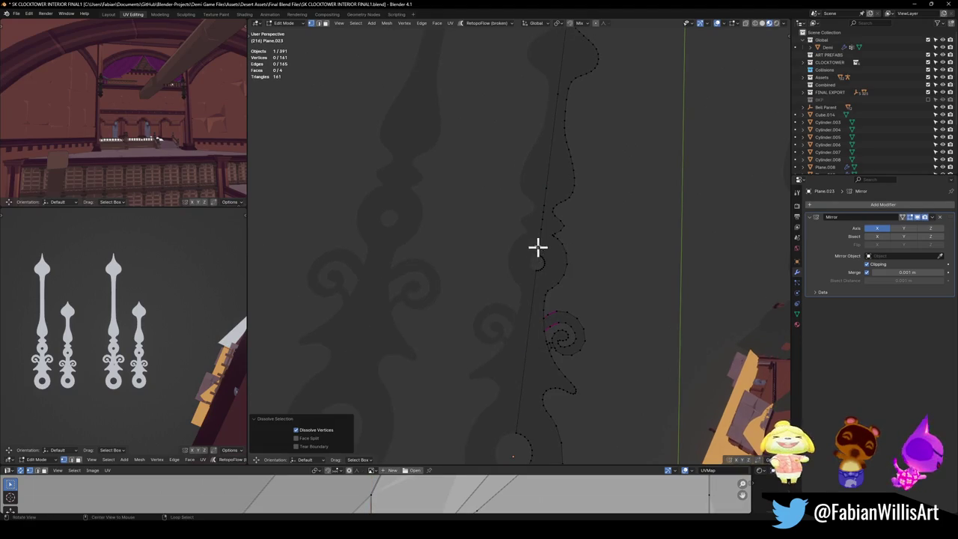
click(539, 238)
shift+scroll(557, 197, up, 3)
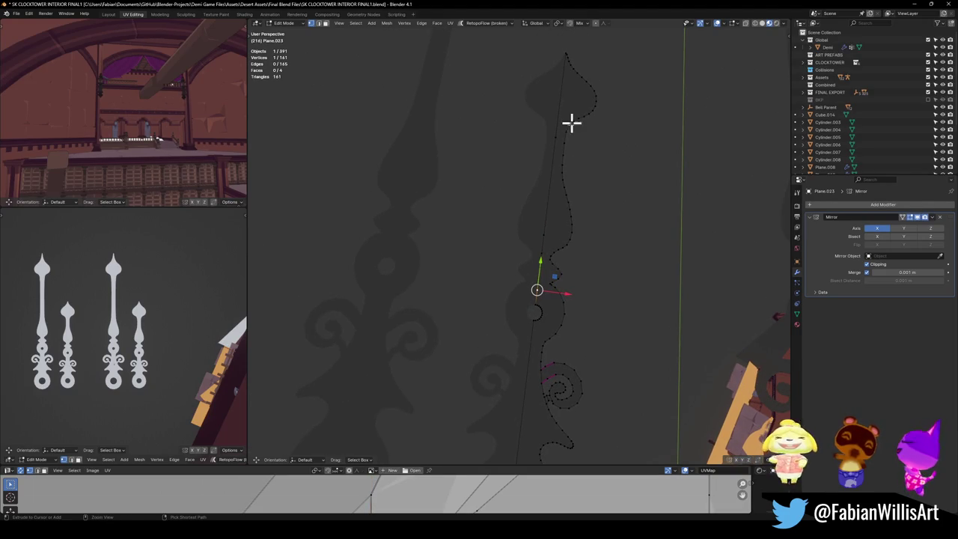
ctrl+click(555, 138)
key(ctrl+x)
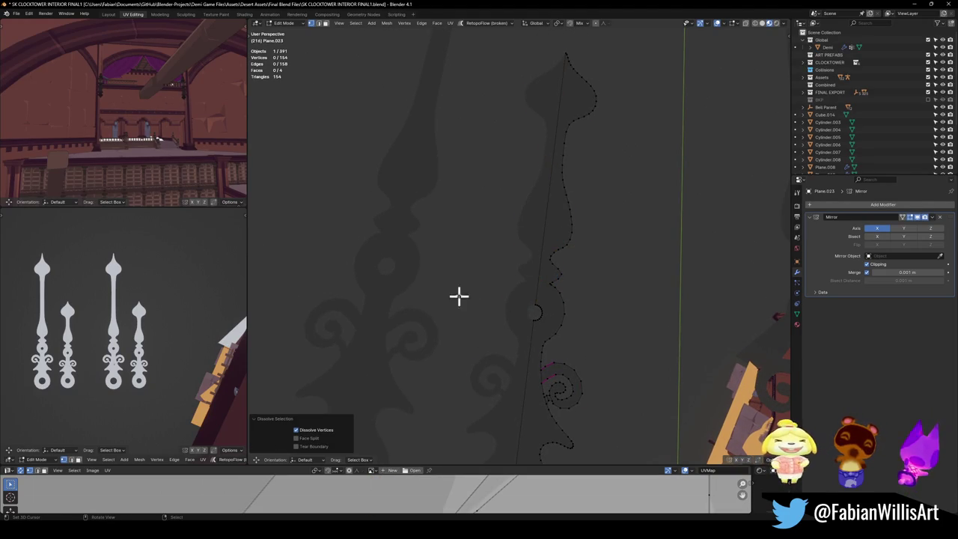
key(Tab)
- Save the file and dissolve the straight-edge vertices on the neighbouring second hand
click(449, 267)
key(ctrl+s)
key(Tab)
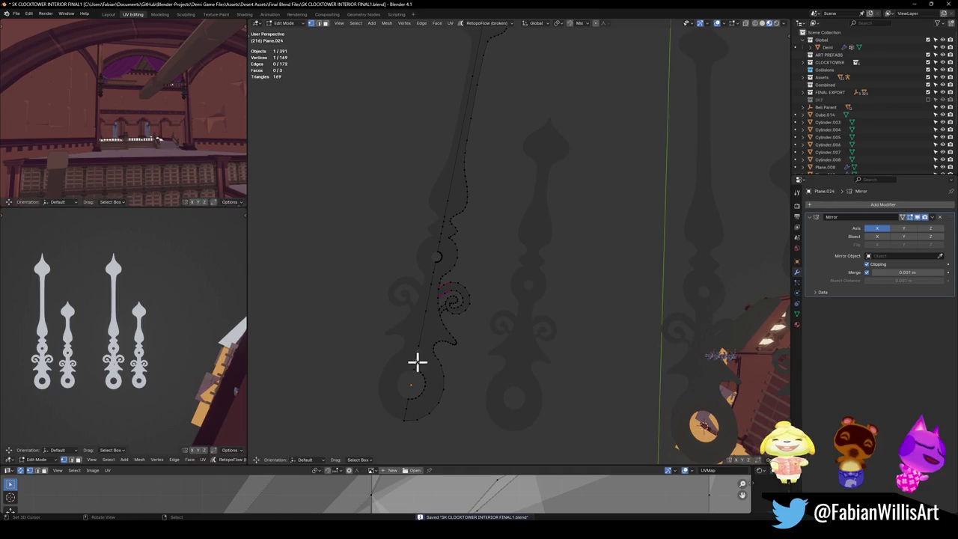
ctrl+click(436, 270)
shift+click(438, 243)
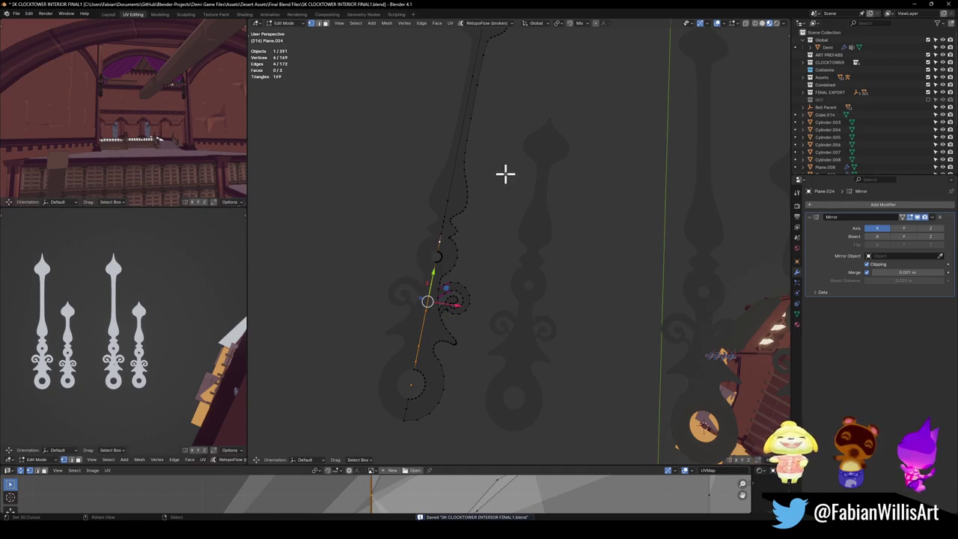
ctrl+click(473, 71)
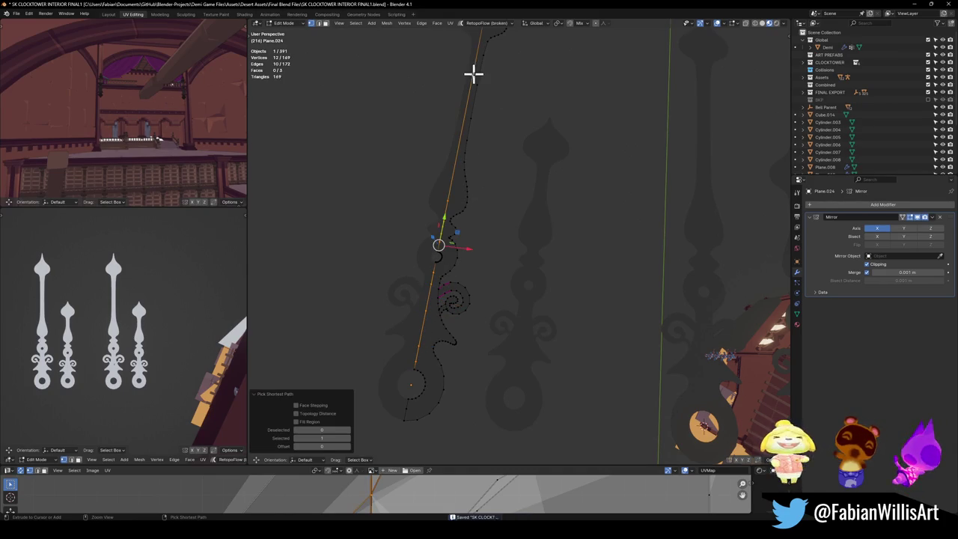
key(ctrl+x)
mouse_move(494, 181)
middle_down()
mouse_move(485, 246)
mouse_move(522, 246)
mouse_move(532, 227)
middle_up()
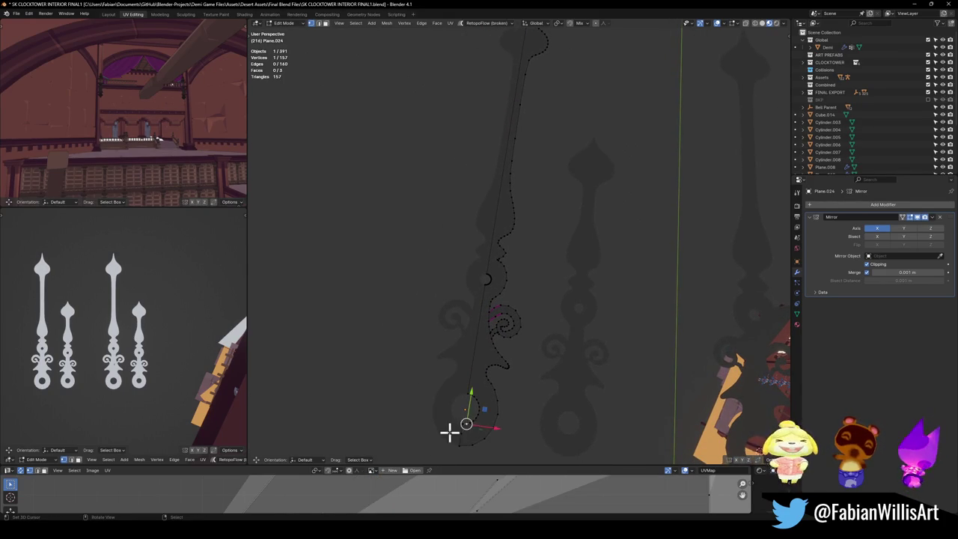
key(Tab)
- Duplicate both clock hands and move the copies to the left along X
click(488, 375)
click(488, 347)
shift+click(573, 342)
key(KP_Decimal)
key(shift+d)
key(x)
click(475, 327)
key(h)
scroll(524, 300, up, 3)
- Extrude one copied hand's flat shape into a thick slab
click(529, 272)
key(Tab)
scroll(545, 302, up, 1)
key(a)
middle_drag(544, 302, 544, 280)
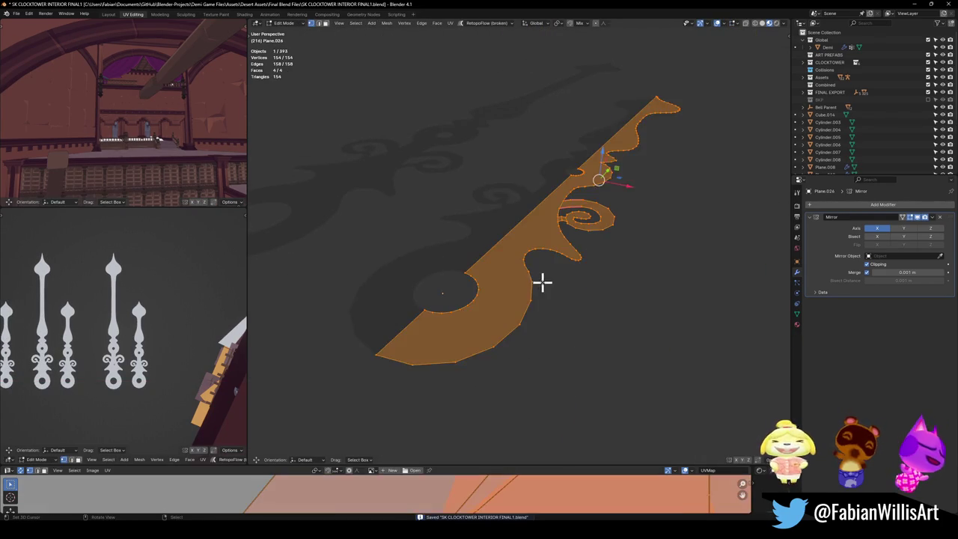
key(e)
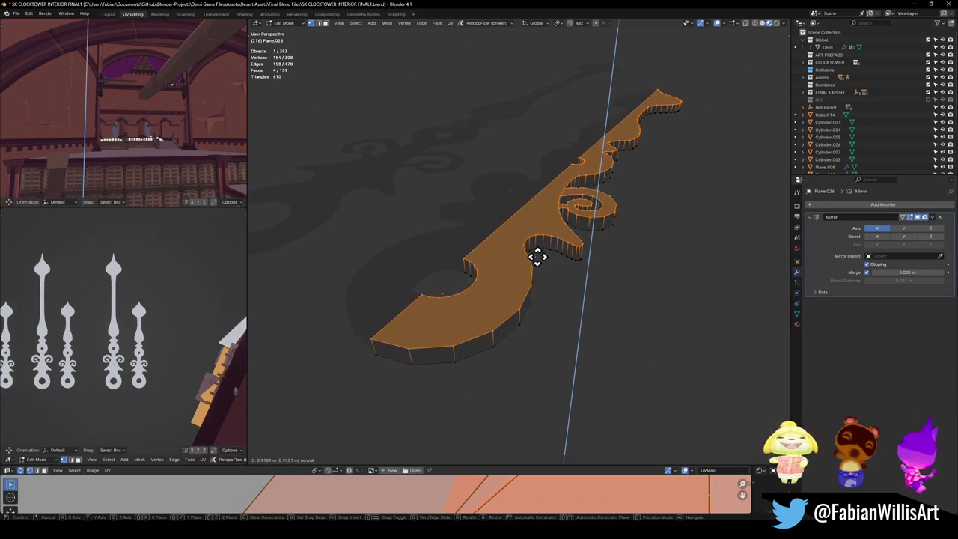
click(539, 262)
- Add a single loop cut around the slab's side walls
mouse_move(542, 267)
middle_down()
mouse_move(519, 252)
mouse_move(533, 289)
mouse_move(575, 293)
middle_up()
key(alt+a)
key(ctrl+r)
click(498, 265)
key(ctrl+z)
key(ctrl+r)
click(491, 271)
key(alt+s)
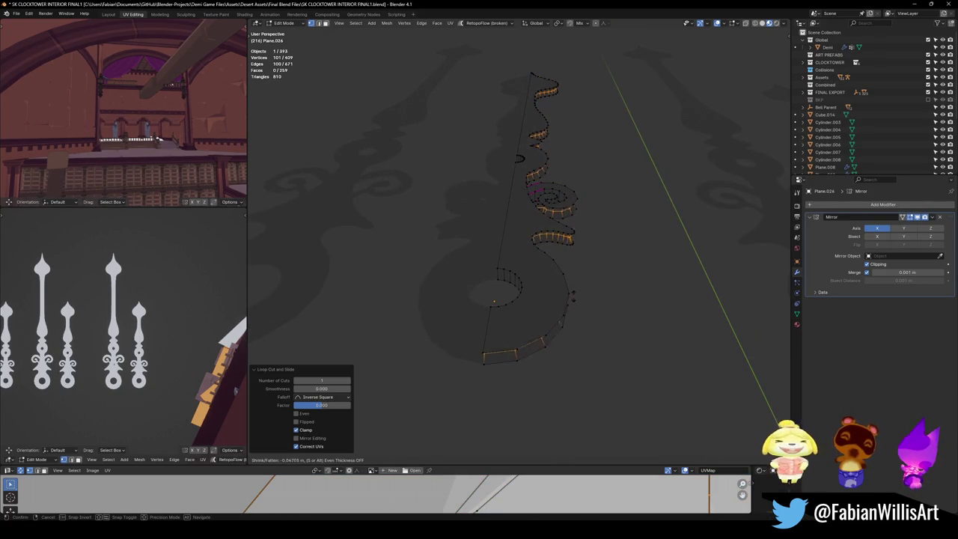
- Push the side-wall loop inward to chamfer the thick hand's rim
click(554, 257)
click(553, 256)
mouse_move(538, 232)
middle_down()
mouse_move(573, 248)
mouse_move(541, 218)
mouse_move(562, 259)
mouse_move(524, 267)
mouse_move(582, 278)
mouse_move(541, 313)
mouse_move(520, 231)
mouse_move(527, 202)
mouse_move(561, 298)
mouse_move(516, 271)
mouse_move(573, 287)
mouse_move(526, 276)
mouse_move(522, 260)
middle_up()
key(Tab)
key(alt+a)
click(513, 266)
key(Tab)
- Add an inset loop on the spiral curl, offset it inward and relax it
key(ctrl+r)
click(574, 232)
middle_drag(574, 231, 564, 280)
key(alt+s)
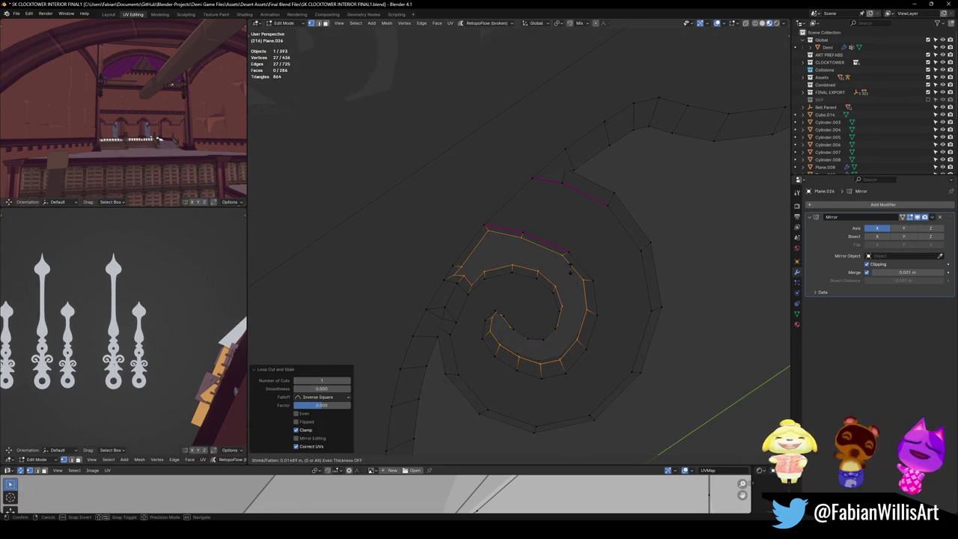
click(570, 268)
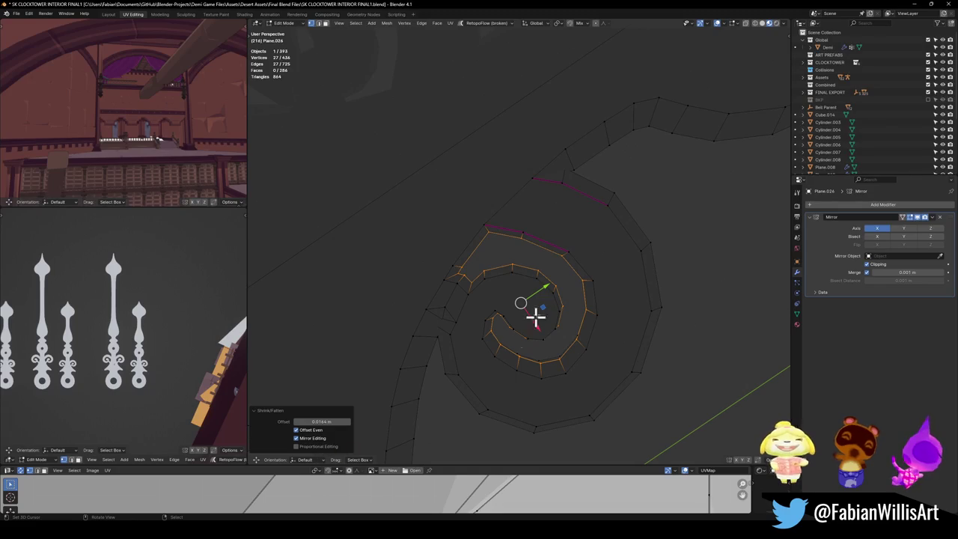
right_click(552, 302)
click(525, 280)
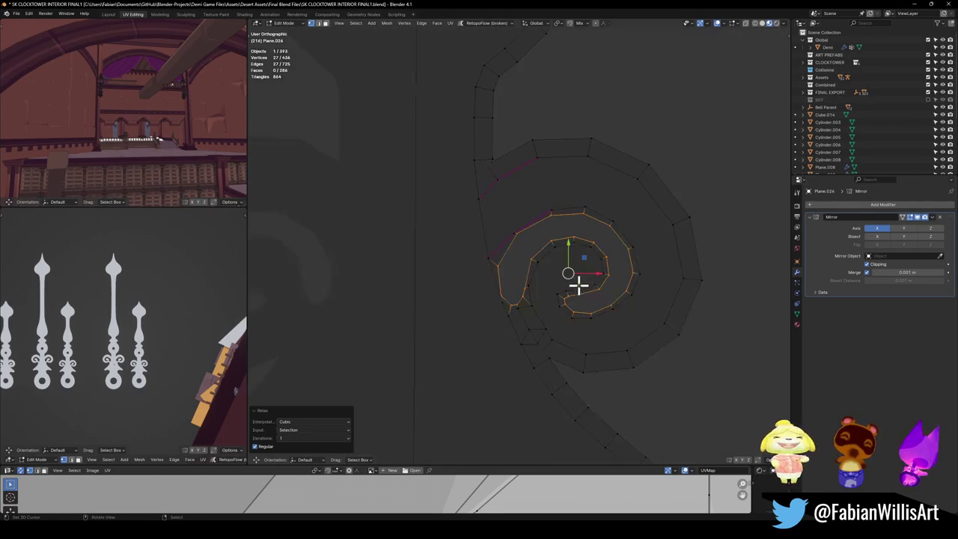
- Readjust the spiral loop's inward offset from the top view
key(KP_7)
scroll(599, 240, down, 3)
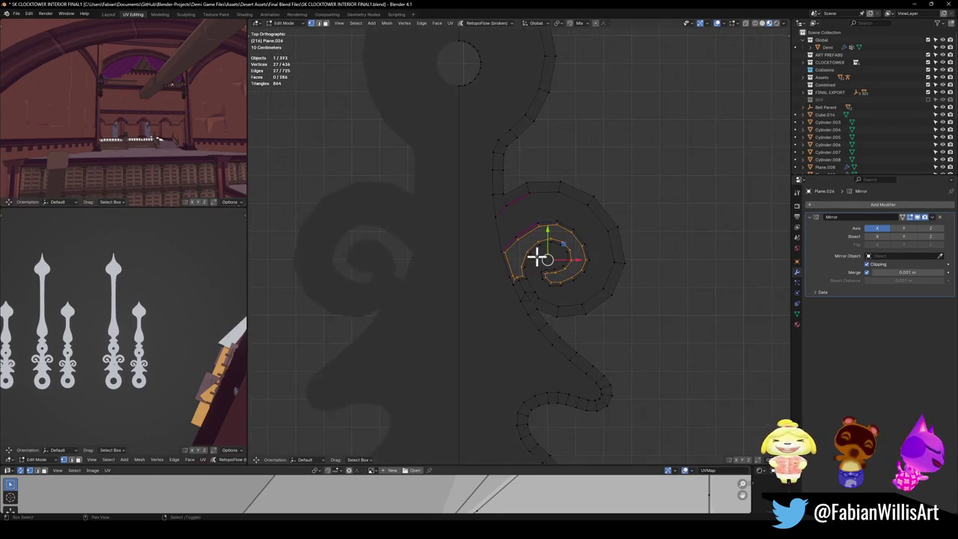
key(alt+s)
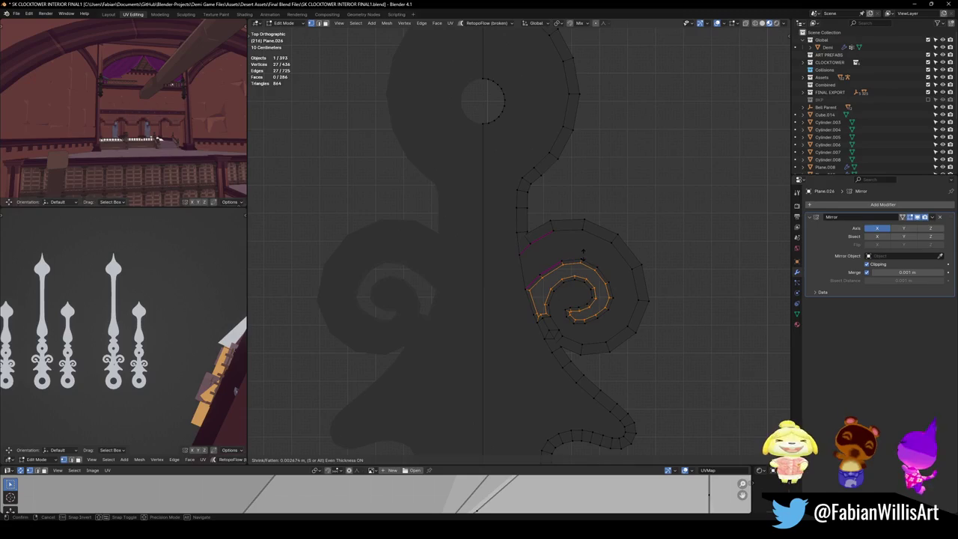
scroll(583, 253, down, 2)
click(582, 254)
scroll(582, 255, down, 3)
key(alt+a)
scroll(545, 310, up, 5)
- Add an inset loop around the ring hole and offset it inward
middle_drag(546, 309, 534, 285)
scroll(536, 273, up, 2)
key(ctrl+r)
click(536, 273)
right_click(536, 272)
key(alt+s)
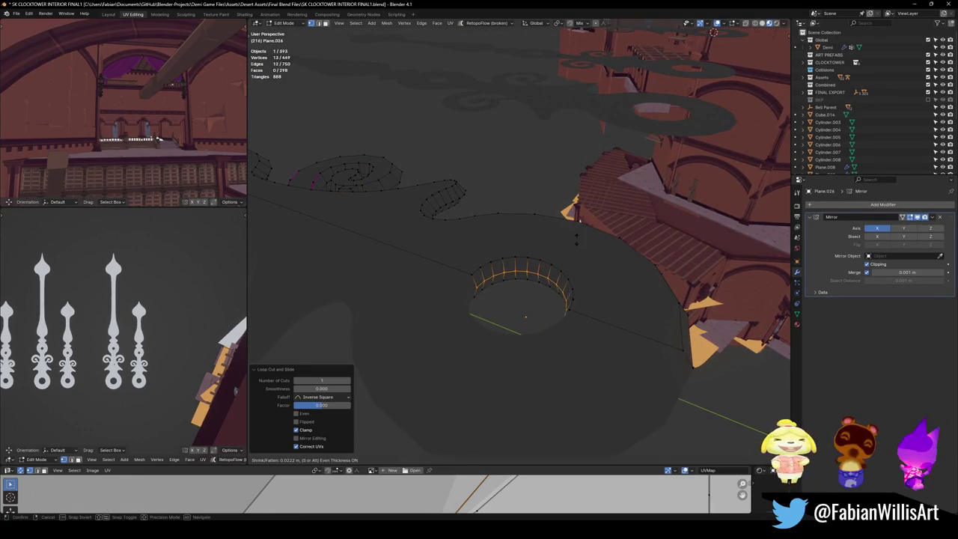
click(575, 238)
mouse_move(575, 237)
middle_down()
mouse_move(444, 238)
mouse_move(511, 267)
middle_up()
key(alt+a)
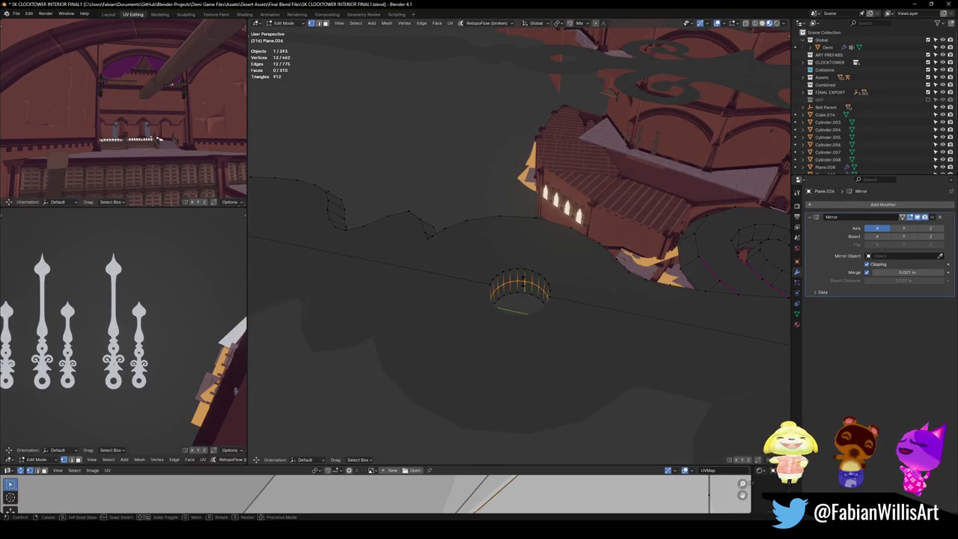
- Add a second offset loop around the ring hole and return to Object Mode
click(549, 278)
right_click(548, 278)
key(alt+s)
click(551, 255)
key(ctrl+Tab)
click(488, 272)
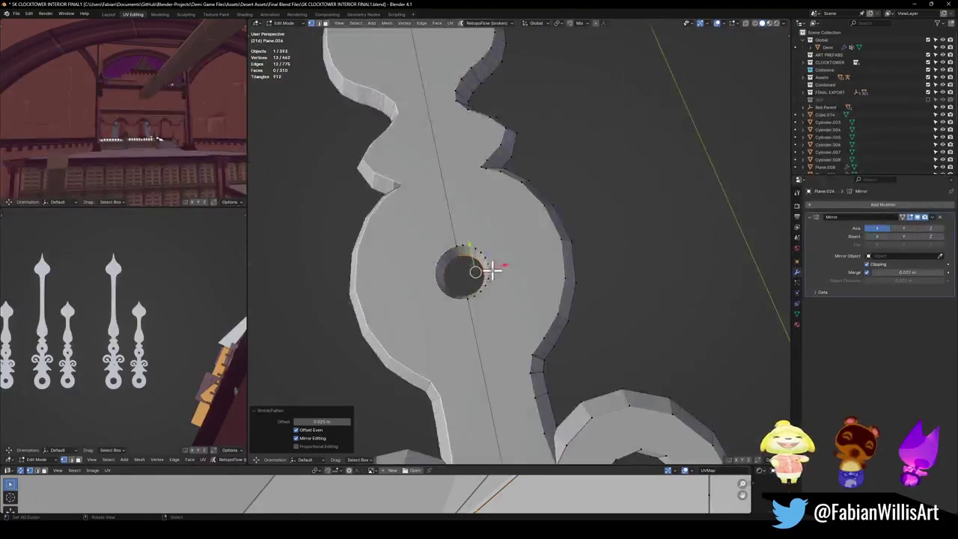
scroll(566, 284, down, 3)
key(KP_7)
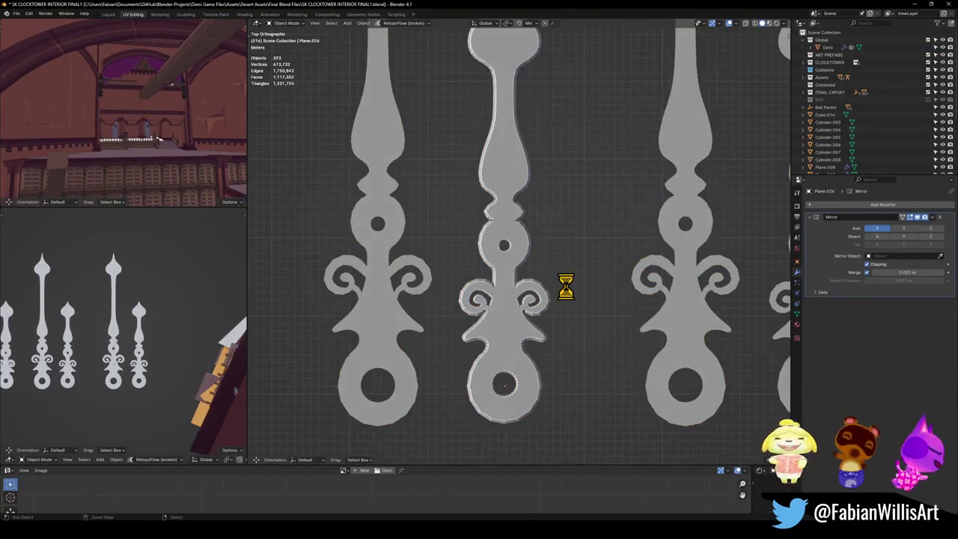
- Save, then move the tip vertex along Y to sharpen the spire
key(ctrl+s)
scroll(554, 280, down, 6)
scroll(516, 292, up, 6)
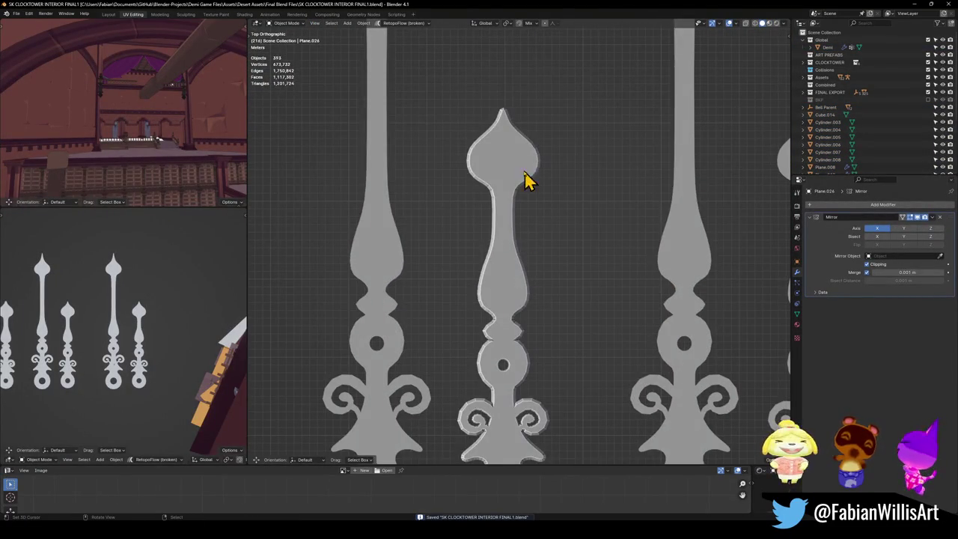
scroll(503, 131, up, 6)
key(Tab)
scroll(554, 187, up, 4)
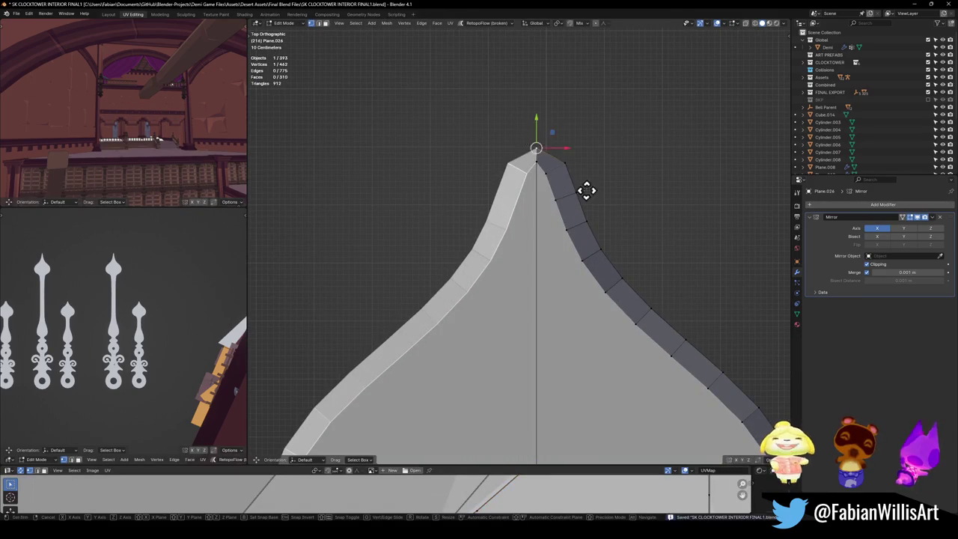
key(g)
key(y)
click(585, 136)
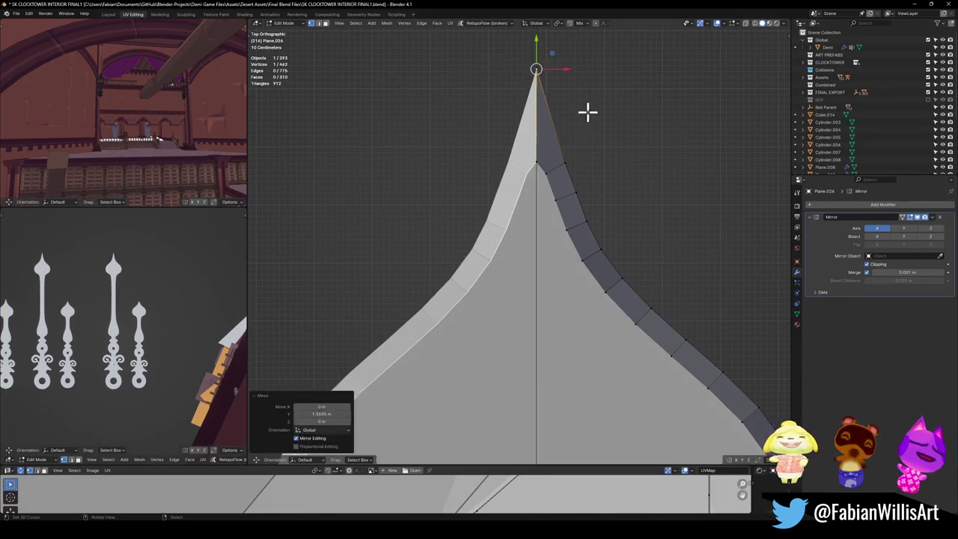
- Select the two vertices beside the tip and shift them along Y
scroll(553, 183, down, 3)
click(527, 202)
mouse_move(556, 209)
middle_down()
mouse_move(517, 192)
mouse_move(550, 238)
middle_up()
shift+click(540, 281)
scroll(554, 276, up, 2)
scroll(572, 255, up, 3)
key(g)
key(y)
click(634, 233)
mouse_move(635, 231)
middle_down()
mouse_move(609, 257)
mouse_move(588, 336)
mouse_move(658, 305)
mouse_move(639, 345)
mouse_move(652, 295)
mouse_move(622, 250)
mouse_move(635, 237)
middle_up()
- Scale the tip vertices down to about 0.71
key(g)
key(s)
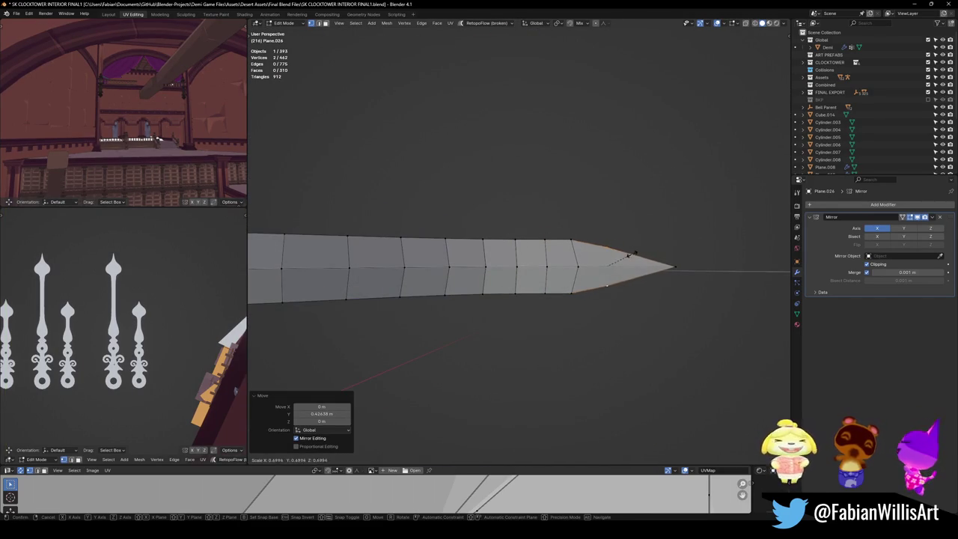
click(632, 255)
mouse_move(591, 292)
middle_down()
mouse_move(507, 261)
mouse_move(589, 276)
mouse_move(543, 271)
mouse_move(562, 267)
mouse_move(566, 287)
mouse_move(582, 262)
middle_up()
- Flatten the selected tip vertices by scaling them along Z
click(546, 265)
key(s)
key(z)
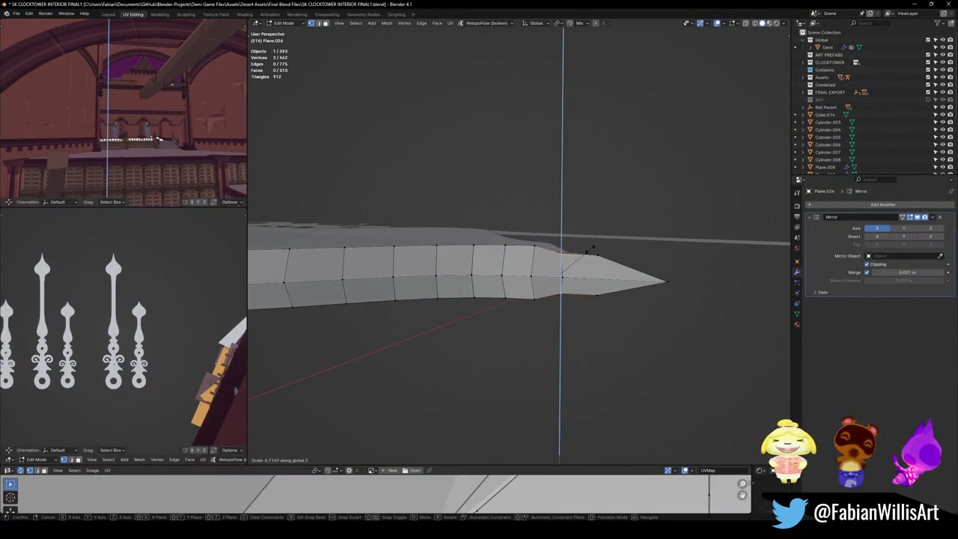
click(595, 246)
click(595, 245)
mouse_move(595, 245)
middle_down()
mouse_move(601, 282)
mouse_move(682, 267)
mouse_move(631, 267)
middle_up()
- Pull the blade-tip vertices back about 0.18 m along Y and exit Edit Mode
ctrl+click(631, 267)
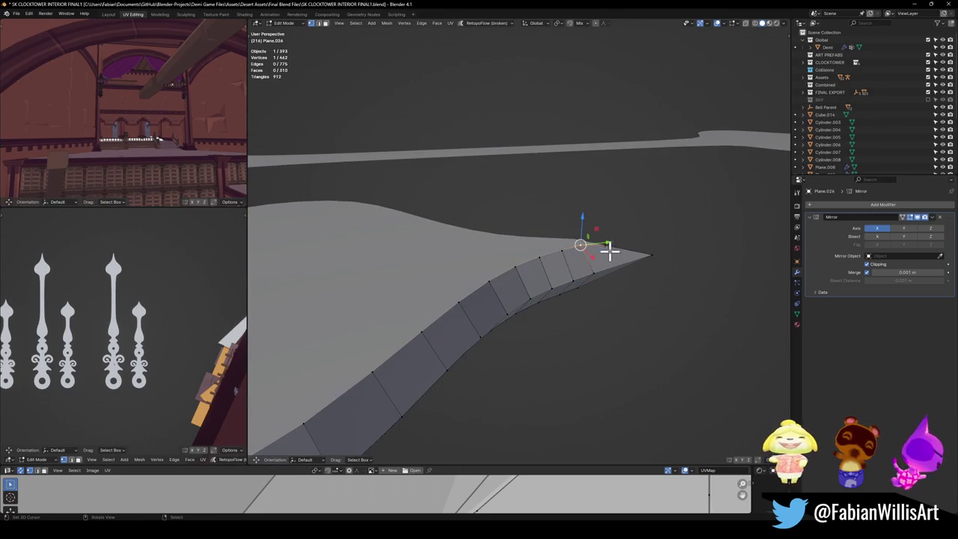
ctrl+click(610, 246)
mouse_move(635, 259)
middle_down()
mouse_move(618, 250)
mouse_move(636, 280)
middle_up()
key(g)
key(y)
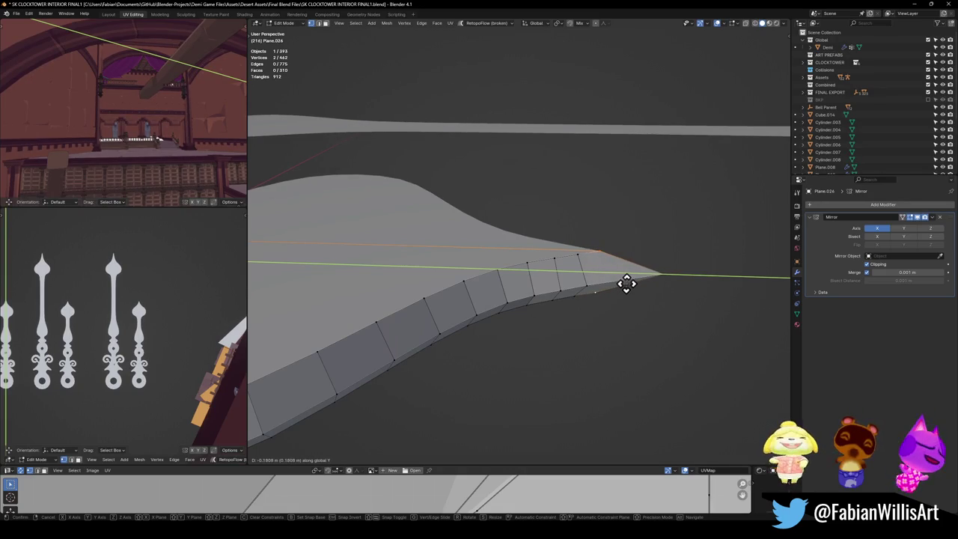
click(592, 293)
mouse_move(592, 292)
middle_down()
mouse_move(669, 317)
mouse_move(640, 303)
mouse_move(585, 315)
middle_up()
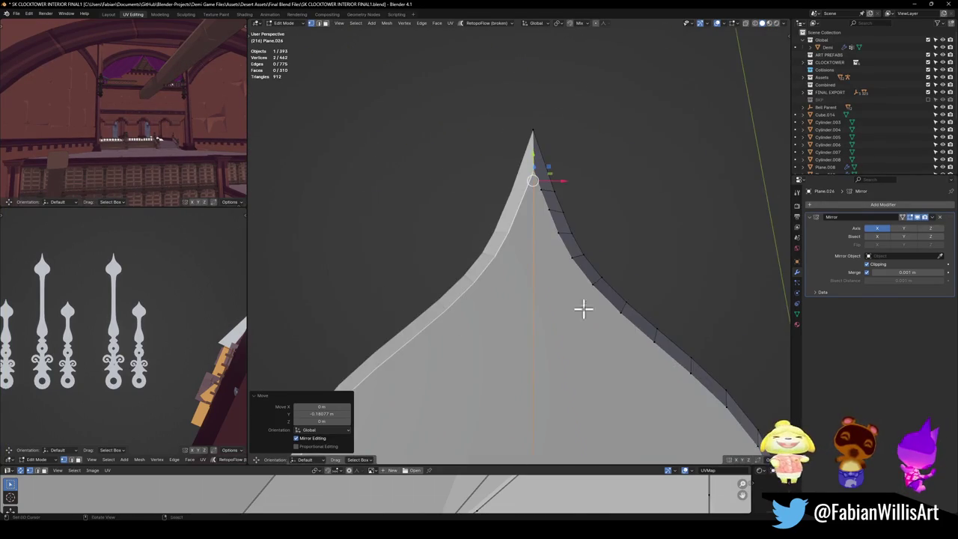
key(KP_7)
key(Tab)
scroll(592, 259, down, 5)
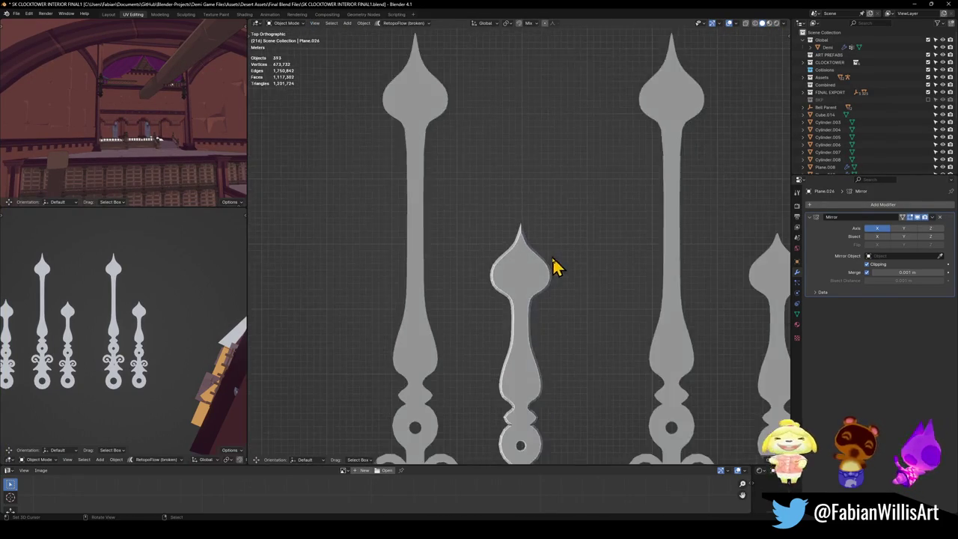
- Save the file and tilt the view to see the clock hands in perspective
key(ctrl+s)
scroll(550, 344, up, 1)
scroll(539, 374, up, 4)
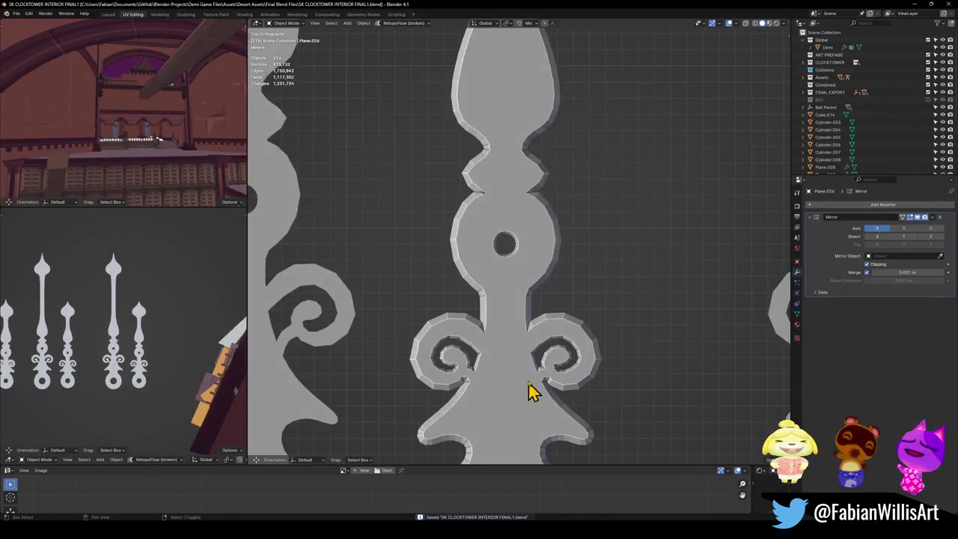
scroll(591, 376, up, 1)
scroll(551, 307, up, 5)
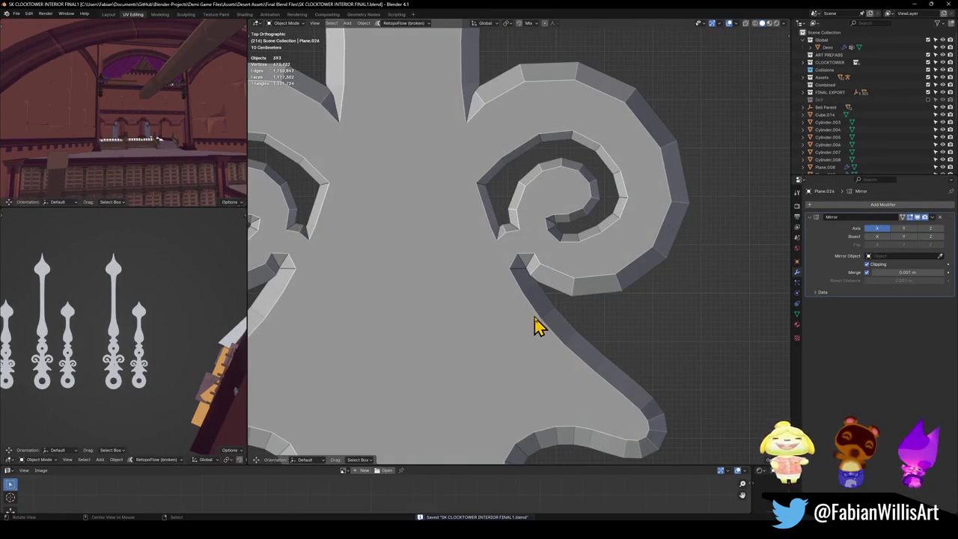
scroll(539, 313, down, 5)
mouse_move(524, 336)
middle_down()
mouse_move(507, 287)
mouse_move(636, 307)
mouse_move(624, 312)
mouse_move(588, 240)
middle_up()
scroll(509, 290, down, 2)
scroll(504, 290, down, 3)
- Link the gold cog's materials onto the centre clock hand and save
click(587, 229)
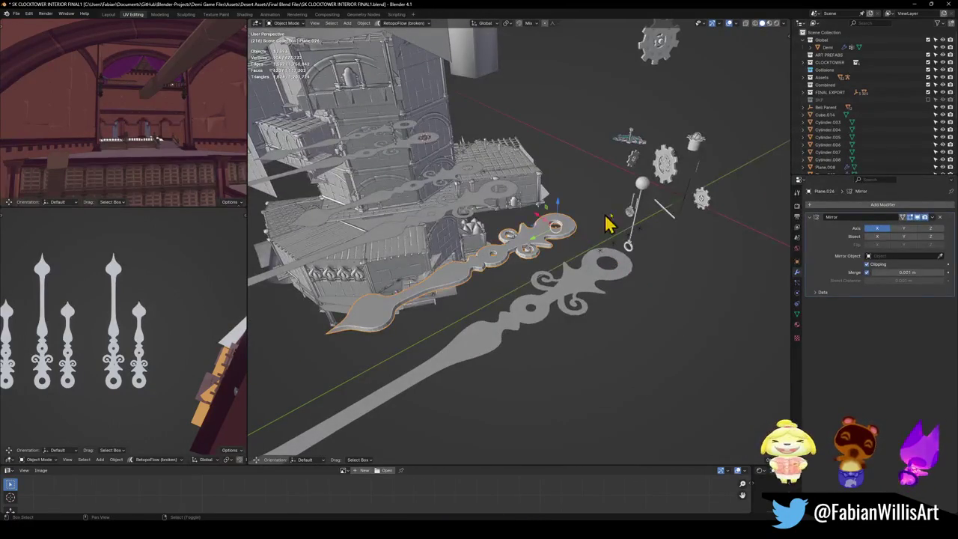
shift+click(666, 178)
key(ctrl+l)
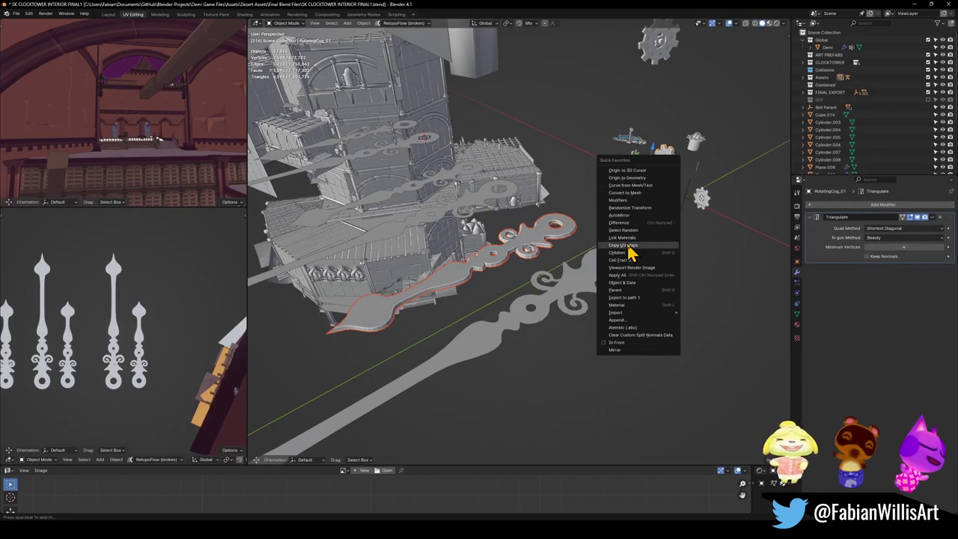
click(631, 254)
key(ctrl+s)
- Select only the clock hand, frame it from top view, and enter Edit Mode
click(550, 238)
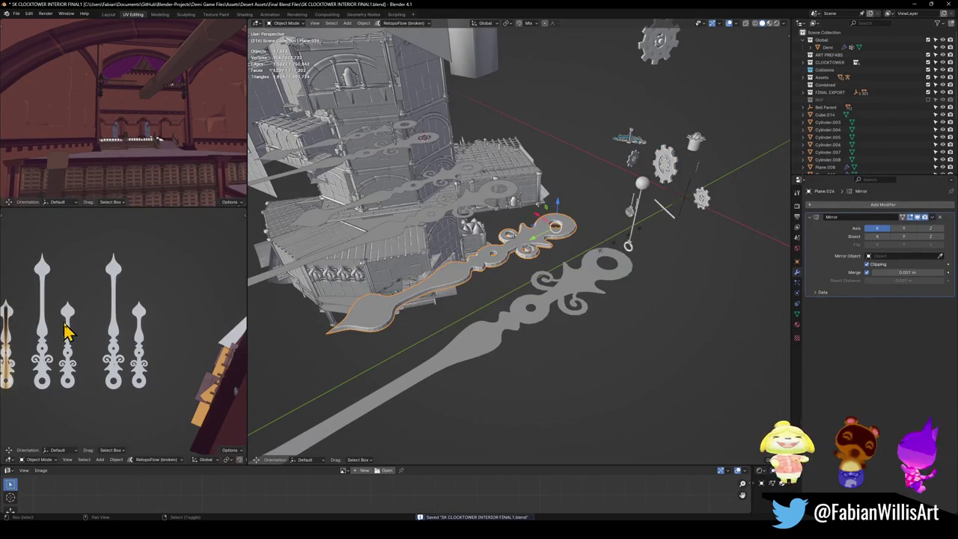
scroll(71, 327, up, 3)
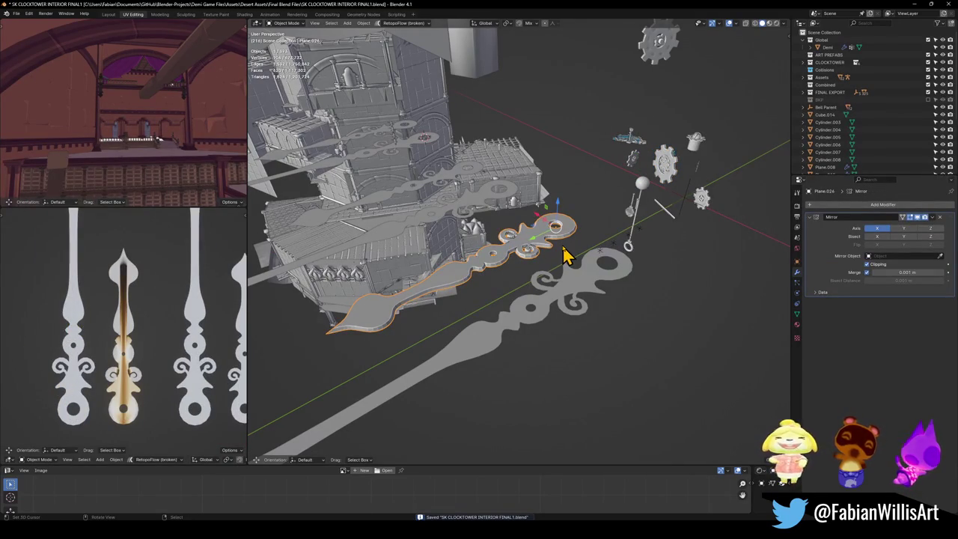
key(KP_Decimal)
key(KP_7)
key(Tab)
- Snap all the hand's UVs to one spot and slide them along X to a gold shade
key(a)
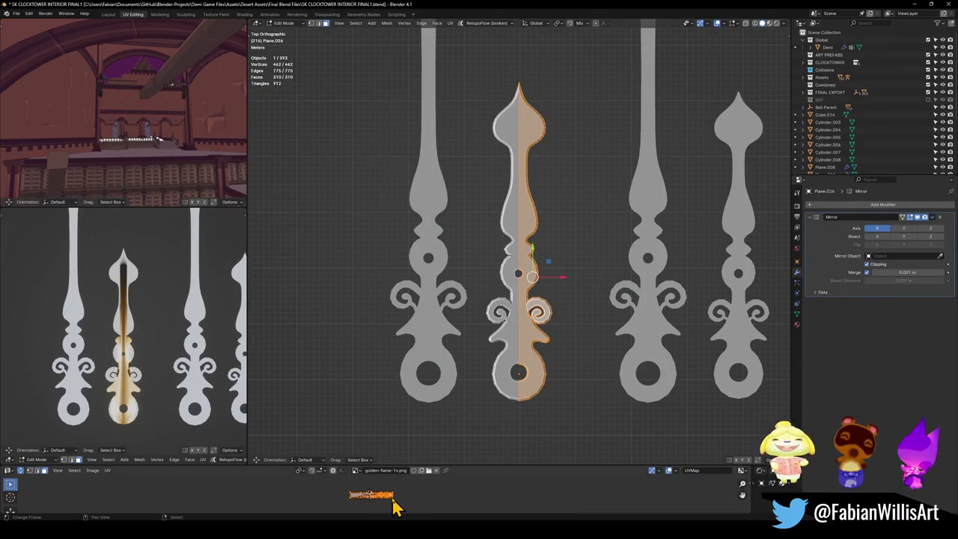
key(shift+s)
click(389, 497)
key(g)
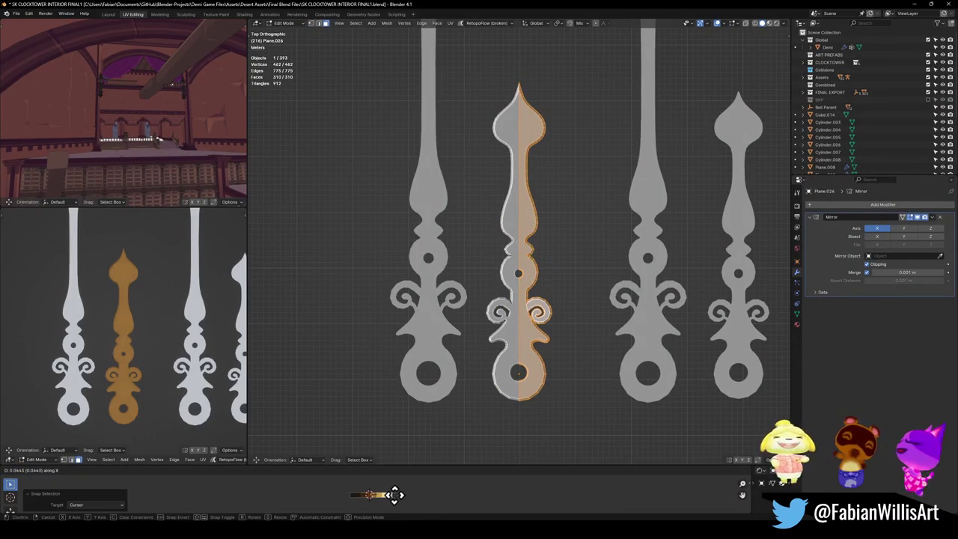
click(375, 500)
scroll(127, 370, up, 6)
key(g)
key(x)
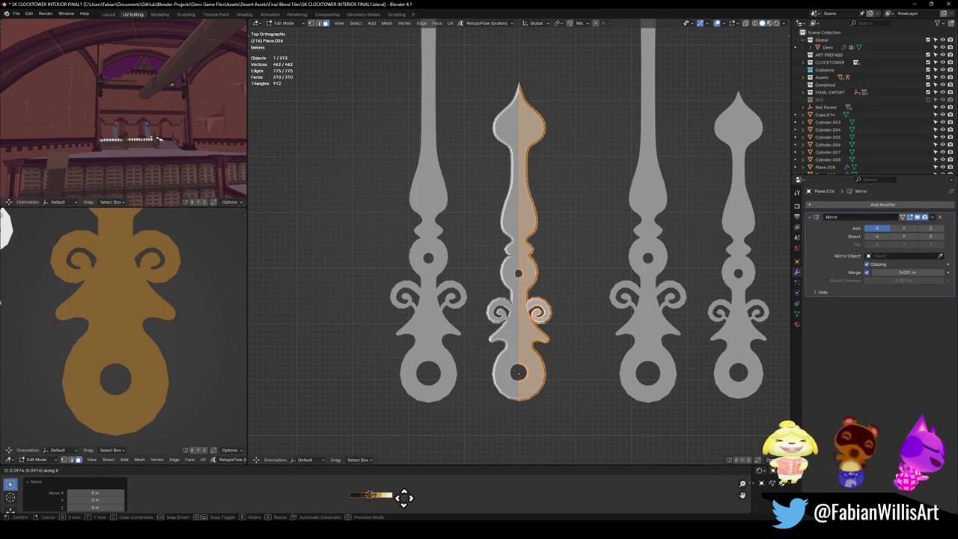
click(400, 495)
- Select the hand's right half and shift its UVs horizontally to a different gold tone
click(577, 366)
scroll(533, 338, up, 5)
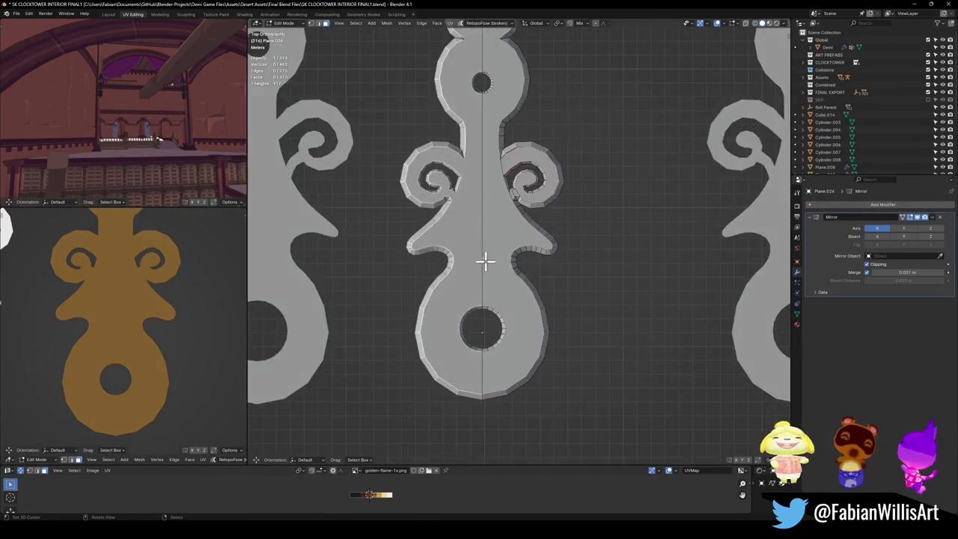
key(l)
shift+middle_drag(543, 217, 509, 307)
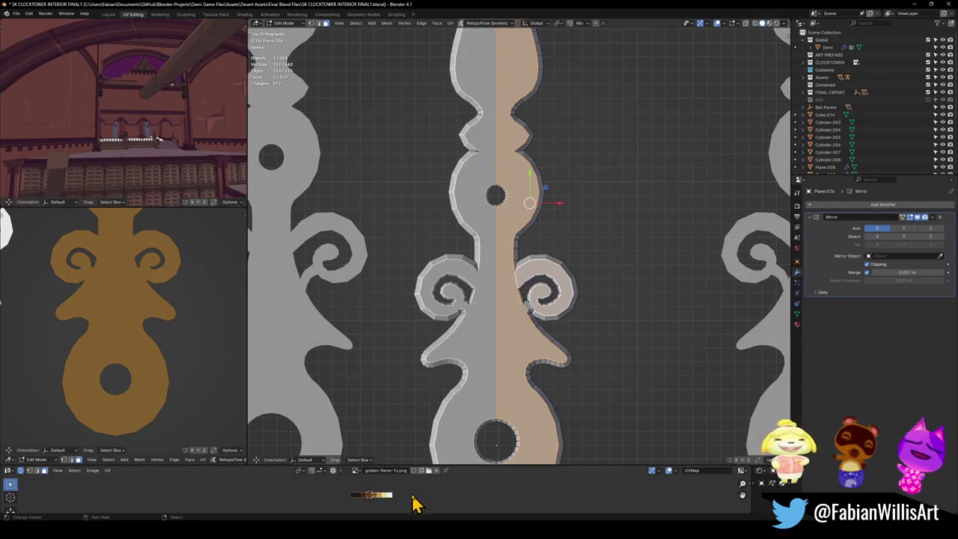
key(g)
key(x)
click(415, 493)
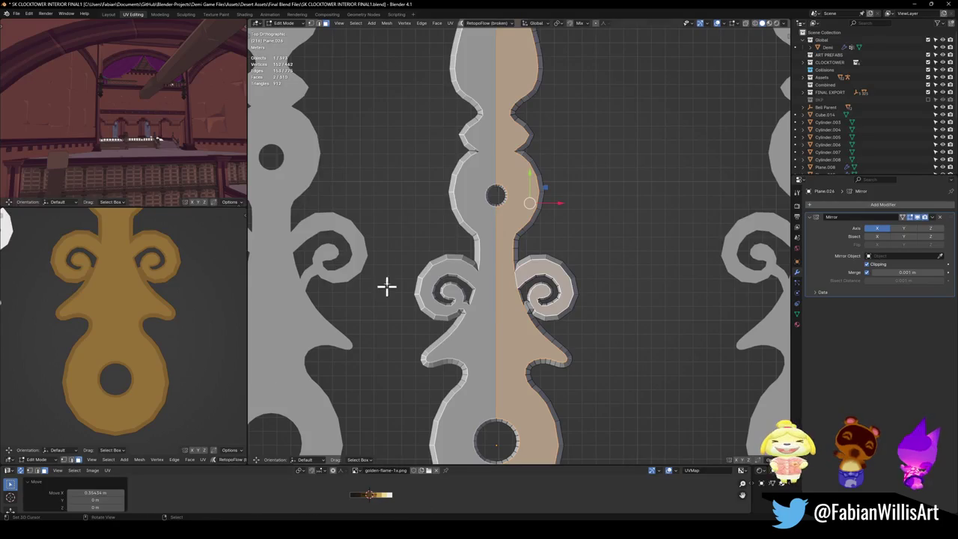
- Select the right swirl face and slide its UVs along X to a new gold shade
scroll(127, 269, up, 1)
scroll(165, 288, up, 3)
scroll(145, 274, up, 2)
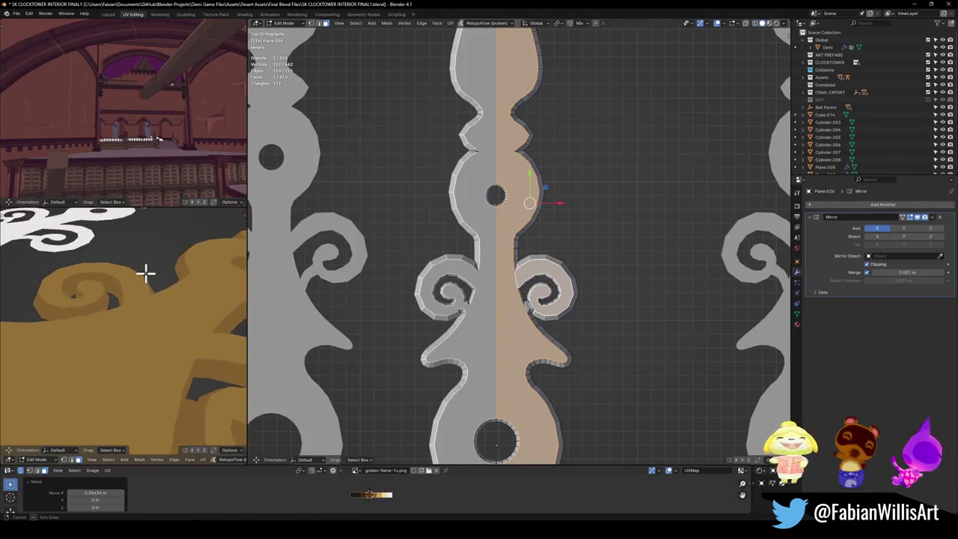
scroll(152, 303, up, 2)
scroll(127, 333, down, 3)
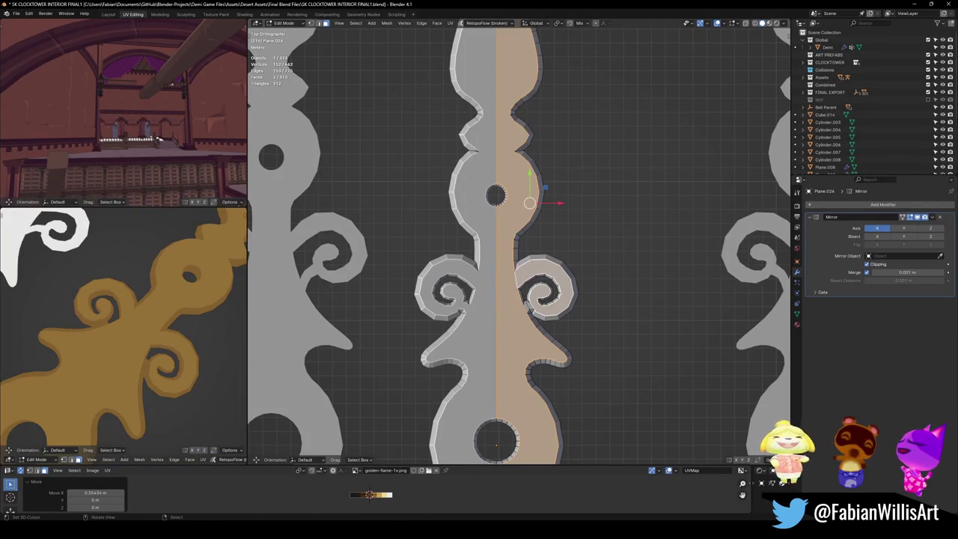
middle_drag(107, 304, 102, 317)
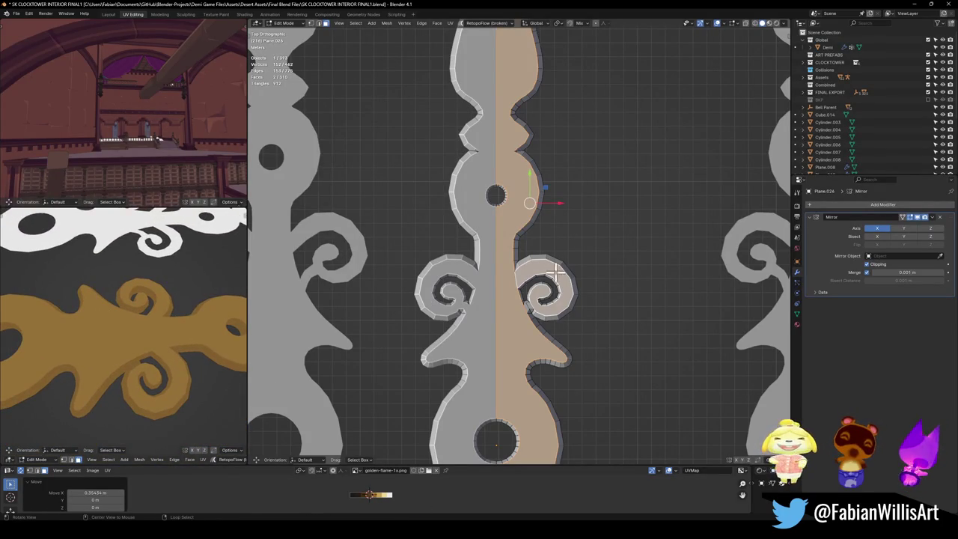
scroll(554, 292, down, 2)
scroll(554, 275, up, 6)
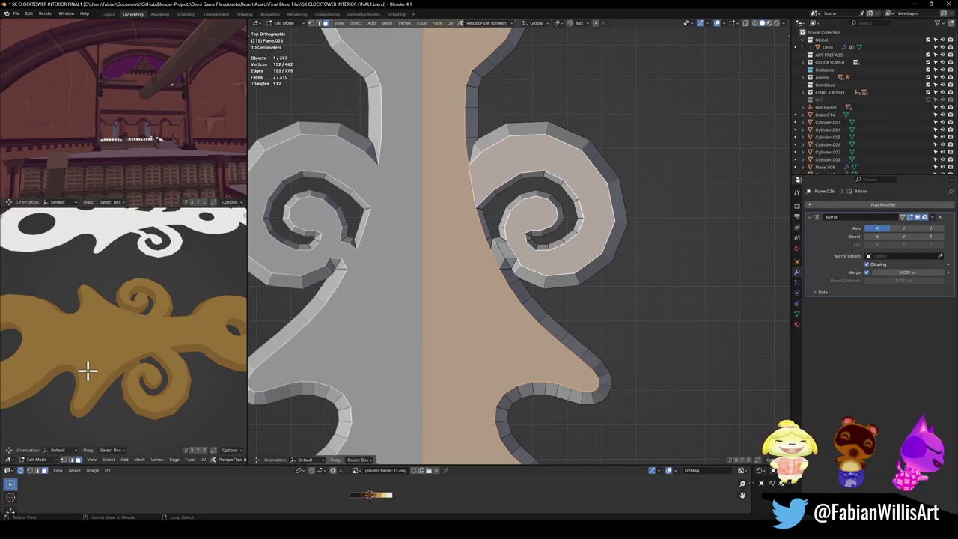
scroll(539, 240, up, 3)
scroll(536, 262, up, 1)
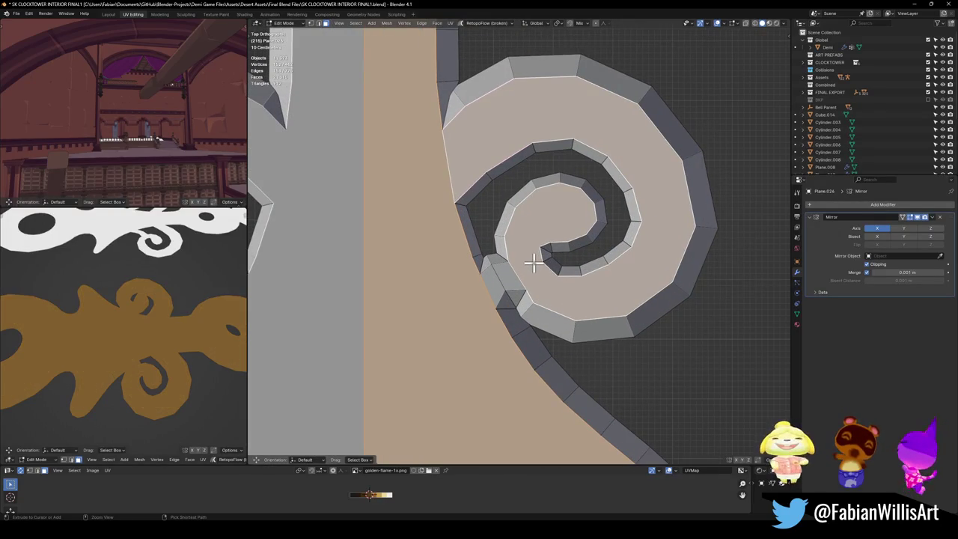
shift+click(488, 284)
shift+click(491, 295)
shift+click(496, 293)
key(g)
key(x)
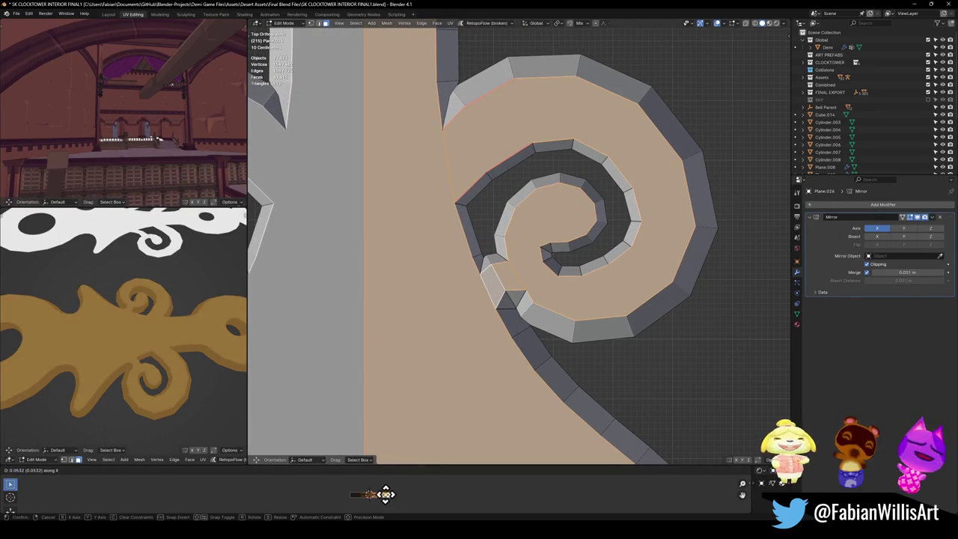
click(387, 492)
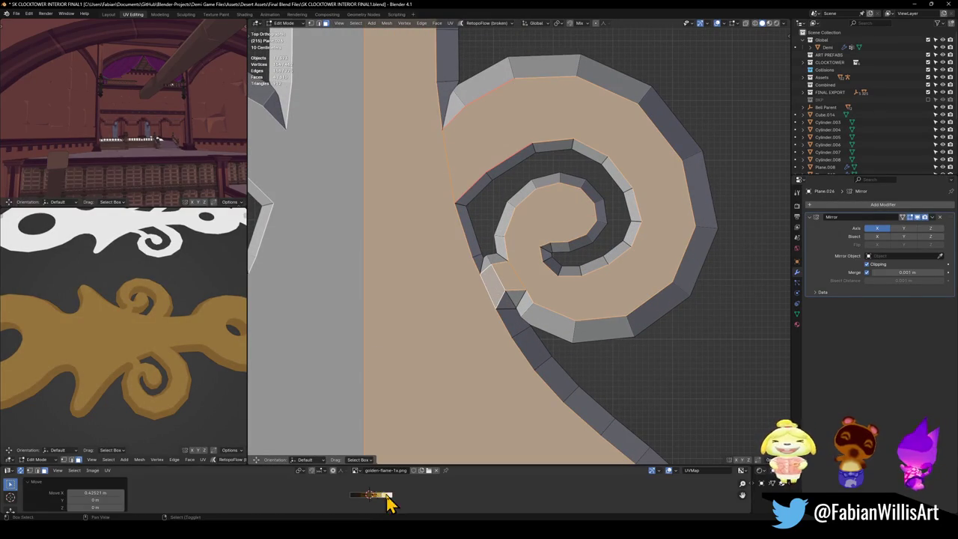
- In vertex mode, pick the shaft notch vertex and push it out along X into a spike
scroll(103, 349, down, 3)
mouse_move(102, 349)
middle_down()
mouse_move(155, 368)
mouse_move(263, 324)
middle_up()
scroll(143, 372, up, 2)
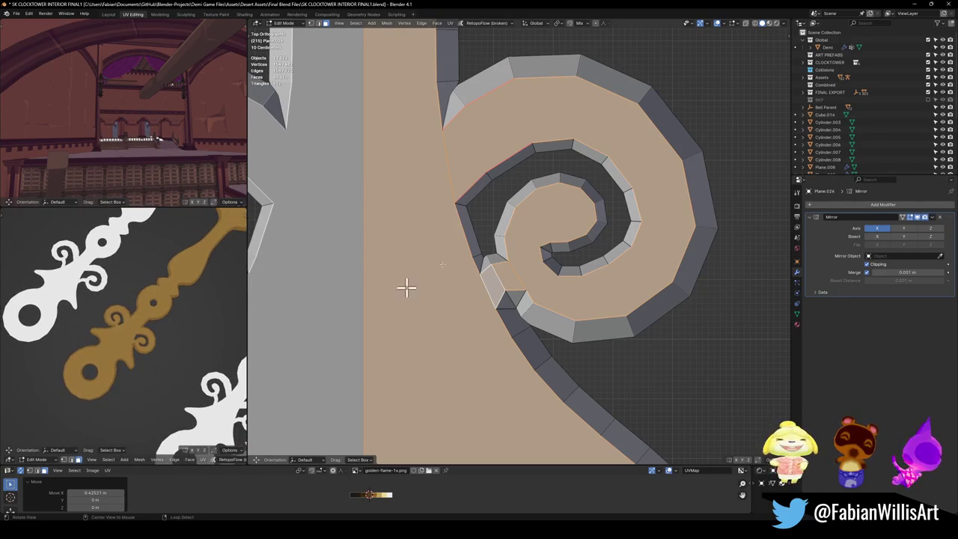
scroll(607, 192, down, 4)
shift+scroll(544, 216, up, 5)
key(1)
click(508, 219)
key(g)
key(x)
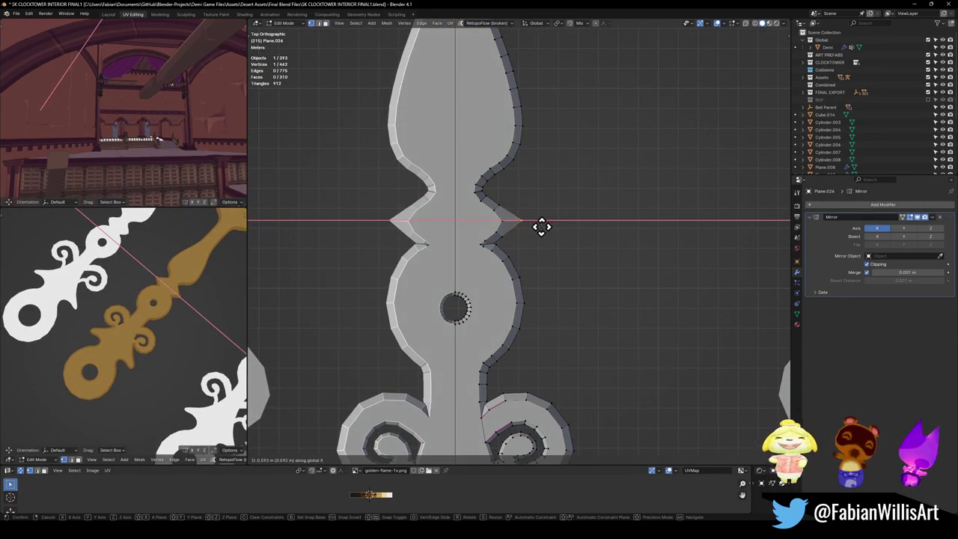
click(496, 220)
- Move the notch spike along global X to its final 0.42751 m offset and exit Edit Mode
scroll(502, 223, up, 3)
key(g)
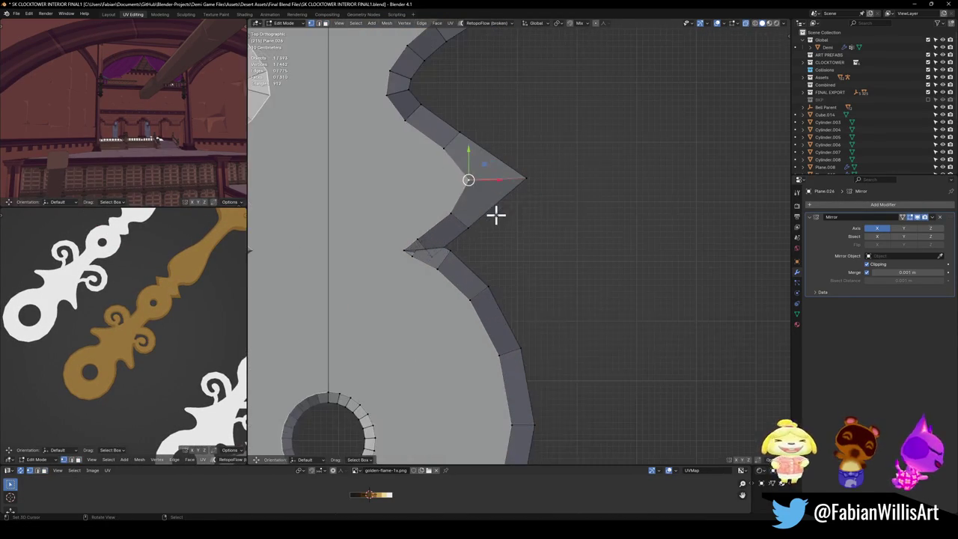
scroll(467, 178, down, 3)
key(x)
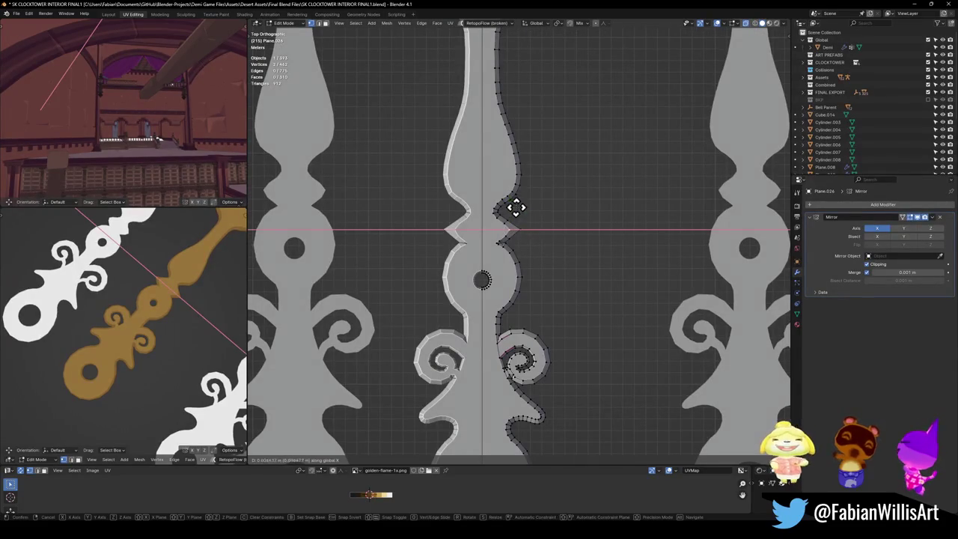
click(564, 211)
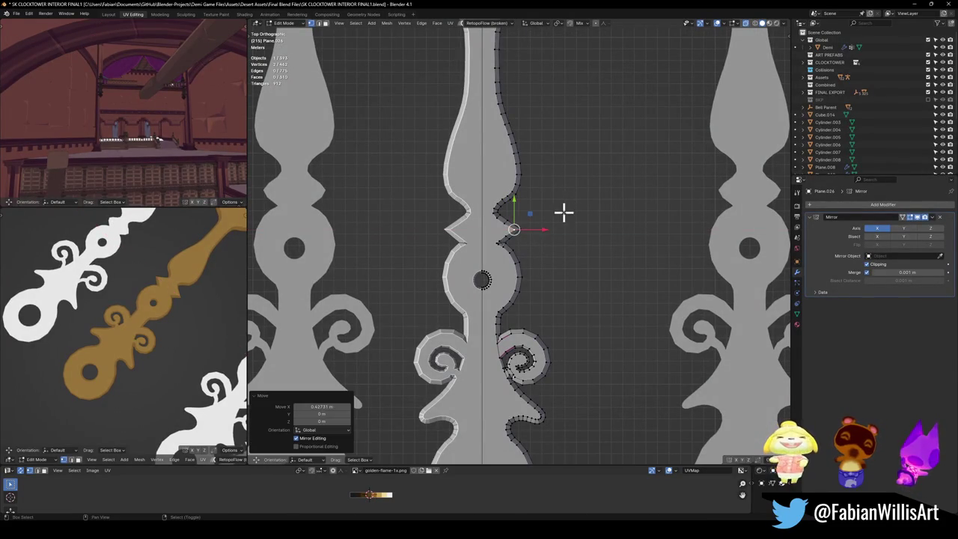
shift+middle_drag(539, 381, 539, 333)
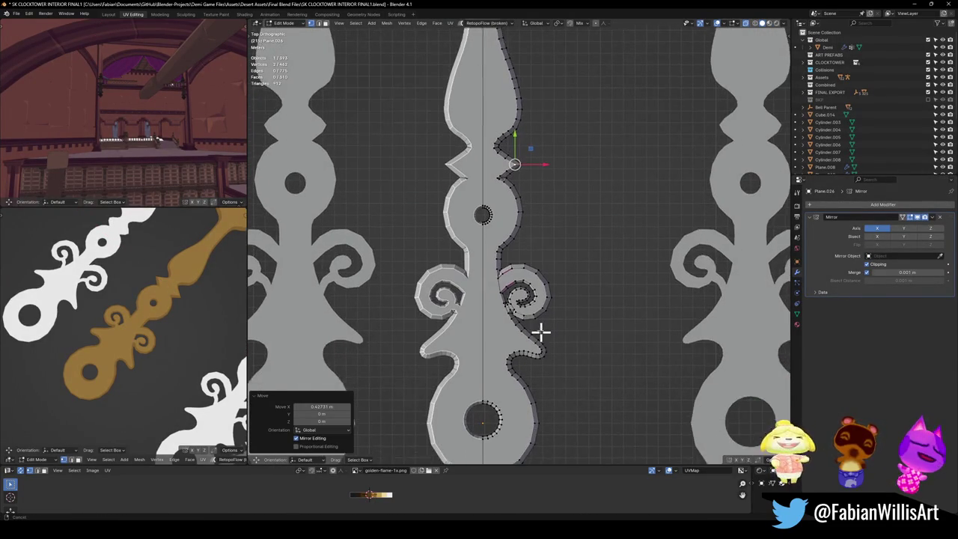
key(Tab)
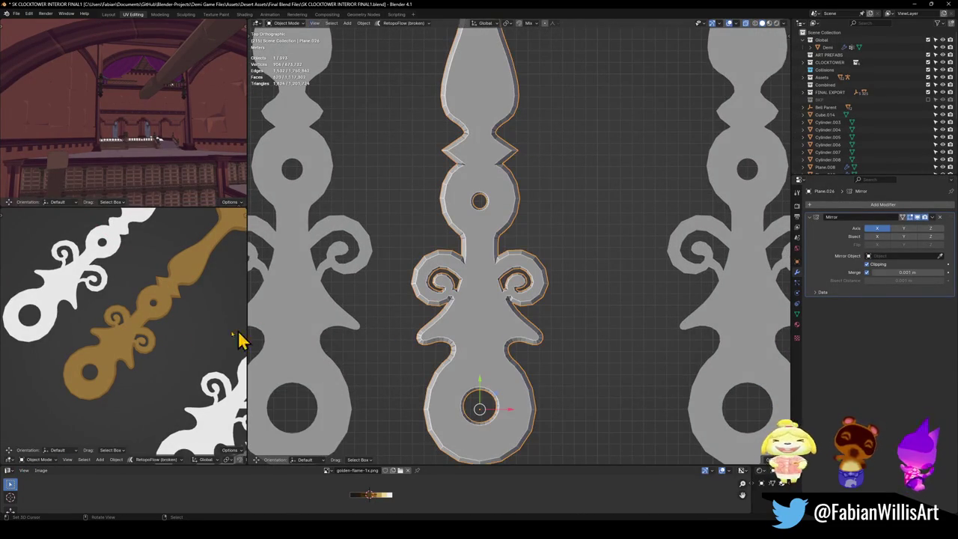
- Orbit out to the tower, select the small floating gear, and duplicate it
scroll(165, 322, down, 3)
scroll(163, 322, up, 3)
scroll(532, 356, up, 2)
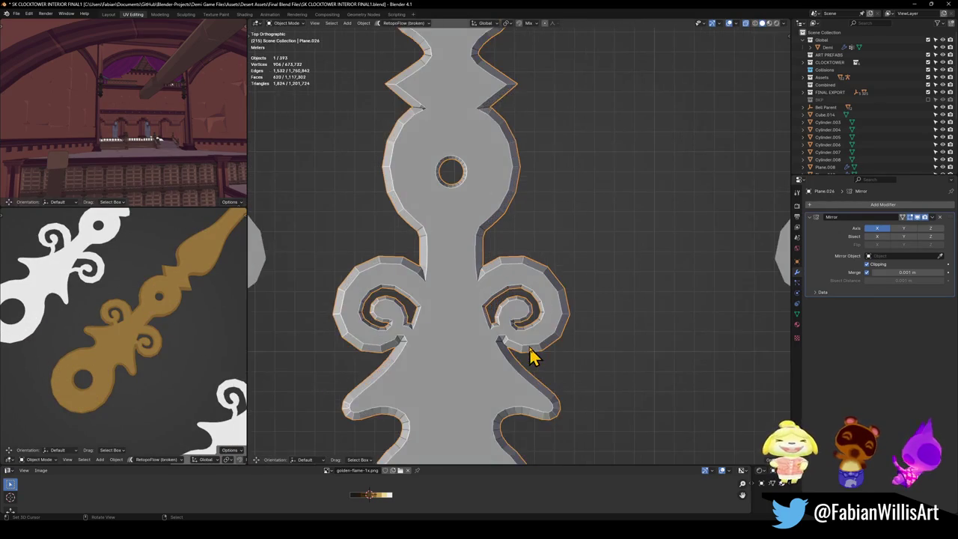
scroll(521, 338, up, 2)
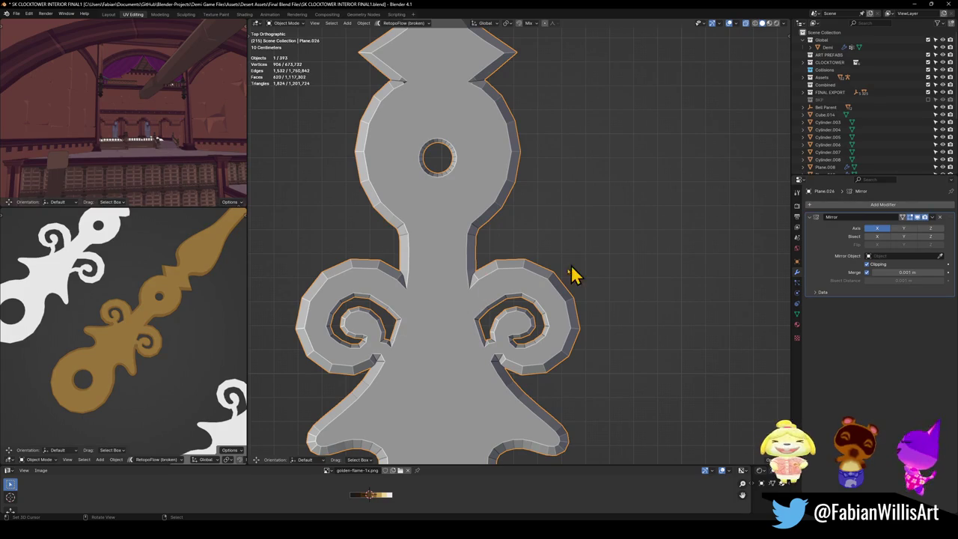
scroll(547, 278, down, 4)
scroll(569, 262, down, 1)
middle_drag(588, 256, 626, 250)
scroll(627, 250, down, 2)
click(670, 214)
key(shift+d)
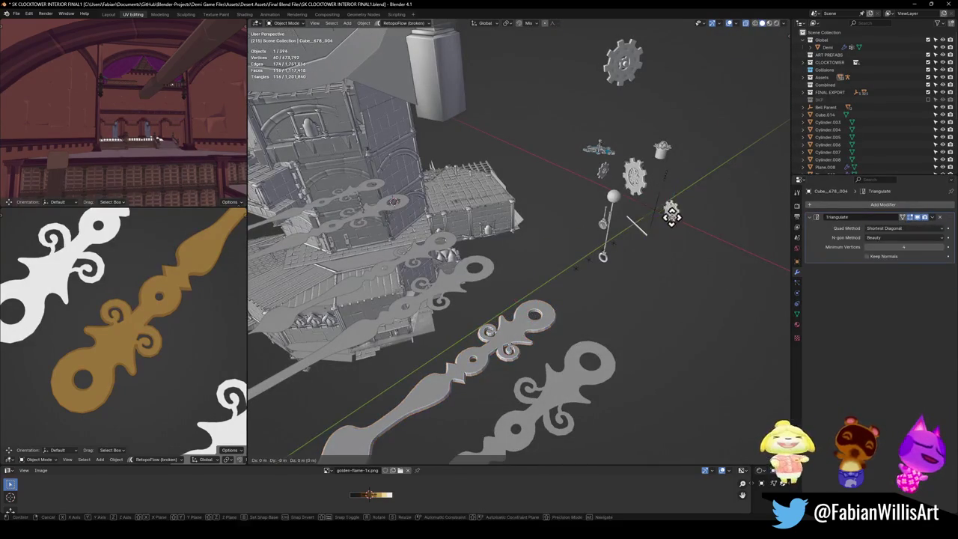
- Undo the first gear copy, then duplicate the small gear again in place
right_click(620, 292)
key(ctrl+z)
middle_drag(530, 325, 637, 257)
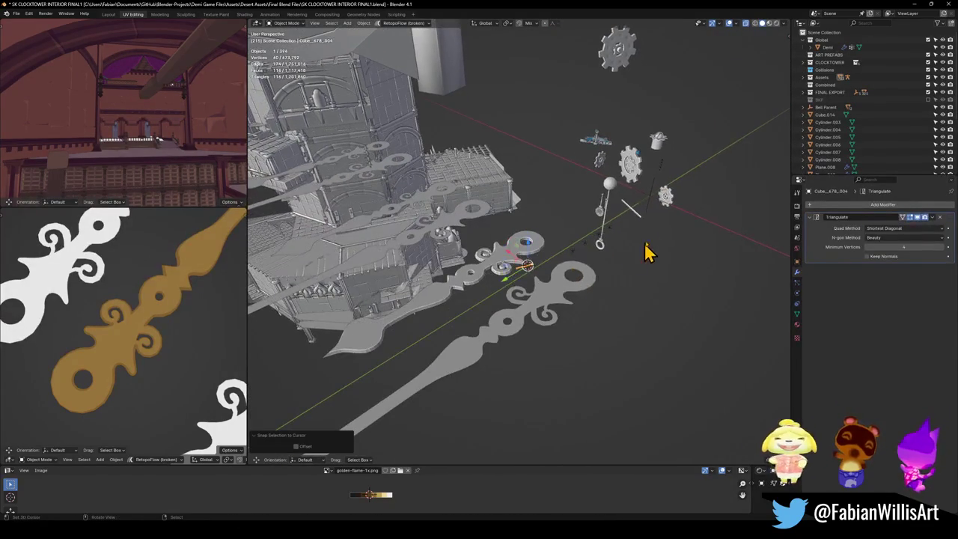
key(ctrl+z)
click(668, 199)
key(shift+d)
right_click(669, 199)
- Place the 3D cursor at the hand's hole and snap the gear copy to it
key(shift+s)
click(527, 255)
scroll(527, 255, up, 3)
scroll(584, 272, up, 3)
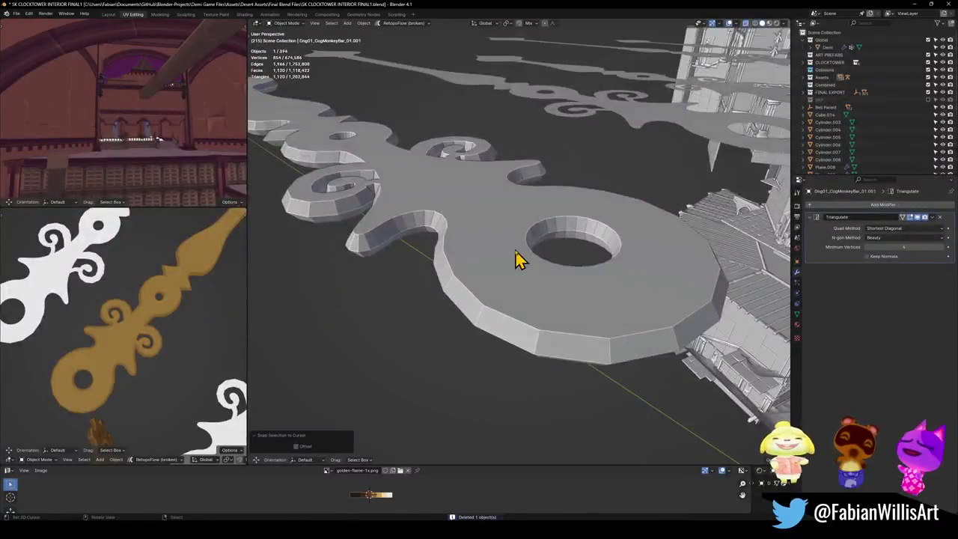
middle_drag(515, 261, 621, 290)
right_click(621, 290)
shift+right_click(524, 235)
key(shift+s)
click(524, 224)
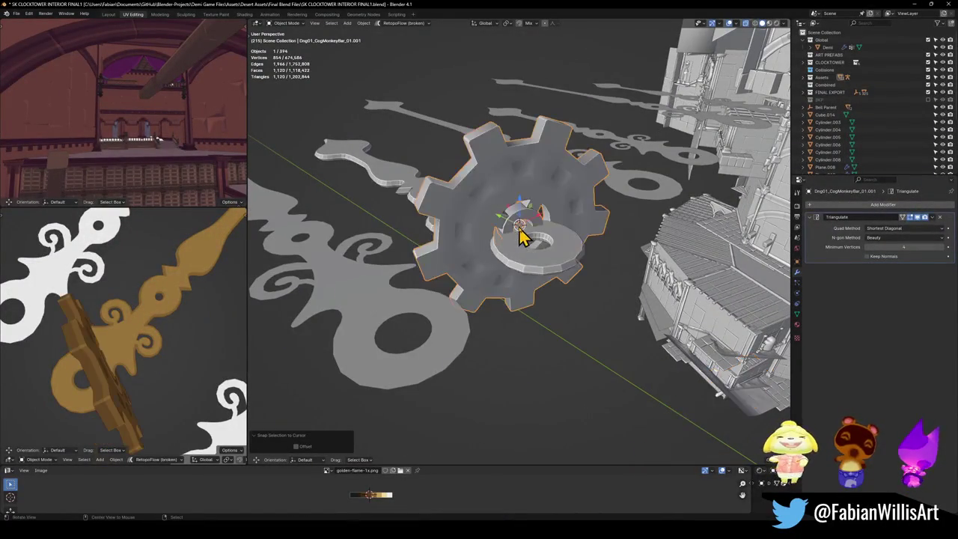
scroll(545, 247, up, 3)
- In material preview, move the gear over the hand's pivot, keeping its height
key(z)
mouse_move(541, 292)
middle_down()
mouse_move(519, 274)
mouse_move(528, 277)
middle_up()
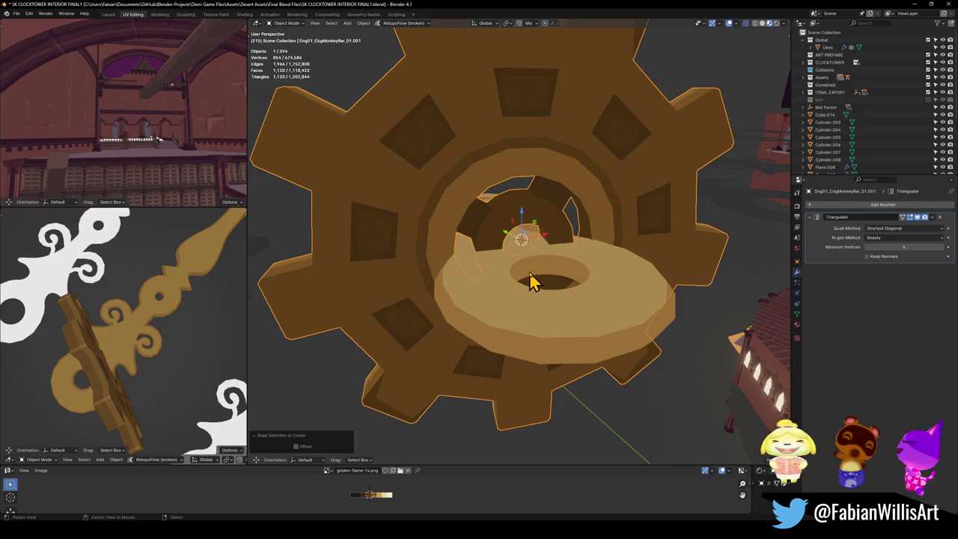
scroll(524, 282, down, 3)
middle_drag(513, 272, 489, 297)
scroll(490, 297, up, 2)
key(g)
key(shift+z)
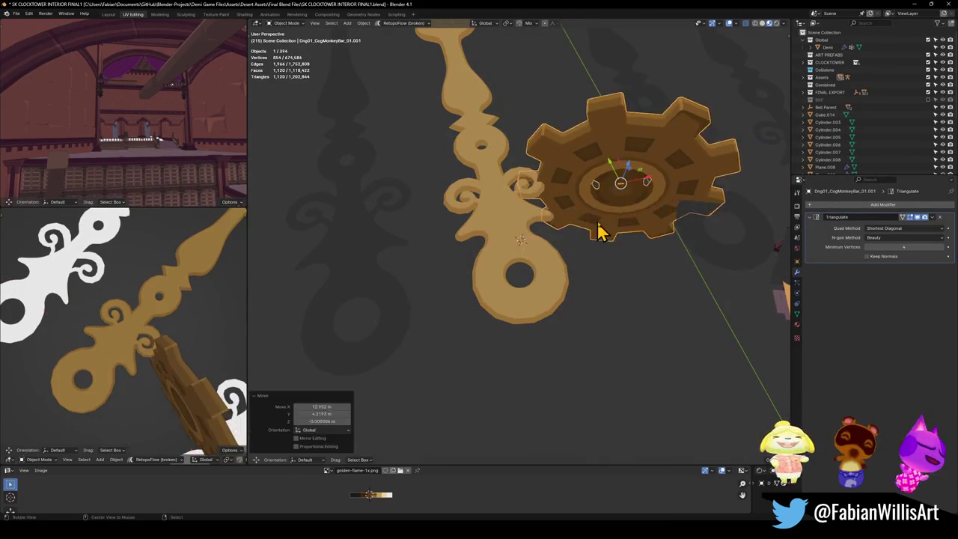
click(616, 224)
- Switch to top view and save the blend file
middle_drag(616, 225, 605, 224)
scroll(591, 247, up, 3)
key(KP_7)
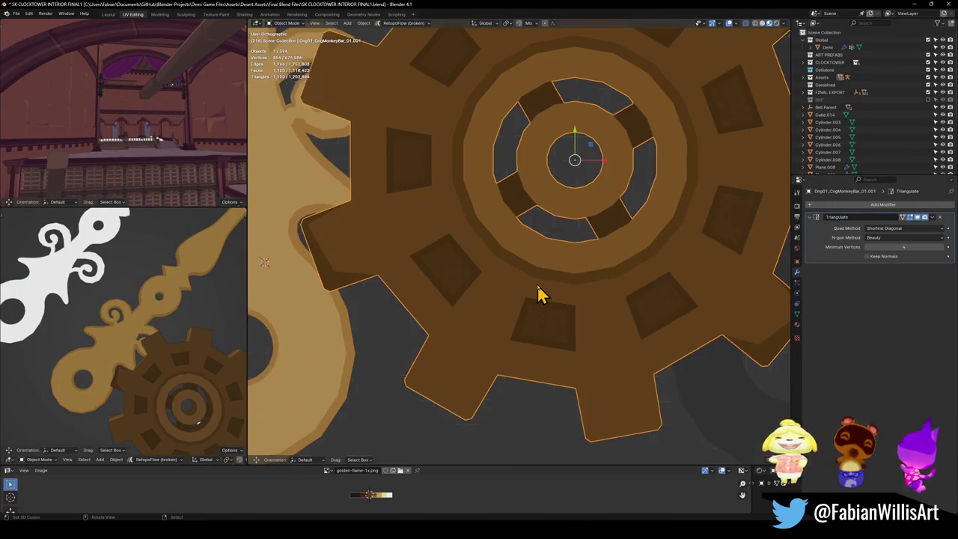
scroll(539, 292, down, 4)
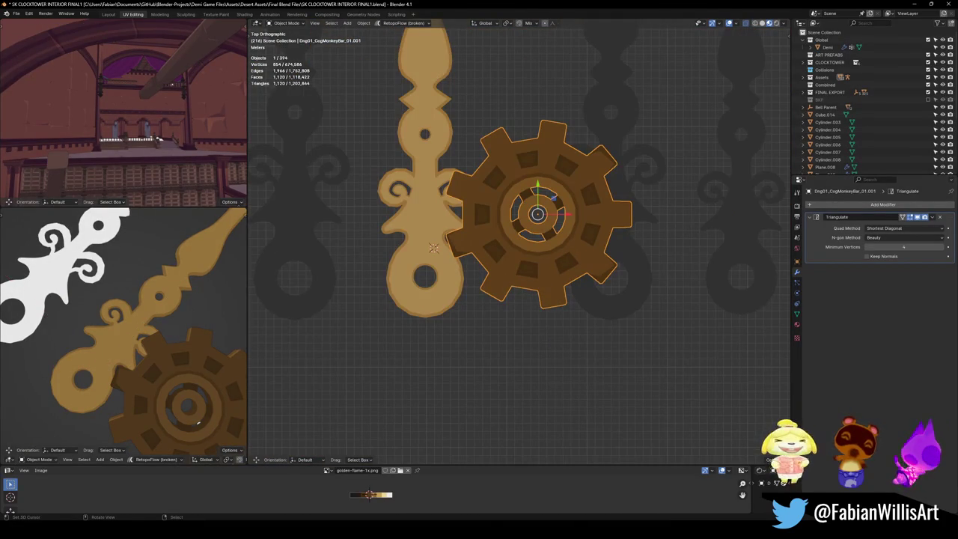
key(ctrl+s)
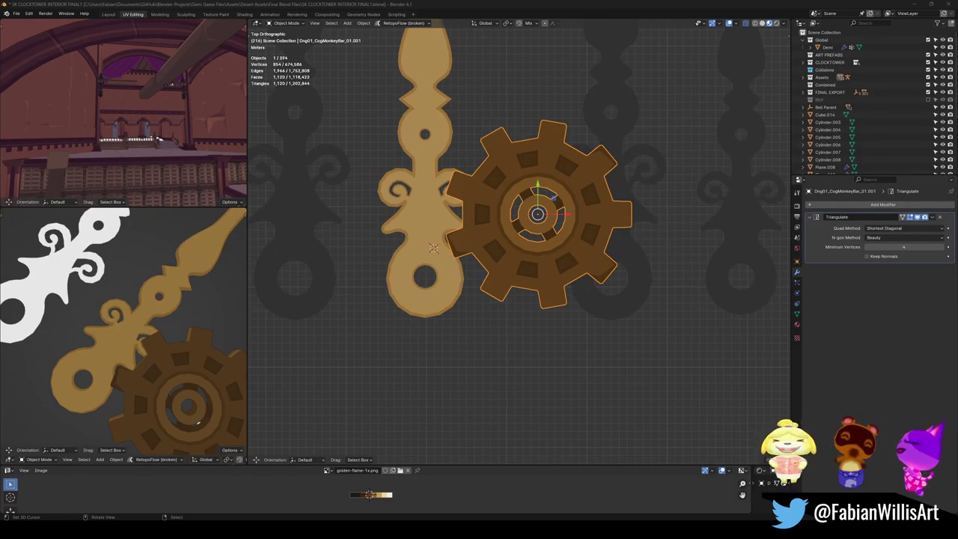
- Shrink the gear, test it on the hand's tip, then shrink it further and nudge it along X
scroll(584, 202, up, 4)
scroll(487, 214, down, 8)
shift+middle_drag(609, 229, 631, 315)
key(s)
click(621, 300)
key(g)
click(552, 142)
scroll(183, 292, down, 2)
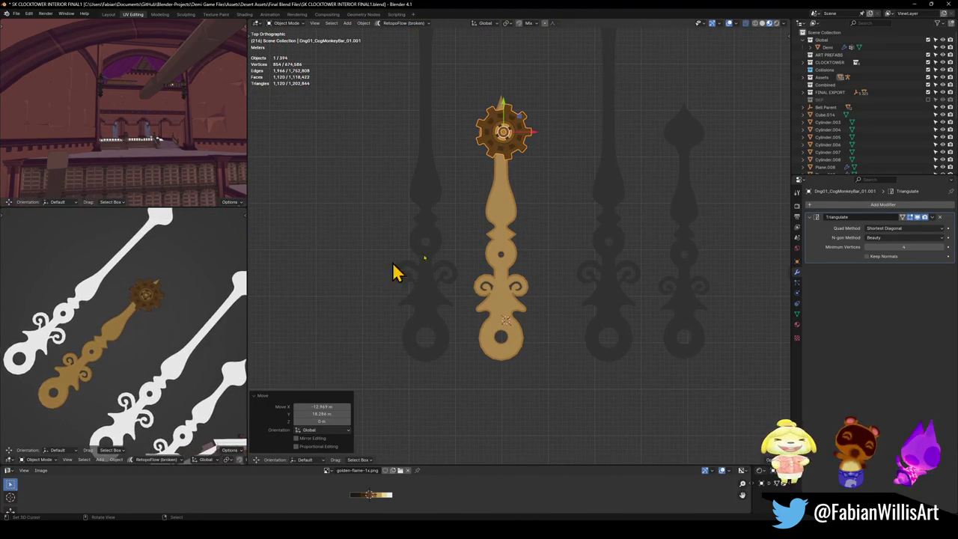
key(s)
click(541, 150)
key(g)
key(x)
click(529, 151)
- In side view, lower the gear, enlarge it by 2.124, and set it beside the hand
scroll(100, 357, up, 3)
scroll(151, 361, up, 2)
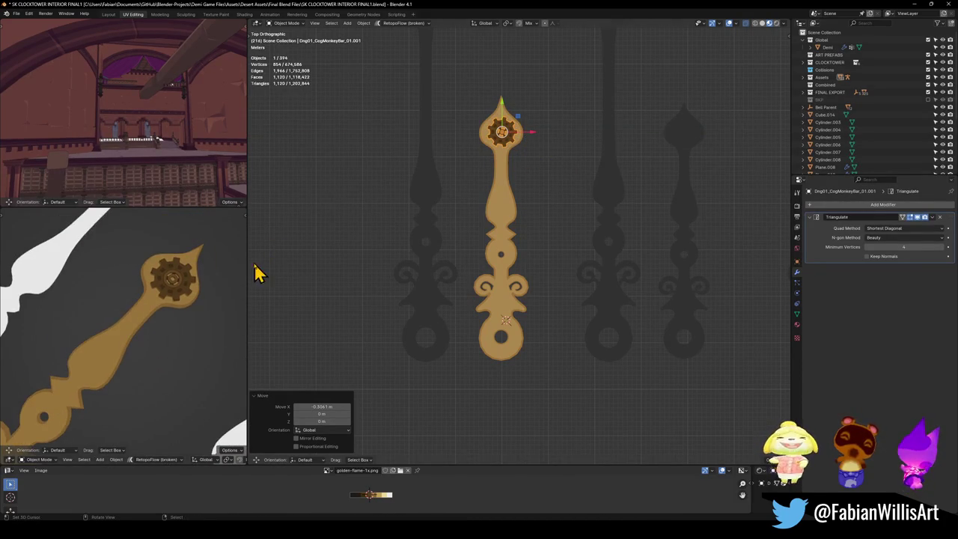
middle_drag(145, 317, 175, 294)
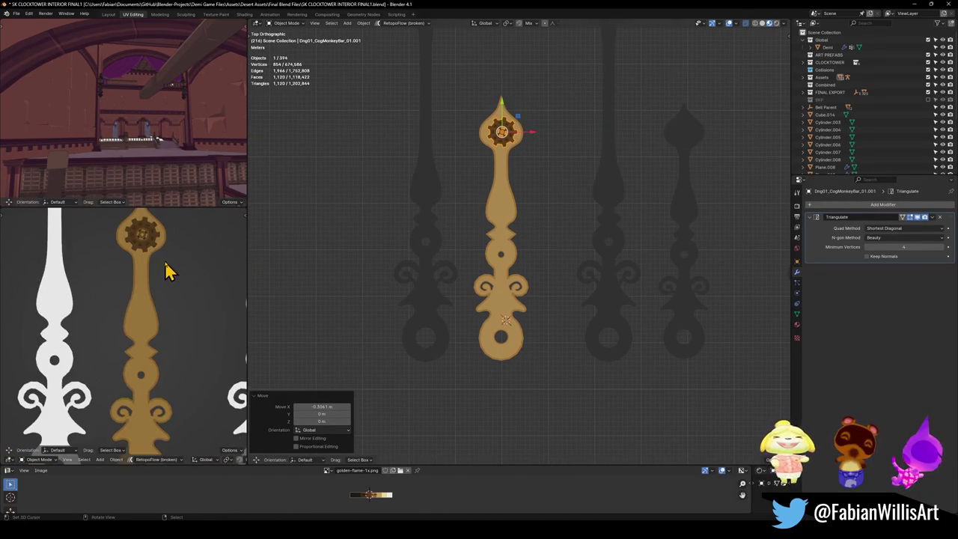
scroll(164, 285, down, 2)
key(g)
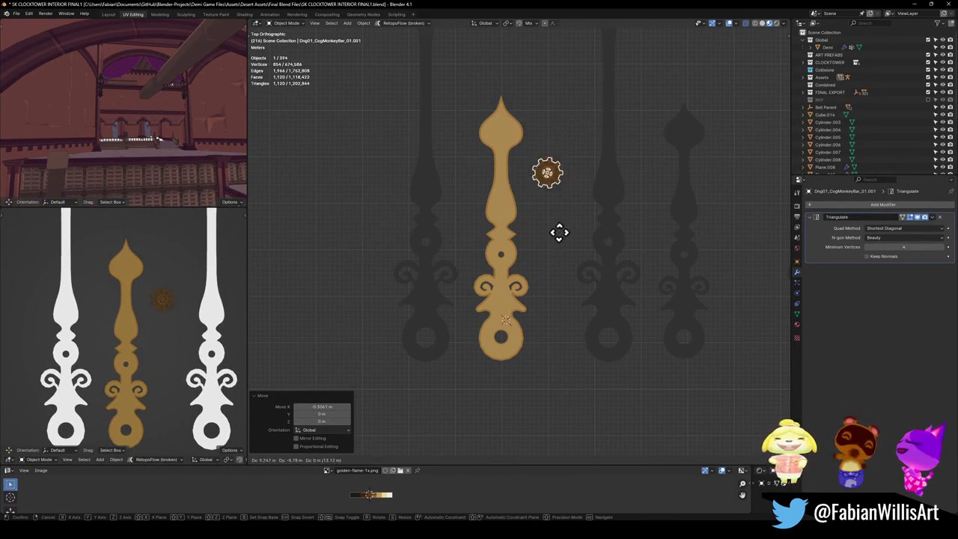
click(554, 289)
key(s)
click(541, 258)
key(g)
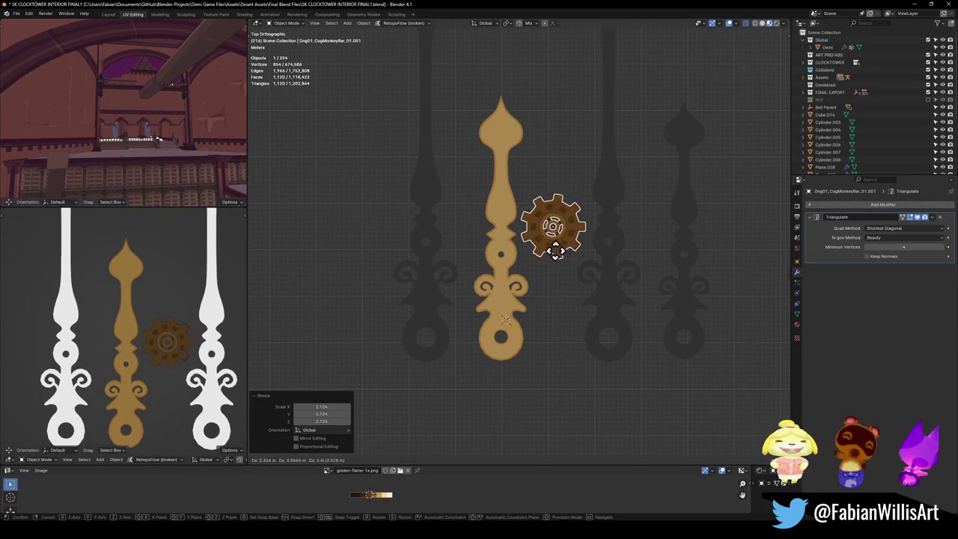
click(554, 250)
- Select the golden clock hand and enter Edit Mode
scroll(568, 259, up, 4)
click(481, 278)
key(Tab)
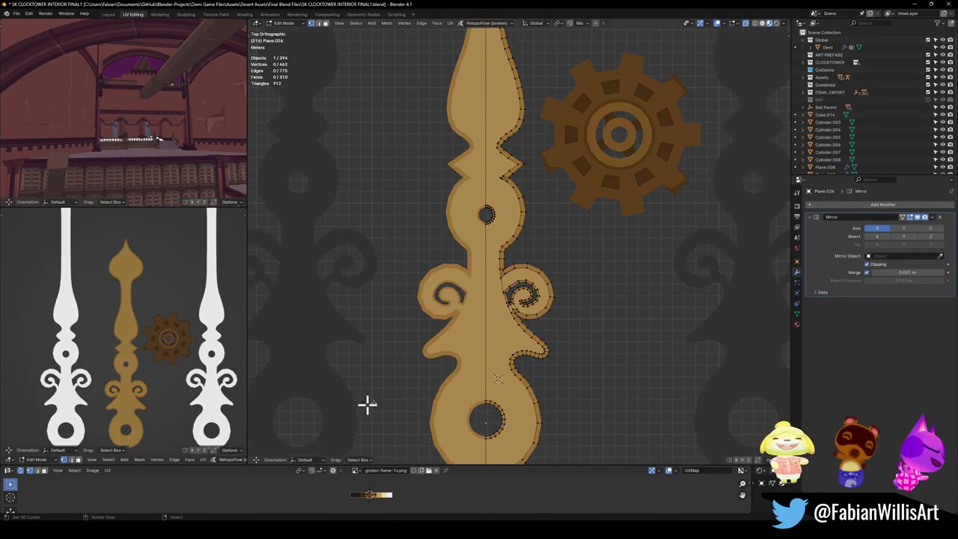
- Shift all of the hand's UVs sideways along X to darken its texture placement
key(a)
key(g)
key(x)
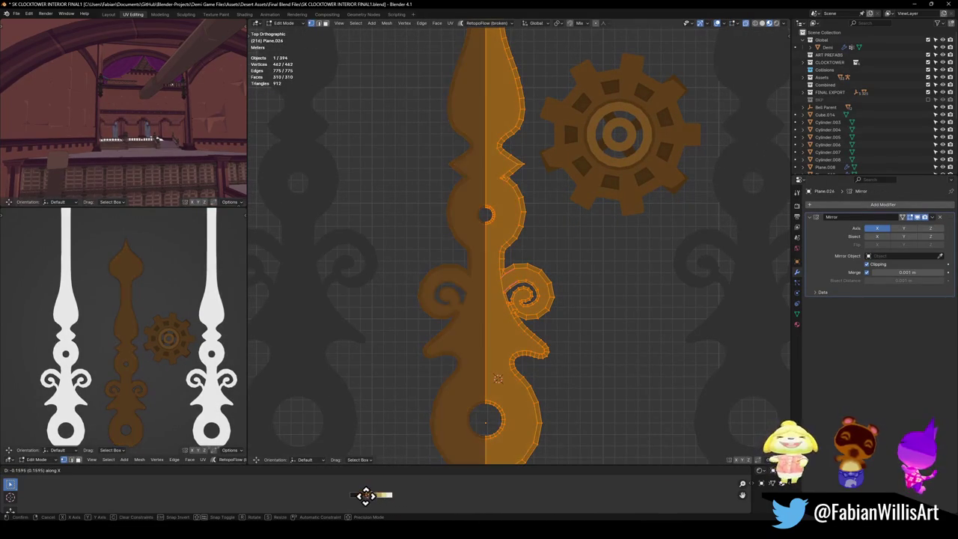
click(378, 492)
- Shrink the small hole's edge loop inward with Shrink/Fatten
scroll(107, 353, up, 3)
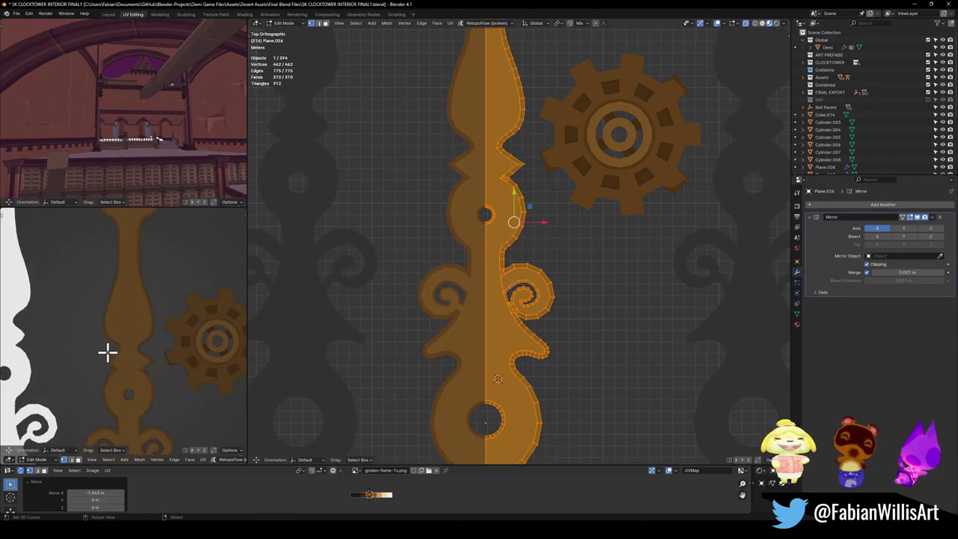
scroll(149, 274, down, 2)
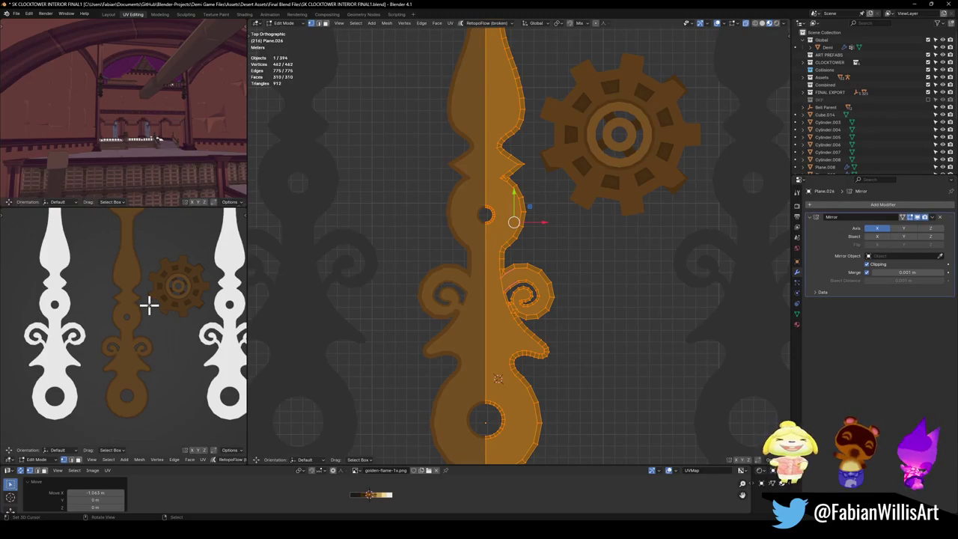
scroll(150, 315, up, 5)
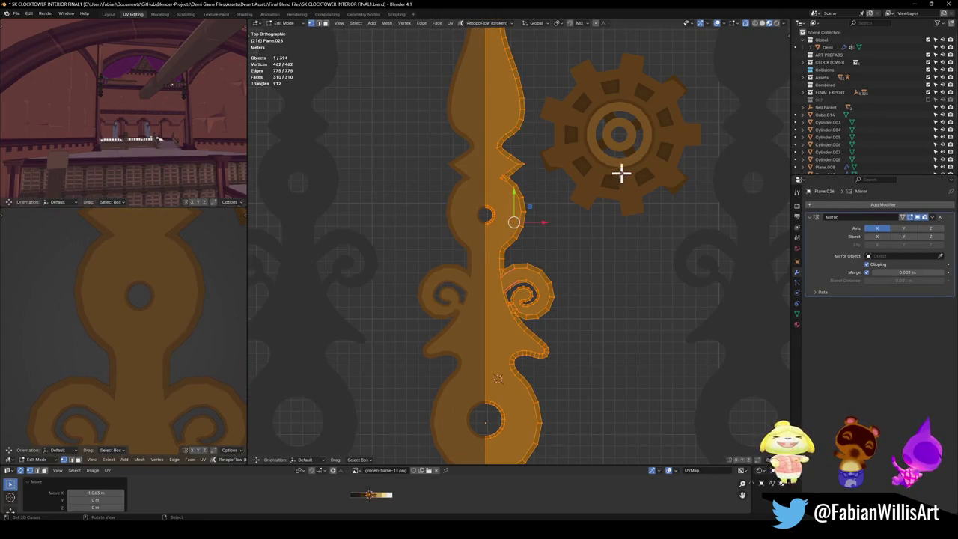
scroll(502, 205, up, 4)
scroll(505, 263, up, 2)
key(alt+a)
alt+click(496, 228)
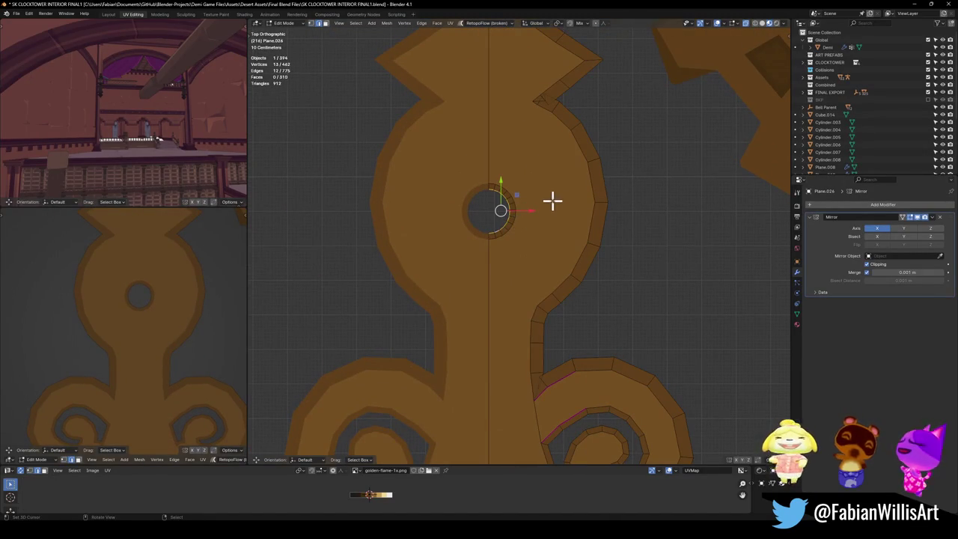
key(alt+s)
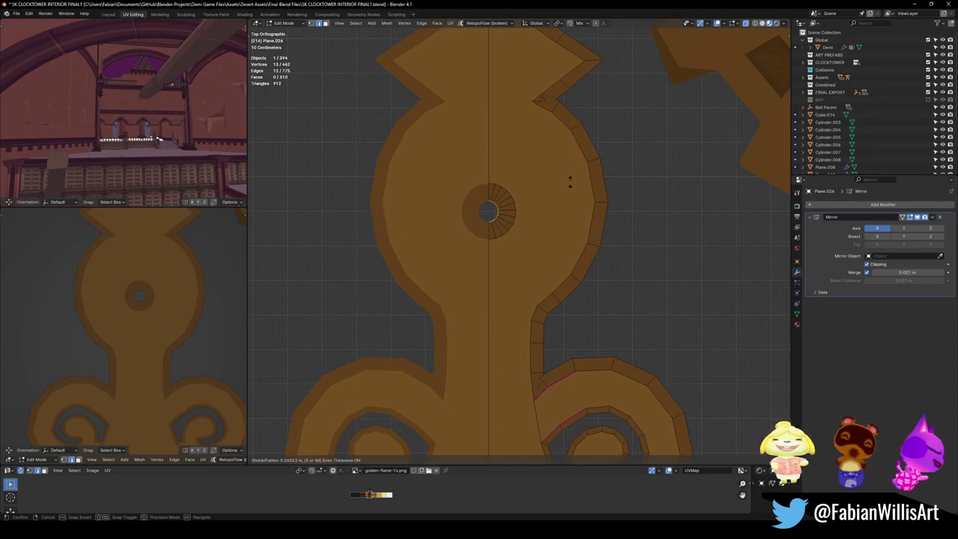
click(566, 185)
- Shrink the large hole's edge loop with Shrink/Fatten
scroll(211, 302, down, 4)
scroll(513, 158, down, 3)
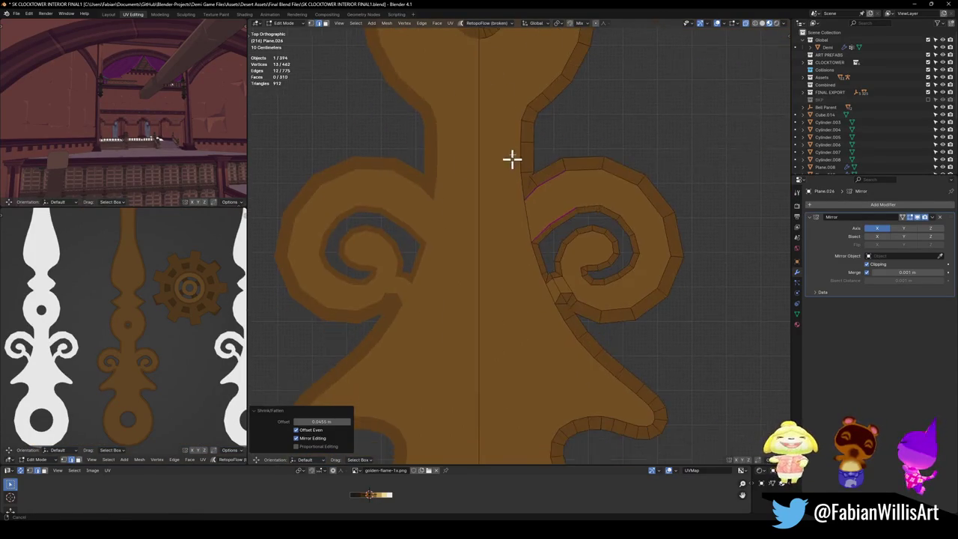
shift+scroll(532, 90, down, 4)
alt+click(512, 359)
key(alt+s)
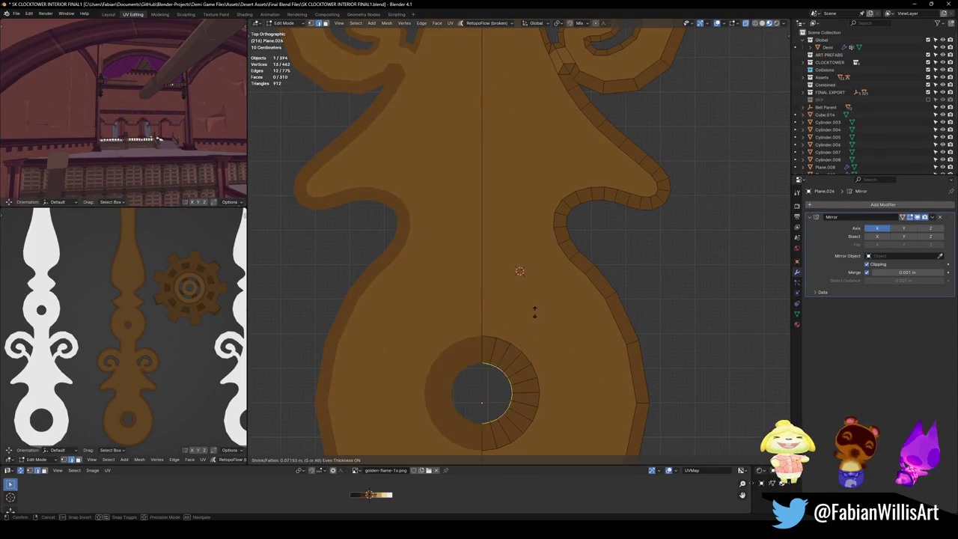
click(538, 309)
- Try a cut line up the shaft, cancel it, and return to Object Mode
scroll(170, 315, down, 2)
scroll(553, 154, down, 5)
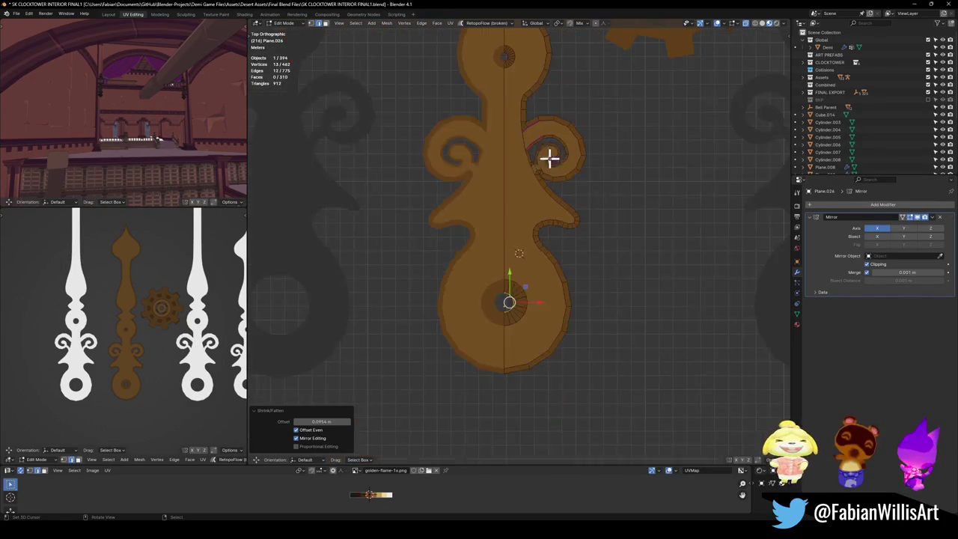
scroll(521, 307, up, 4)
scroll(501, 292, down, 2)
shift+scroll(500, 293, up, 3)
shift+scroll(493, 217, up, 1)
shift+middle_drag(494, 217, 499, 293)
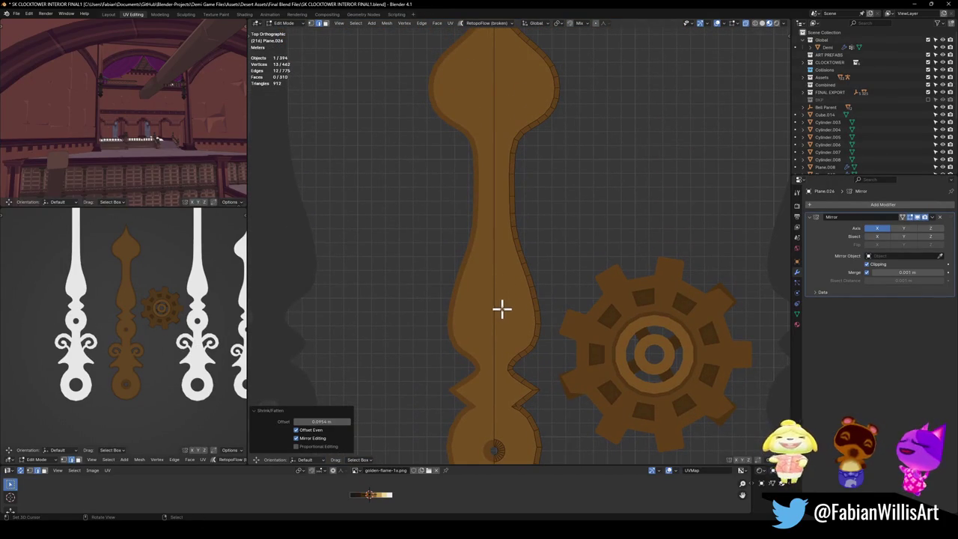
drag(515, 313, 513, 103)
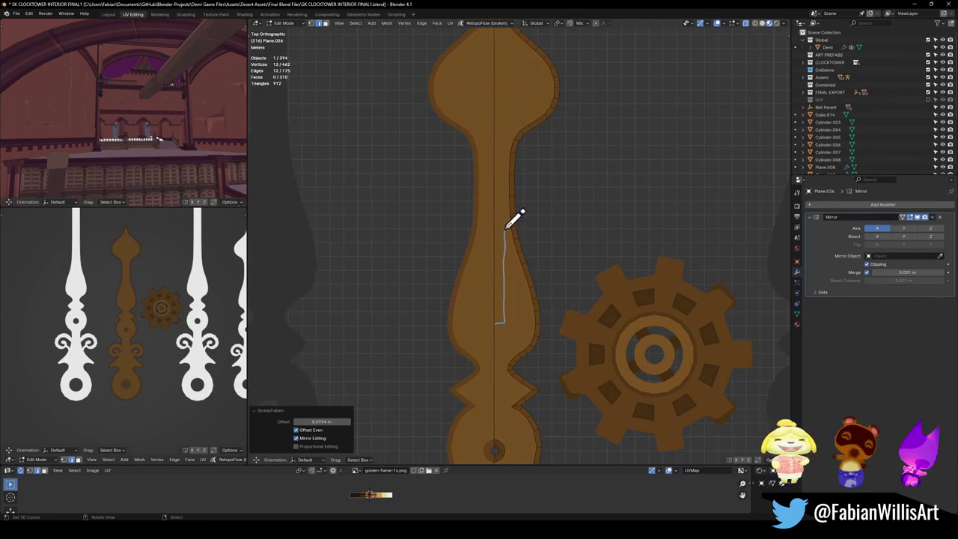
key(Escape)
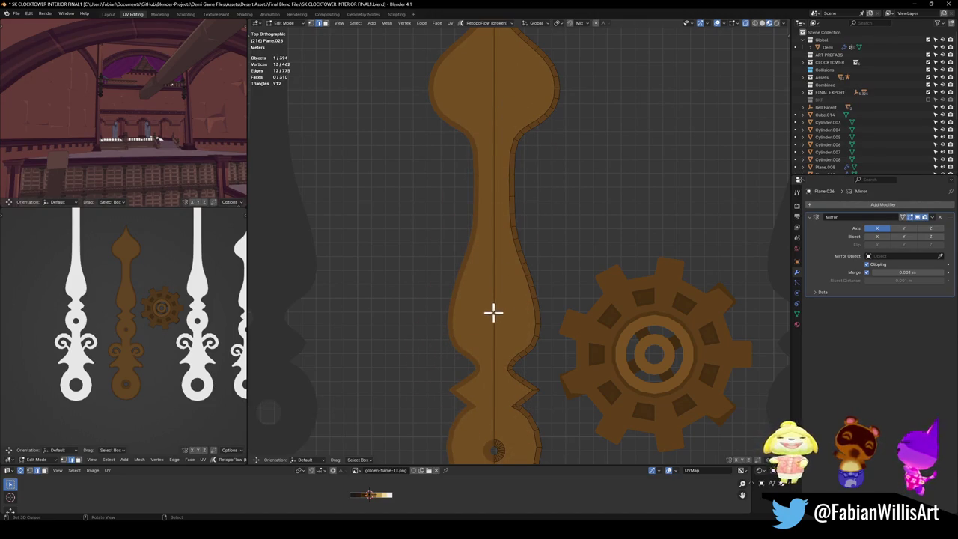
key(Tab)
scroll(509, 281, down, 4)
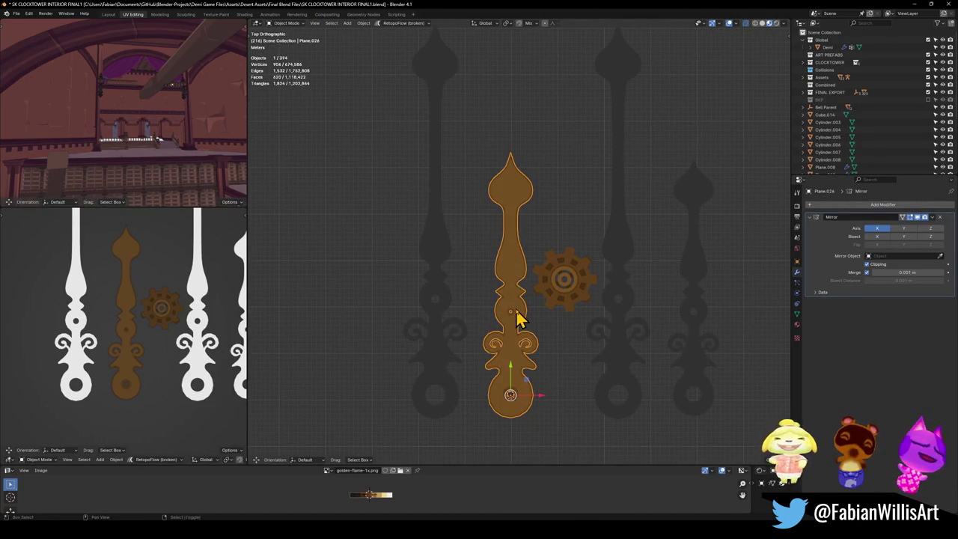
- Add a cube, stretch it along Y into a tall bar, and thin it along X
key(shift+a)
click(559, 322)
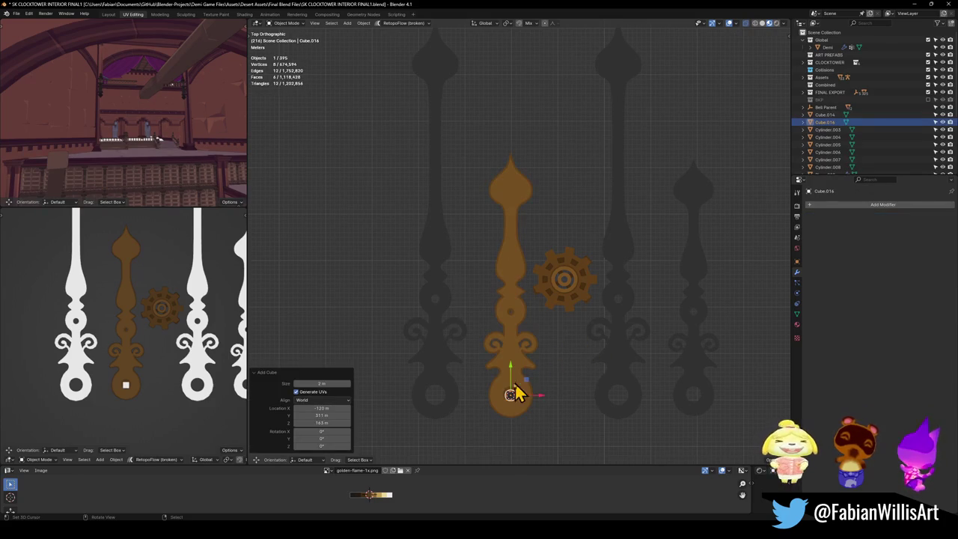
key(s)
key(y)
click(520, 335)
key(g)
key(y)
click(515, 180)
key(s)
key(x)
click(541, 218)
- Move the bar up the shaft along Y and narrow it further along X
scroll(552, 235, up, 5)
key(g)
key(y)
click(528, 229)
key(s)
key(x)
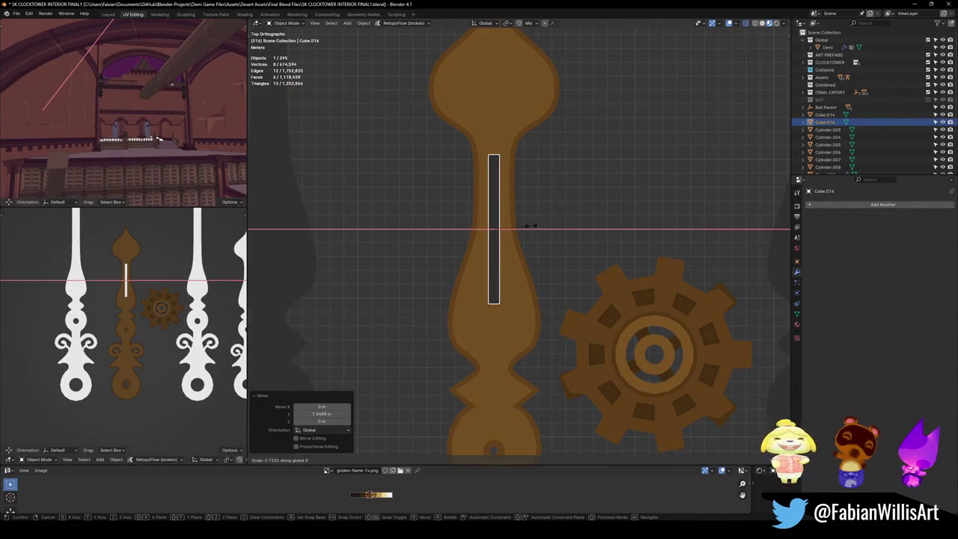
click(529, 226)
- Adjust the bar vertically in Z until it sinks into the hand, checking from the side view
scroll(589, 292, up, 5)
middle_drag(549, 235, 552, 252)
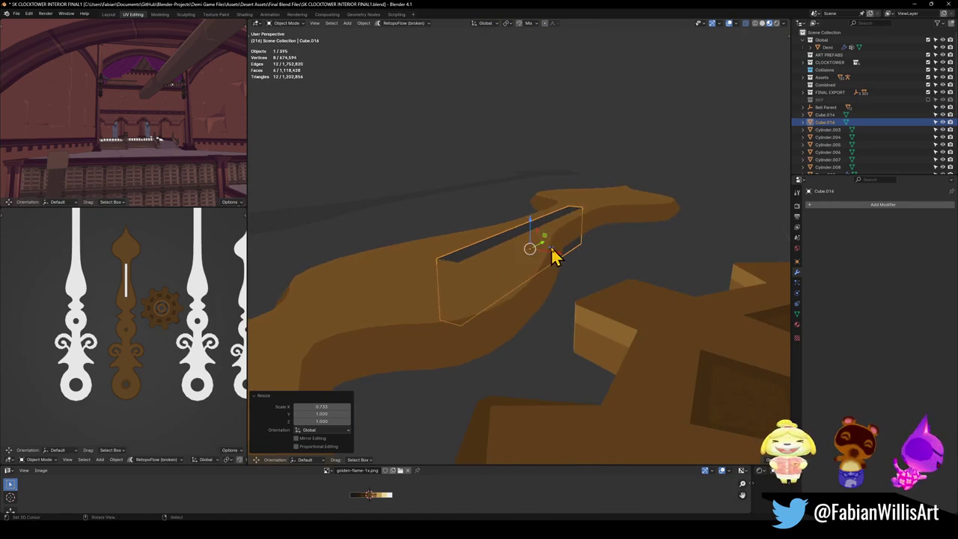
key(g)
key(z)
click(549, 252)
key(KP_3)
key(g)
key(z)
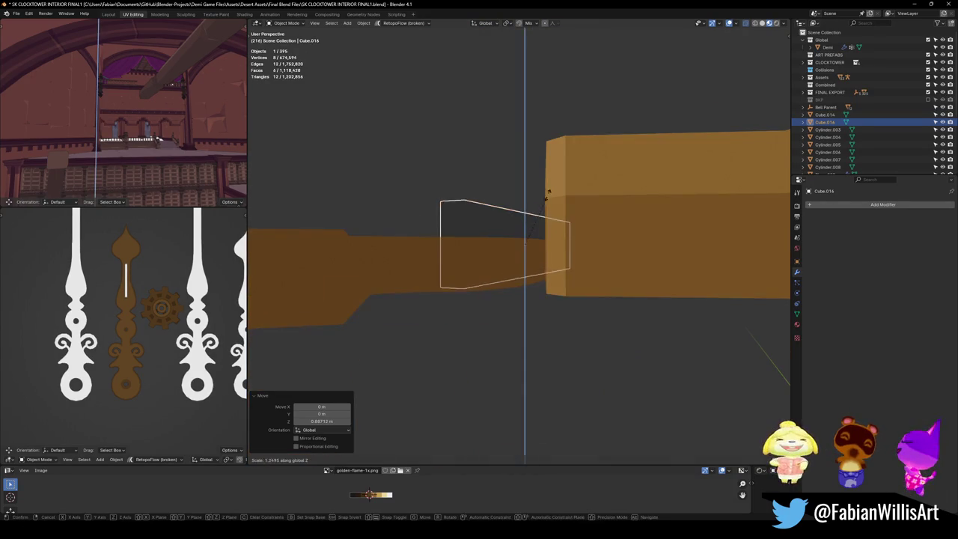
click(560, 188)
middle_drag(560, 188, 547, 220)
- Apply the bar's rotation and scale, and add the clock hand to the selection
key(ctrl+a)
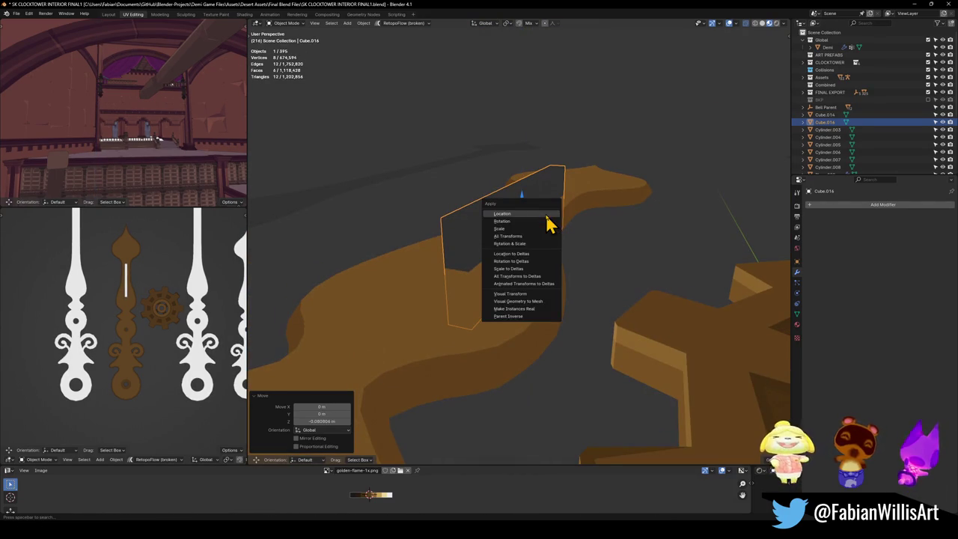
click(534, 252)
shift+click(535, 278)
key(q)
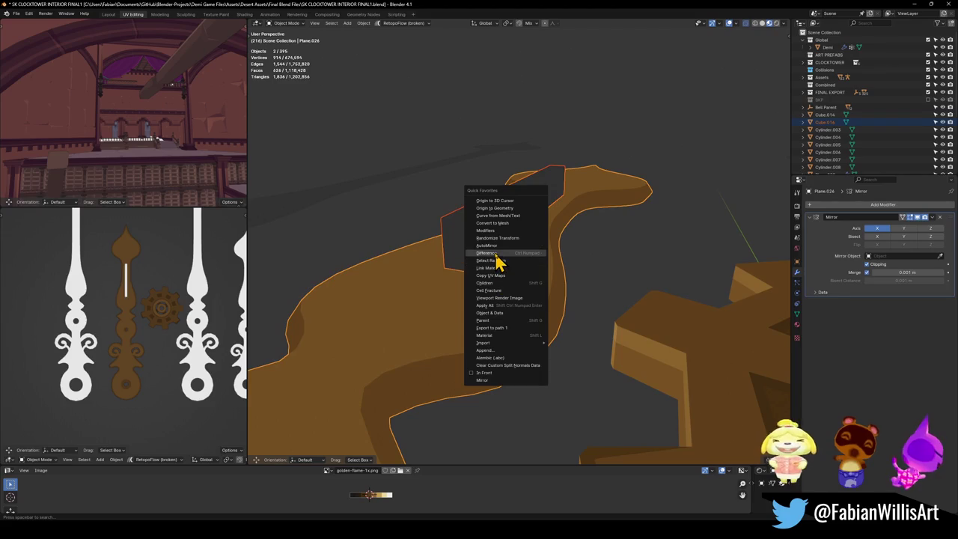
- Cut the bar out of the hand with a Difference boolean, then narrow the cutter along X
click(495, 254)
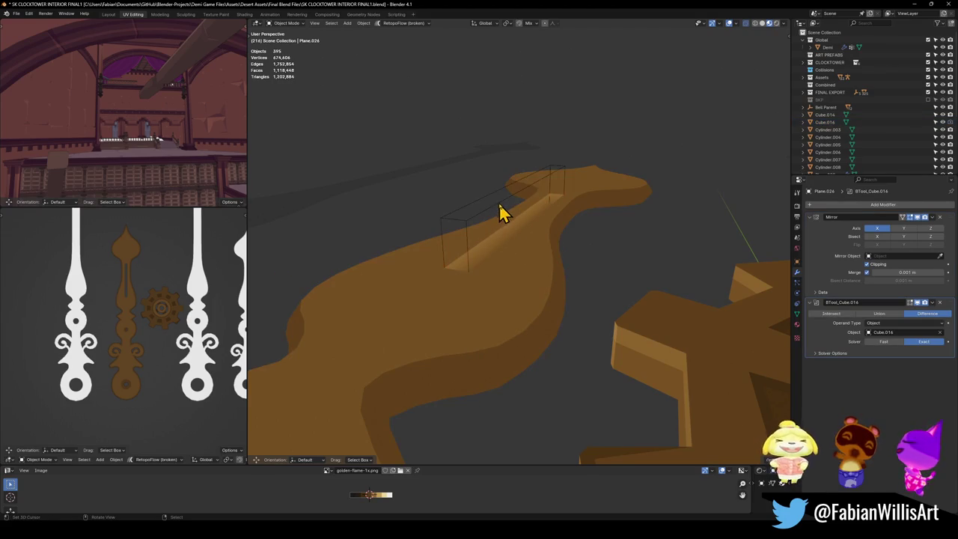
click(517, 217)
mouse_move(519, 218)
middle_down()
mouse_move(545, 240)
mouse_move(556, 224)
middle_up()
key(s)
key(x)
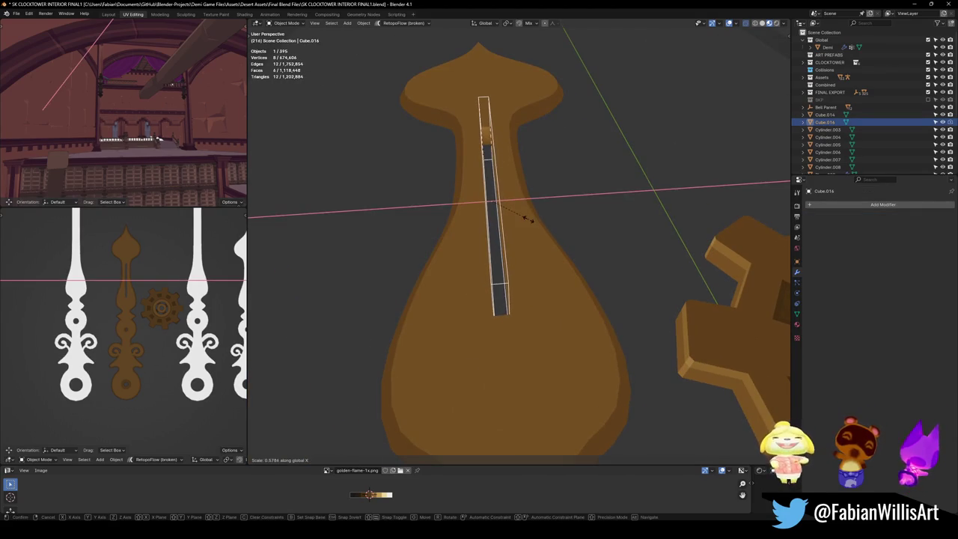
click(532, 213)
scroll(158, 283, up, 2)
scroll(163, 292, up, 1)
scroll(158, 314, up, 2)
scroll(158, 333, up, 1)
scroll(163, 323, down, 3)
scroll(165, 325, down, 1)
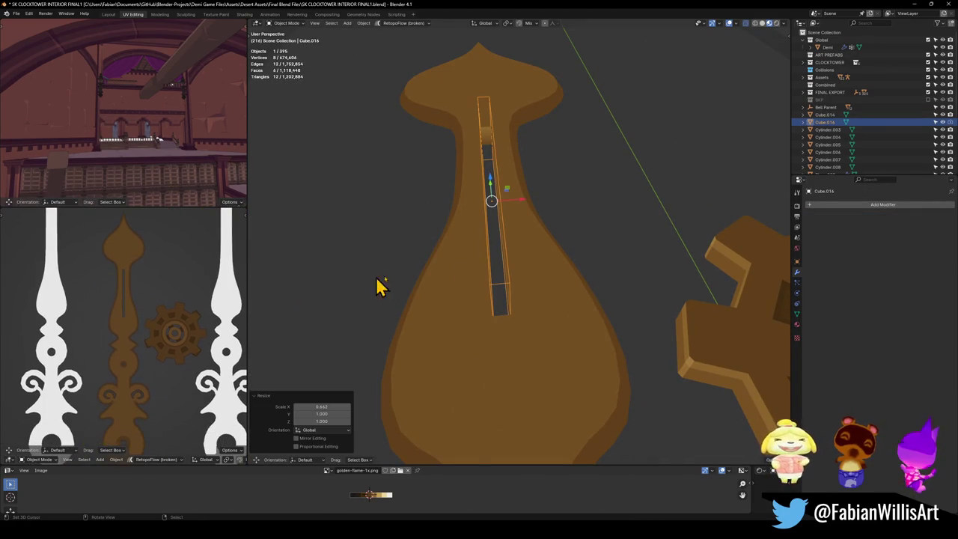
scroll(449, 277, down, 5)
- Slide the cutter strip down the shaft along Y in several moves
key(g)
key(y)
click(547, 277)
key(g)
key(y)
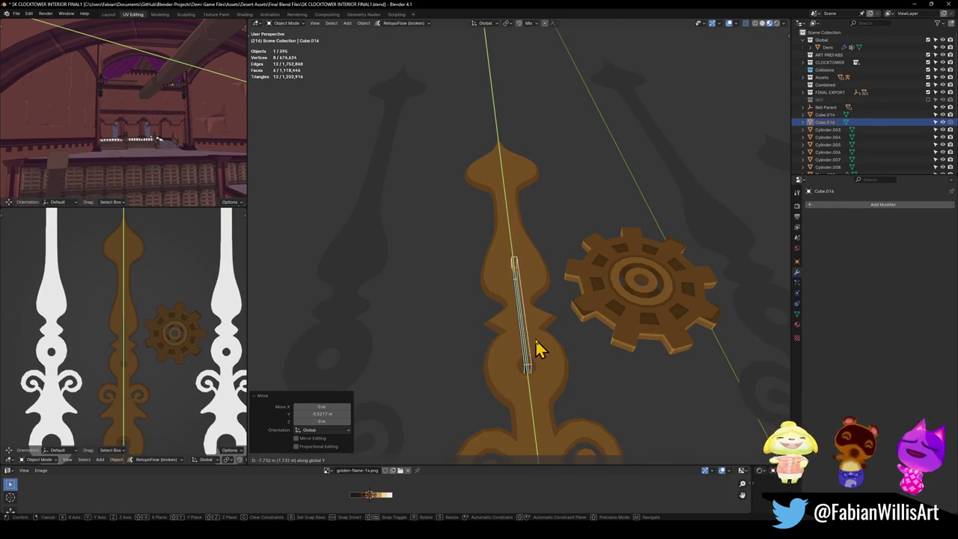
click(539, 346)
shift+scroll(154, 338, down, 2)
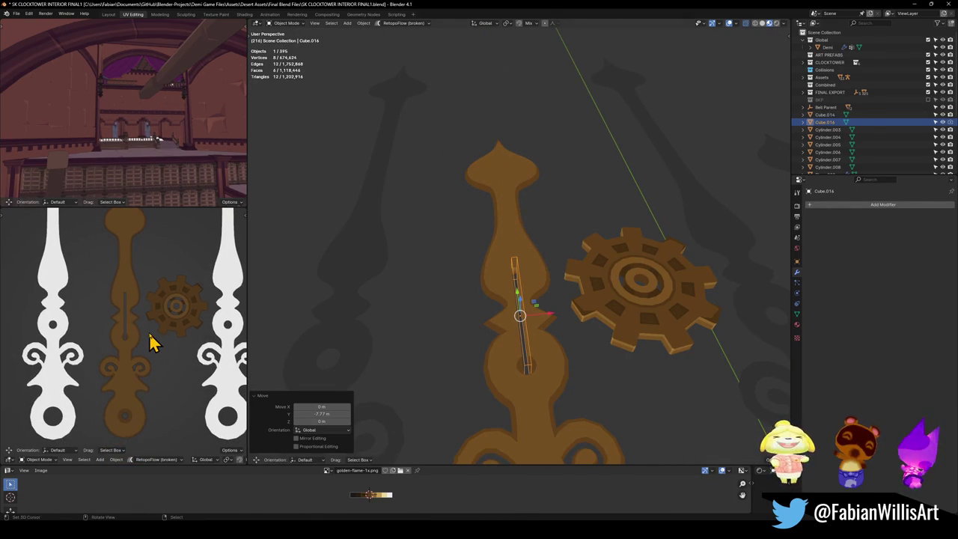
scroll(153, 342, up, 2)
scroll(187, 329, up, 2)
key(g)
key(y)
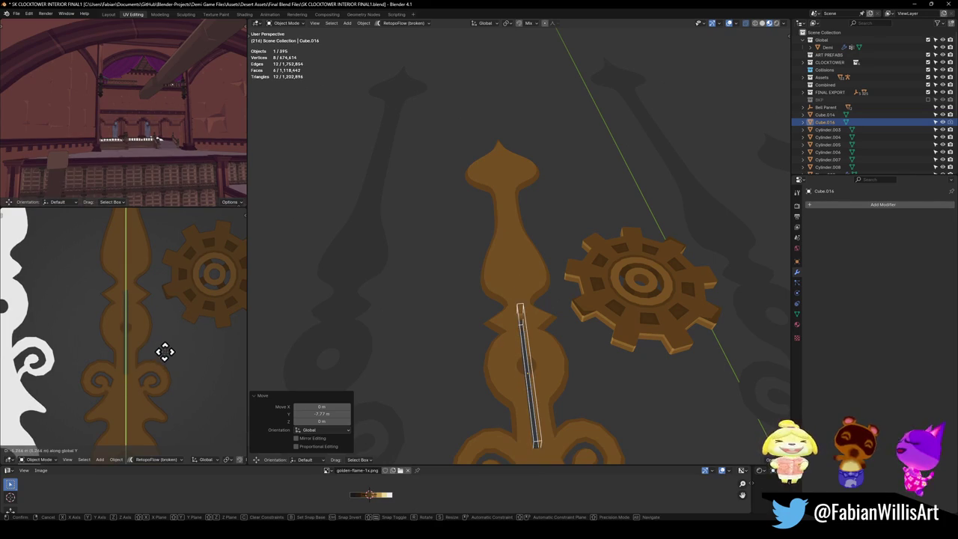
click(165, 342)
scroll(183, 341, down, 3)
scroll(157, 330, down, 2)
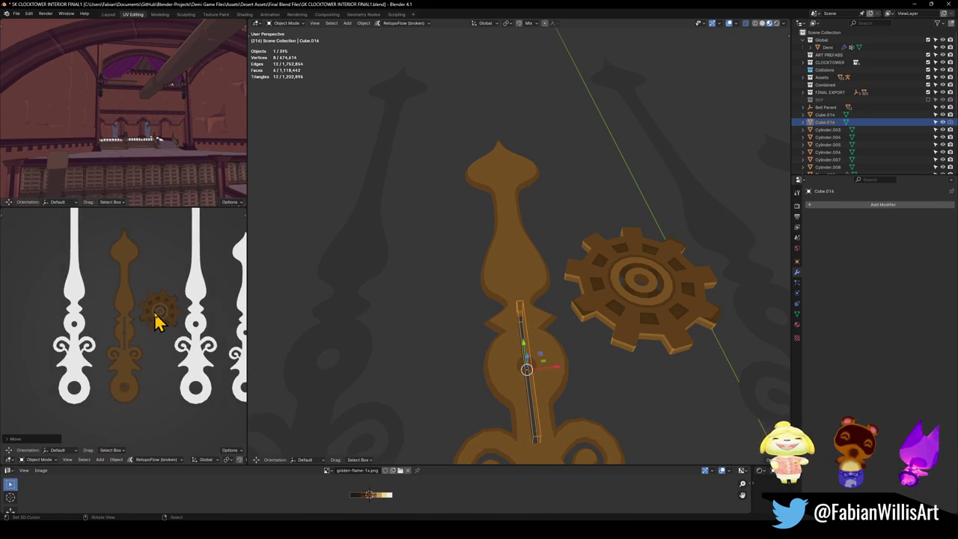
- Lengthen the strip along the vertical Y axis
key(g)
key(s)
click(153, 299)
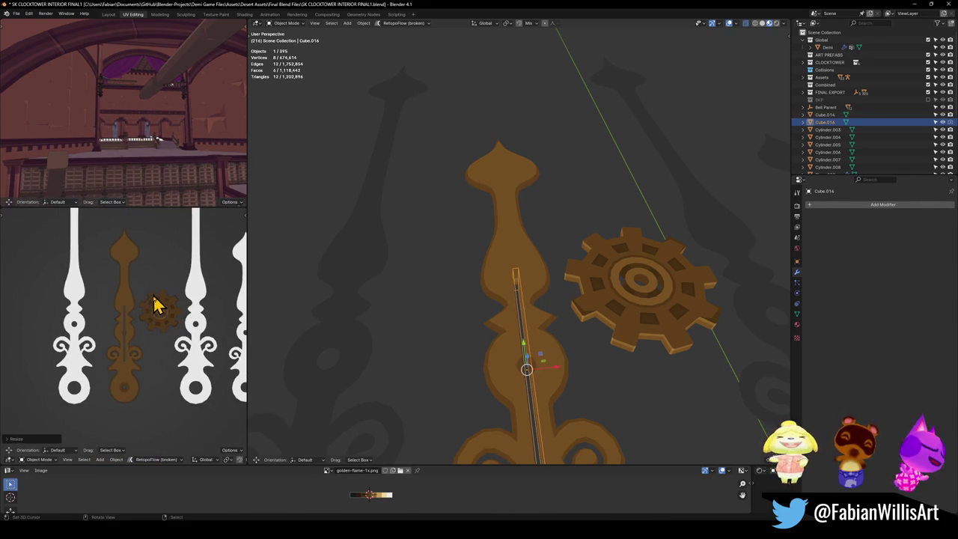
key(s)
key(y)
click(157, 304)
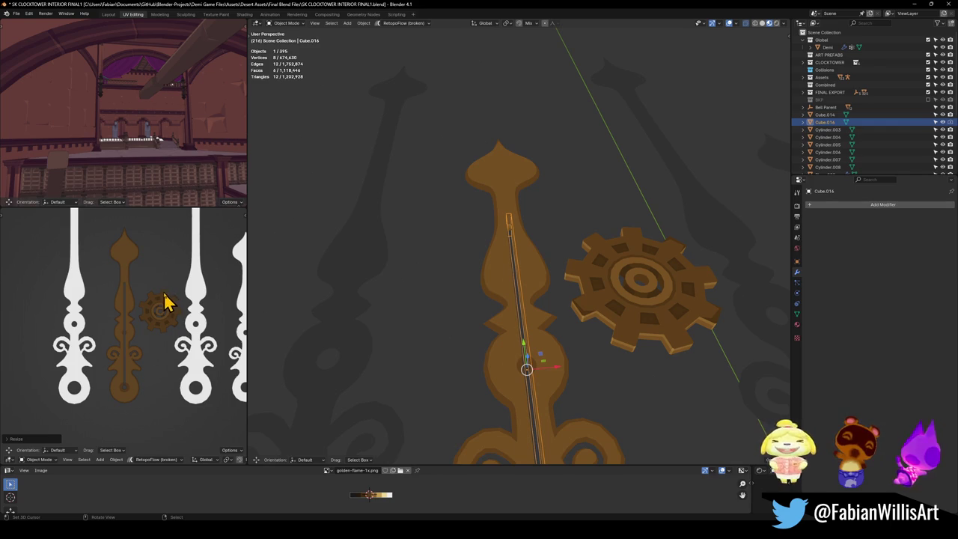
- Shift the strip along Y and stretch it up toward the spire tip
key(g)
key(y)
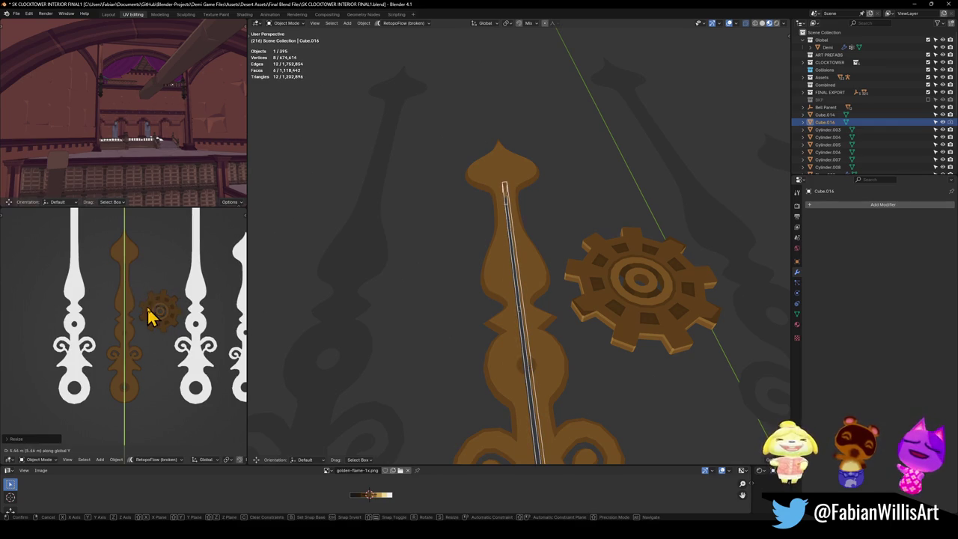
click(160, 310)
key(g)
key(y)
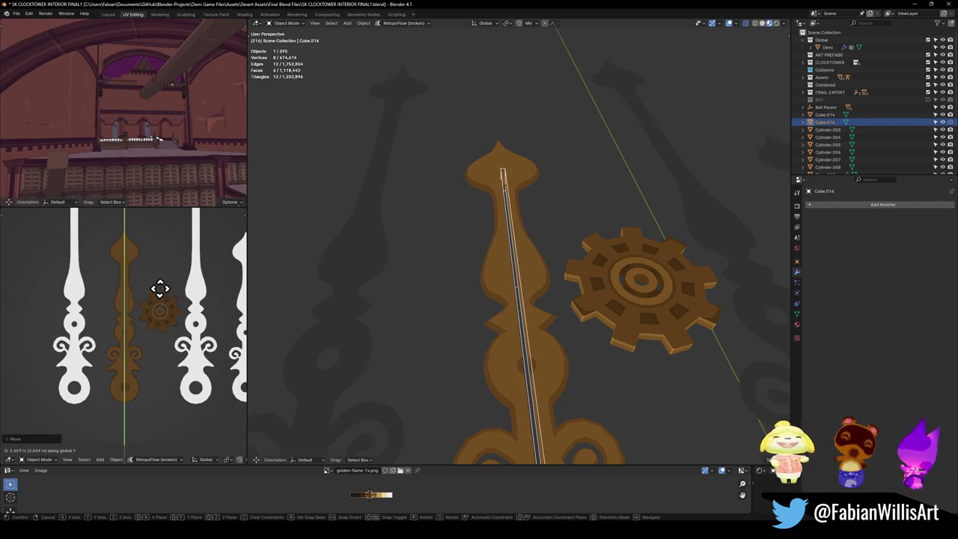
click(160, 307)
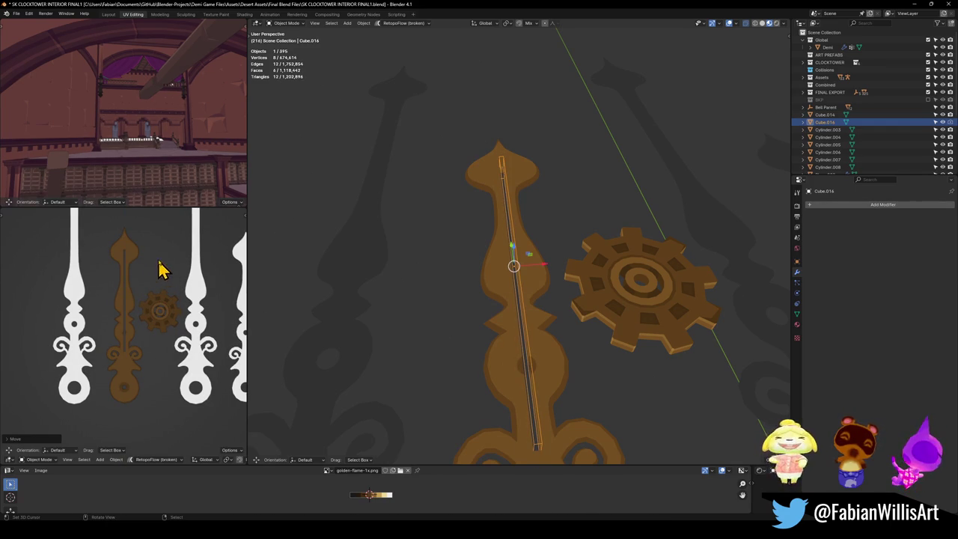
scroll(145, 314, down, 1)
key(s)
key(y)
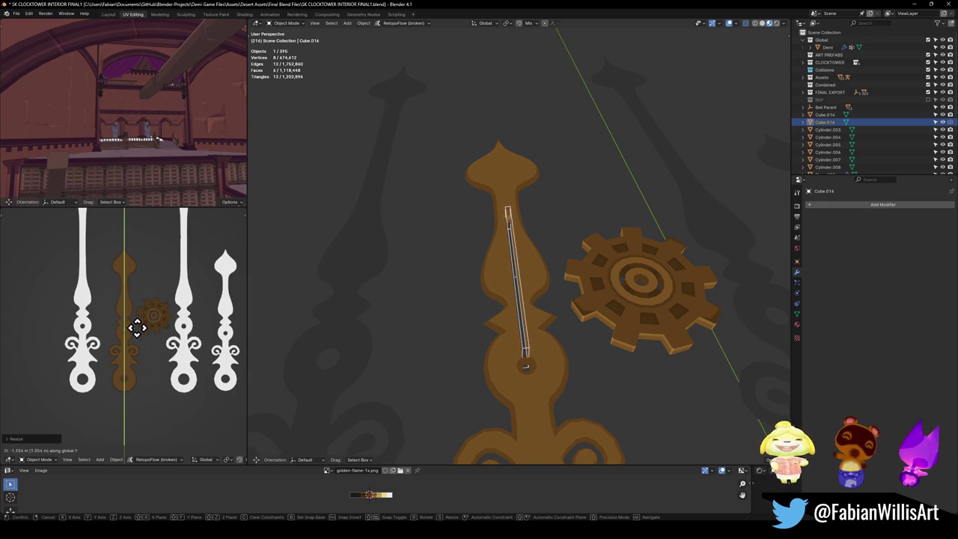
click(160, 284)
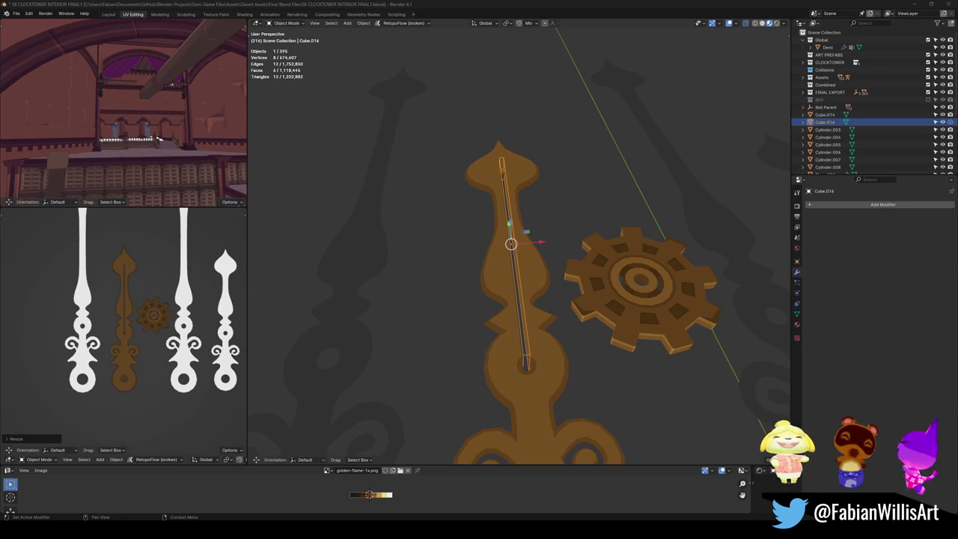
- Bring the gold hand texture into view and delete the thin cutter strip
scroll(128, 318, up, 1)
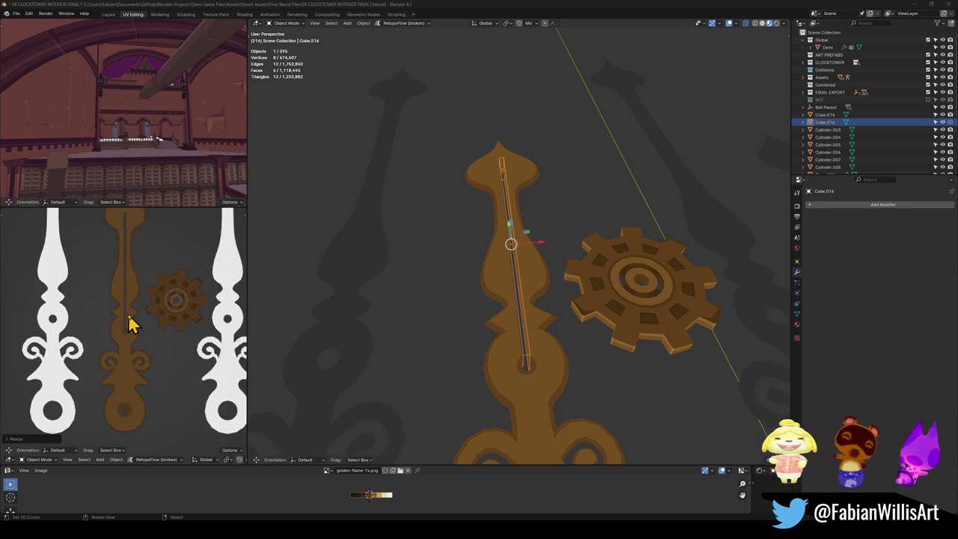
scroll(135, 299, up, 2)
middle_drag(140, 289, 139, 403)
scroll(137, 341, down, 1)
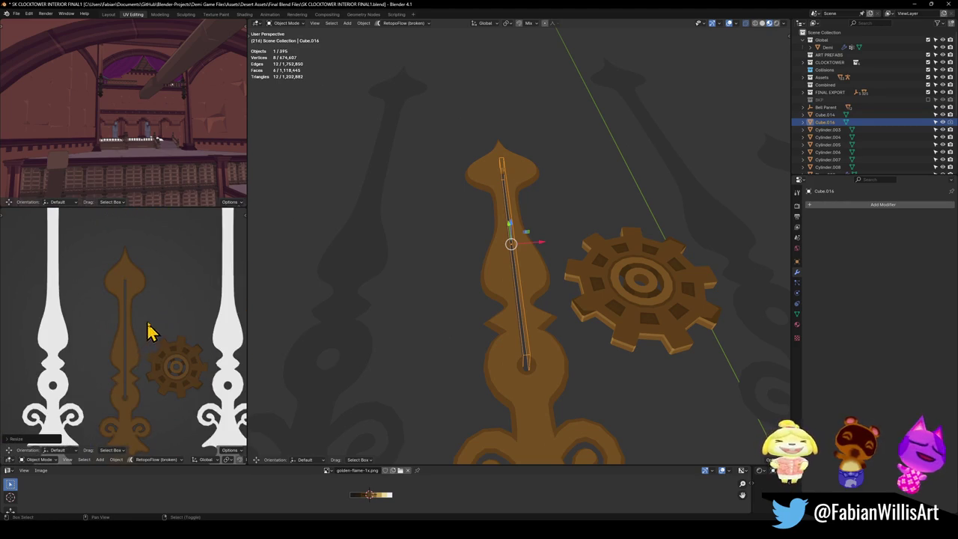
scroll(148, 334, up, 1)
mouse_move(577, 304)
middle_down()
mouse_move(535, 310)
mouse_move(545, 300)
middle_up()
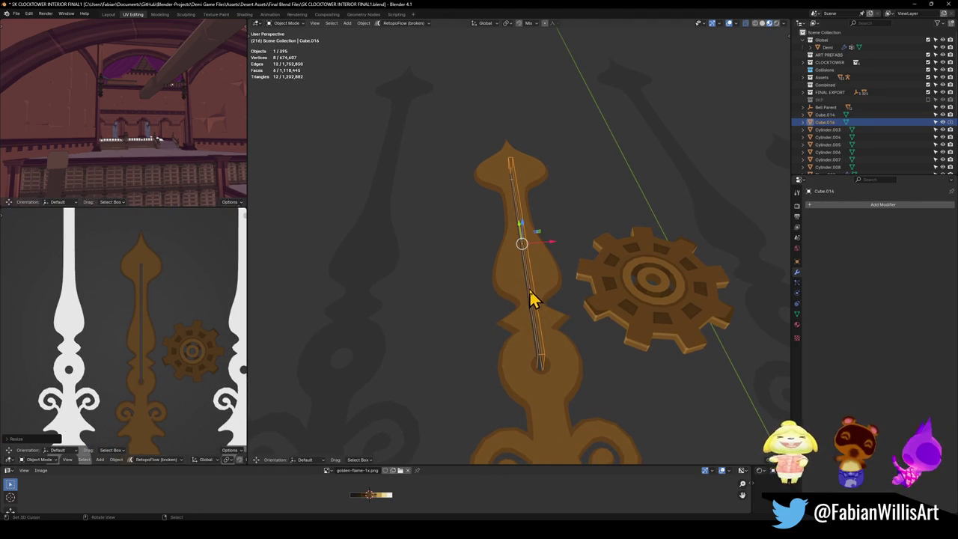
key(Delete)
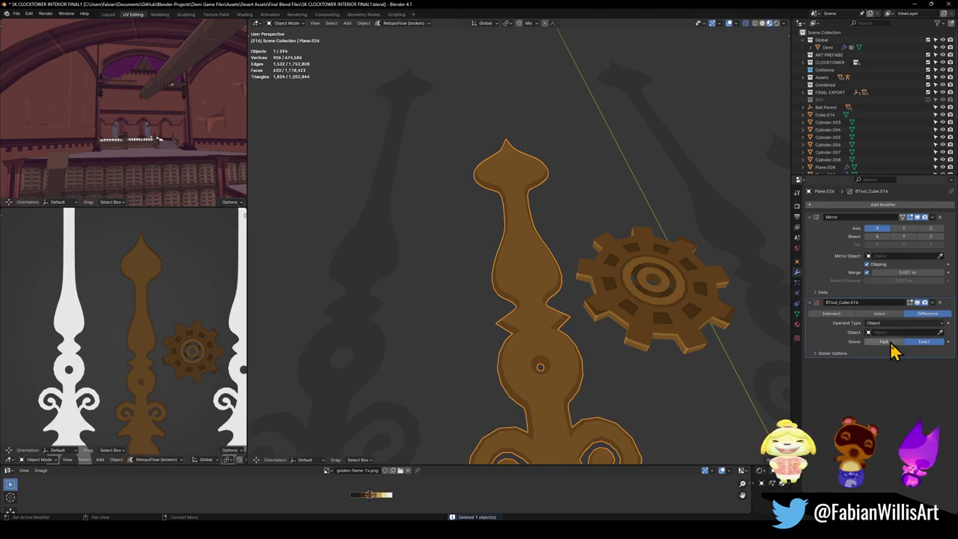
- Remove the leftover Boolean modifier from the hand, keeping only Mirror
click(940, 301)
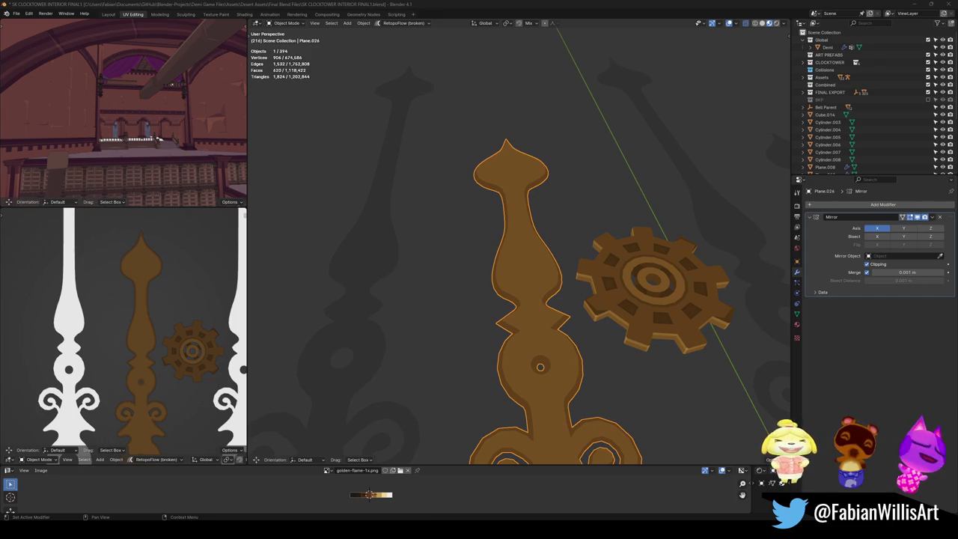
scroll(131, 313, down, 2)
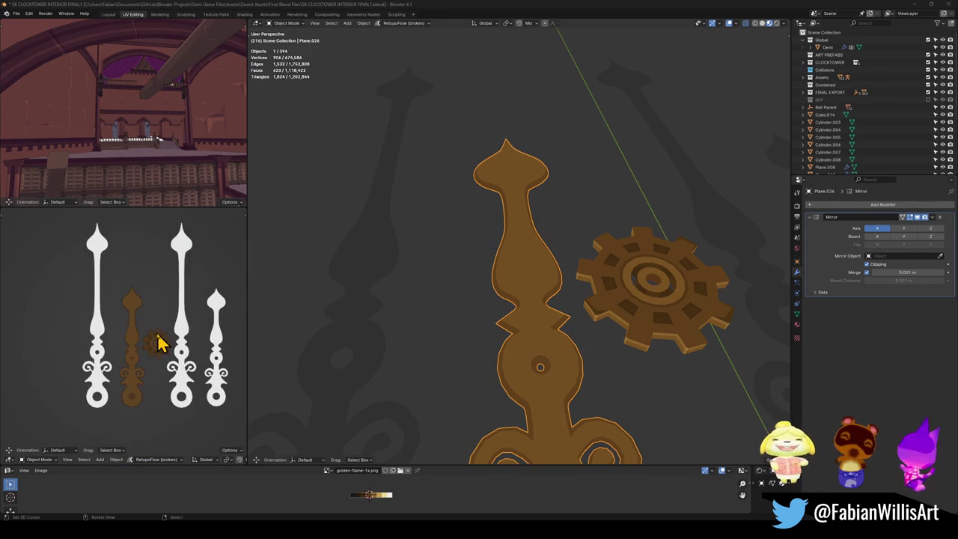
scroll(157, 348, up, 4)
scroll(150, 371, up, 2)
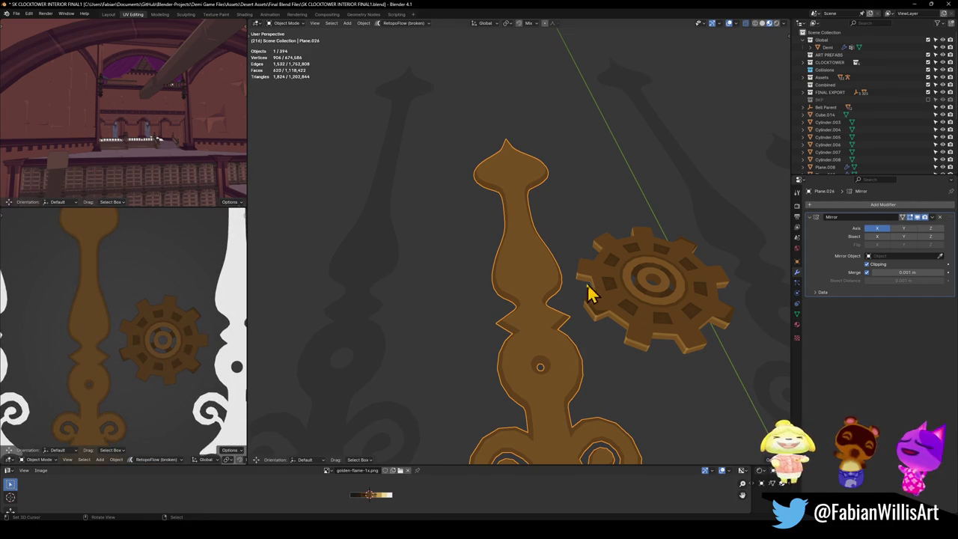
- Enter Edit Mode on the hand, select its linked half mesh, and begin an inset
key(Tab)
scroll(539, 275, up, 2)
key(l)
mouse_move(552, 284)
middle_down()
mouse_move(552, 307)
mouse_move(551, 286)
middle_up()
scroll(551, 307, down, 2)
key(i)
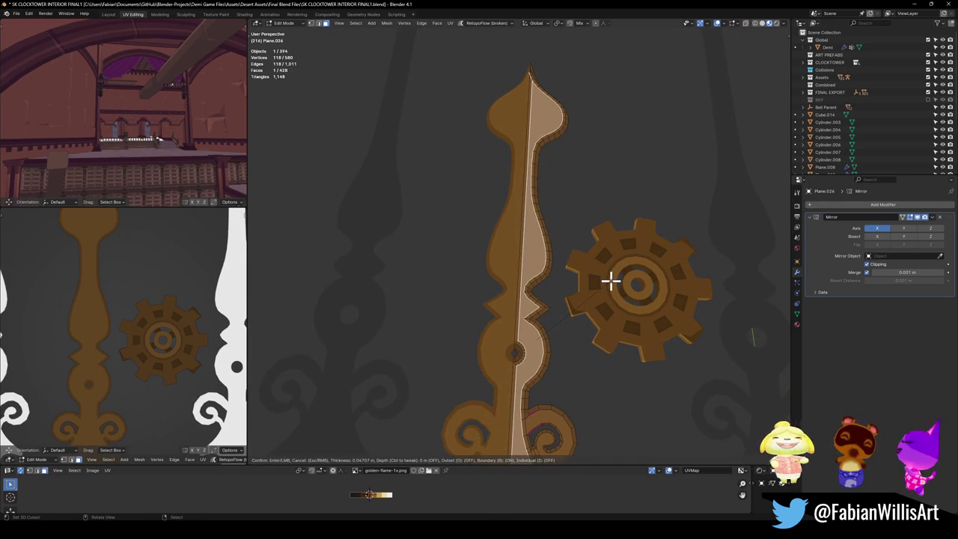
- Inset the face with Boundary off, extrude the inner face down, and save the file
key(b)
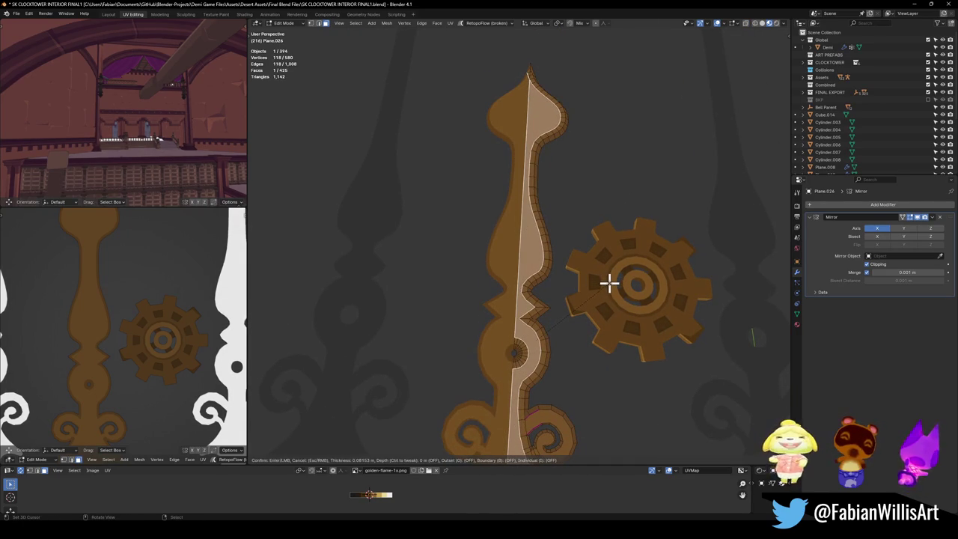
click(610, 281)
scroll(541, 336, up, 3)
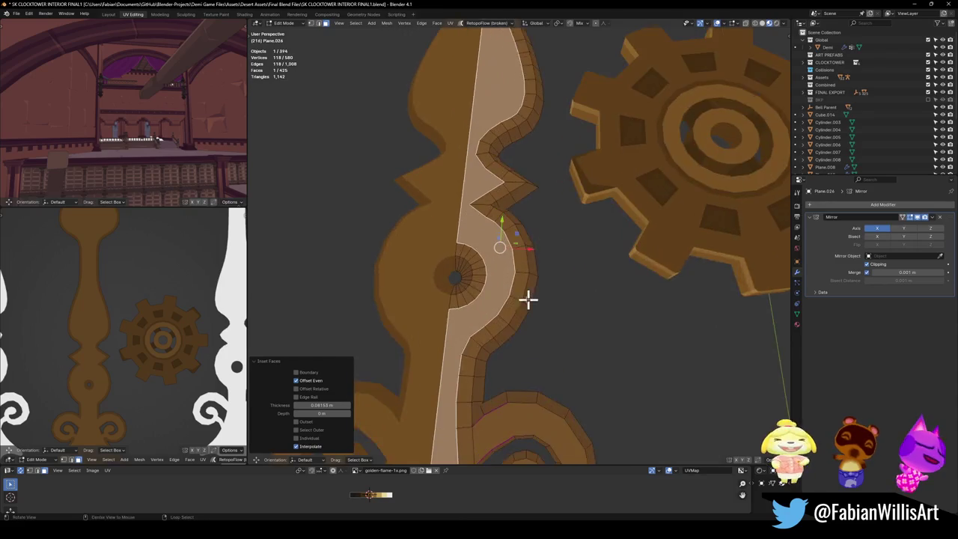
middle_drag(528, 300, 530, 278)
key(e)
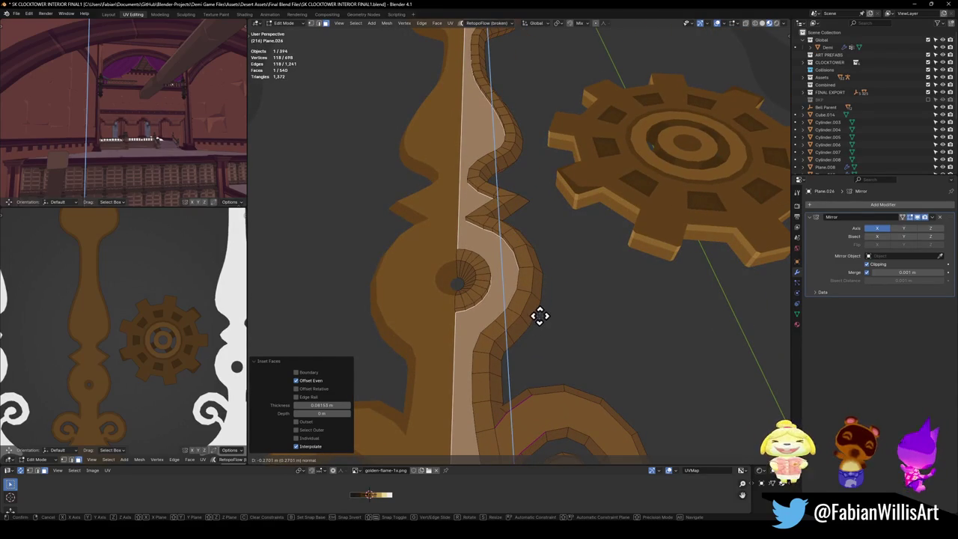
click(539, 320)
middle_drag(525, 309, 572, 296)
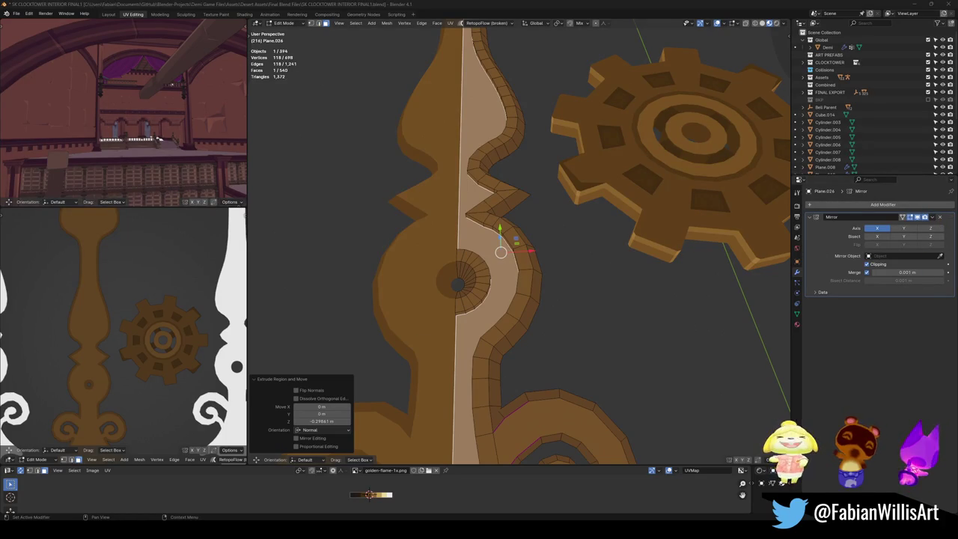
key(ctrl+s)
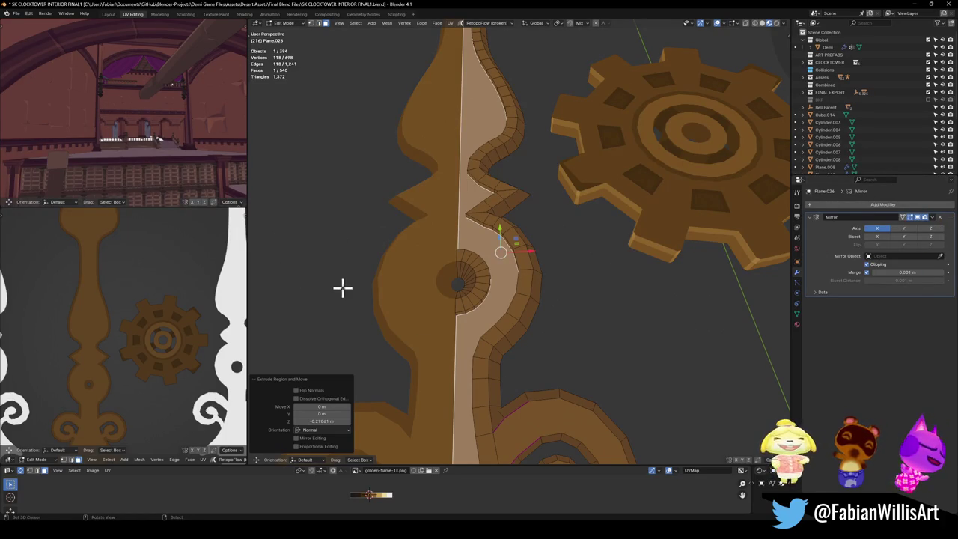
- Add an edge loop along the spiral rim and shift its face loop along X
scroll(524, 235, up, 3)
middle_drag(484, 271, 594, 268)
key(ctrl+r)
click(597, 274)
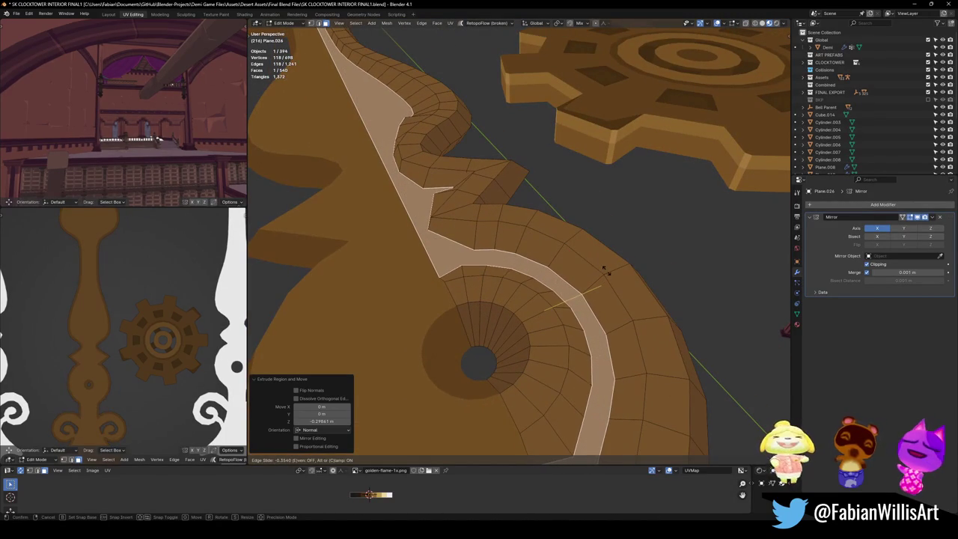
click(606, 270)
alt+click(591, 288)
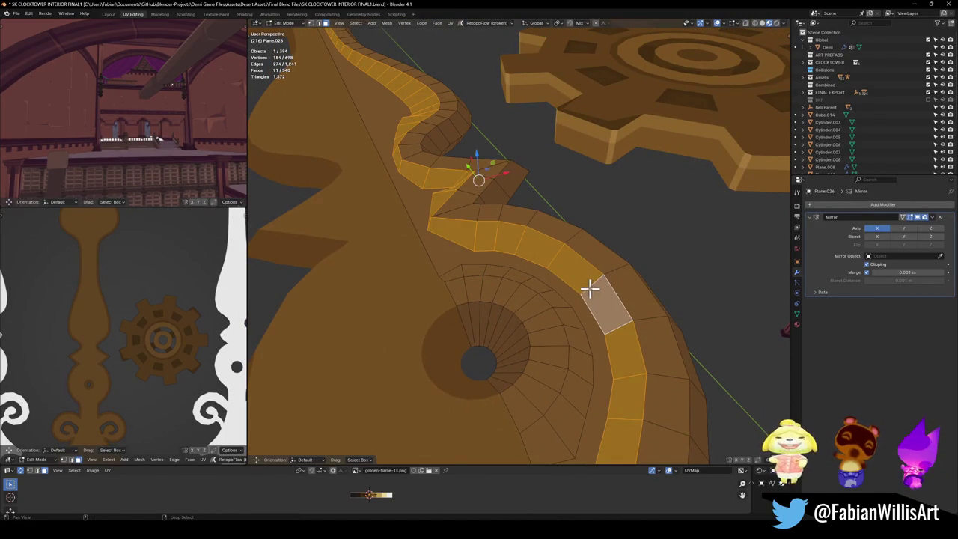
key(g)
key(x)
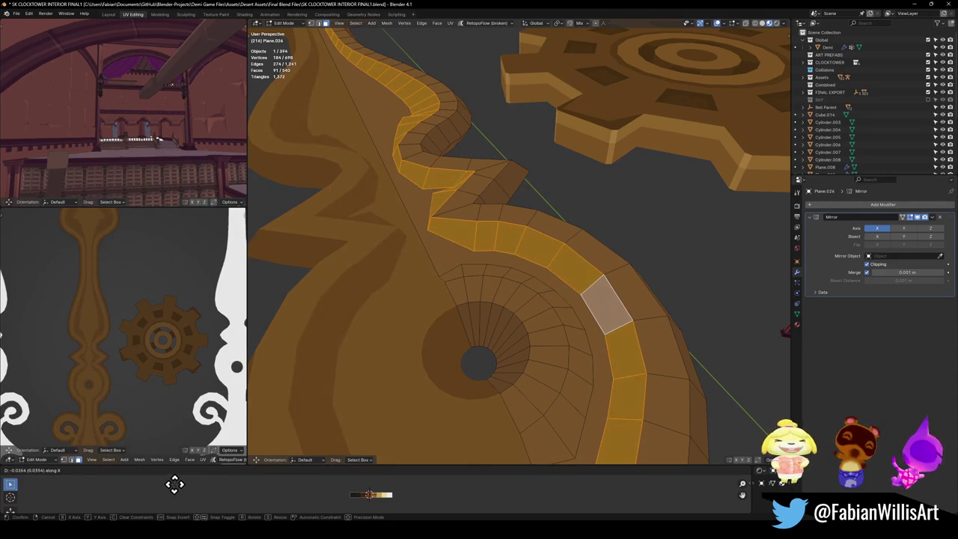
click(175, 481)
- Undo the loop move and zoom back out over the whole hand
scroll(107, 385, down, 2)
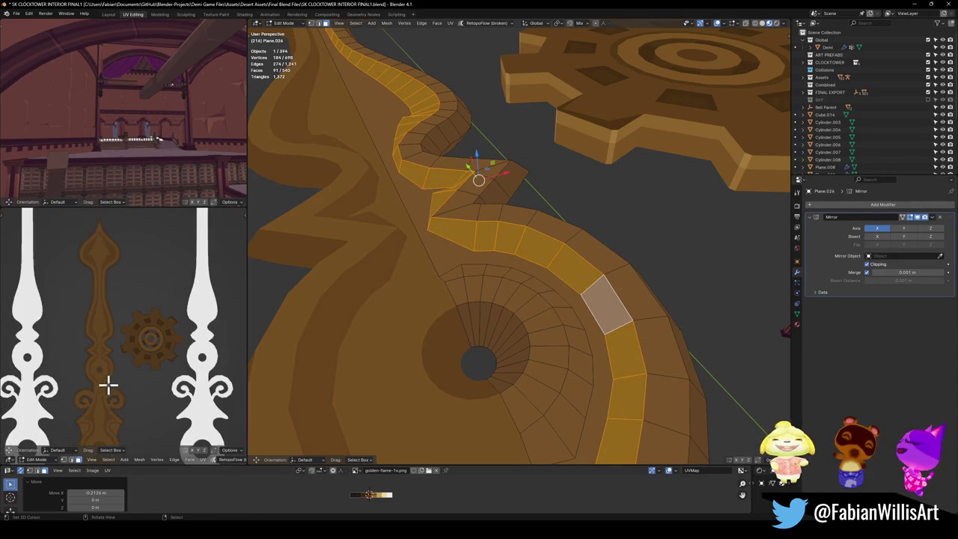
middle_drag(139, 389, 146, 327)
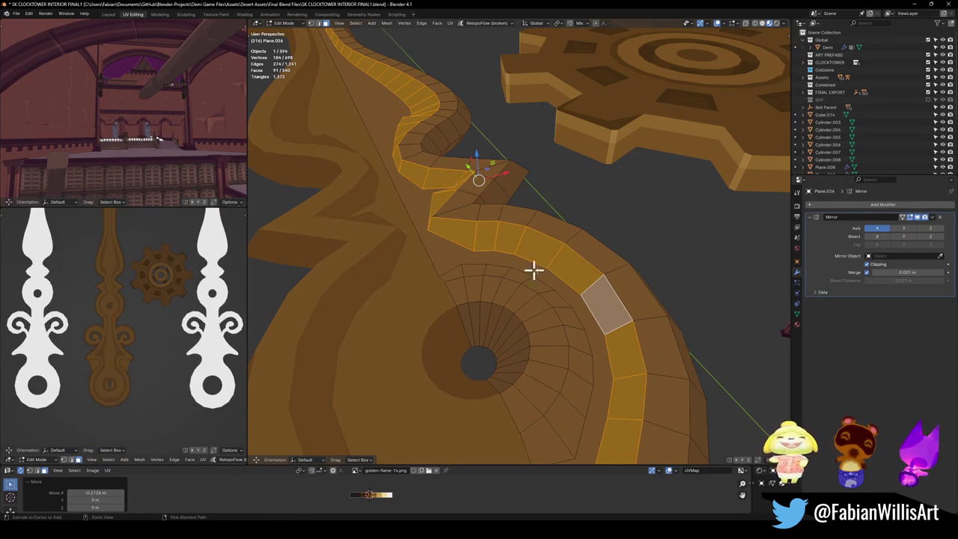
key(ctrl+z)
key(ctrl+z)
scroll(565, 280, down, 4)
mouse_move(556, 282)
middle_down()
mouse_move(537, 312)
mouse_move(554, 263)
mouse_move(574, 283)
middle_up()
scroll(566, 273, down, 2)
scroll(561, 262, up, 5)
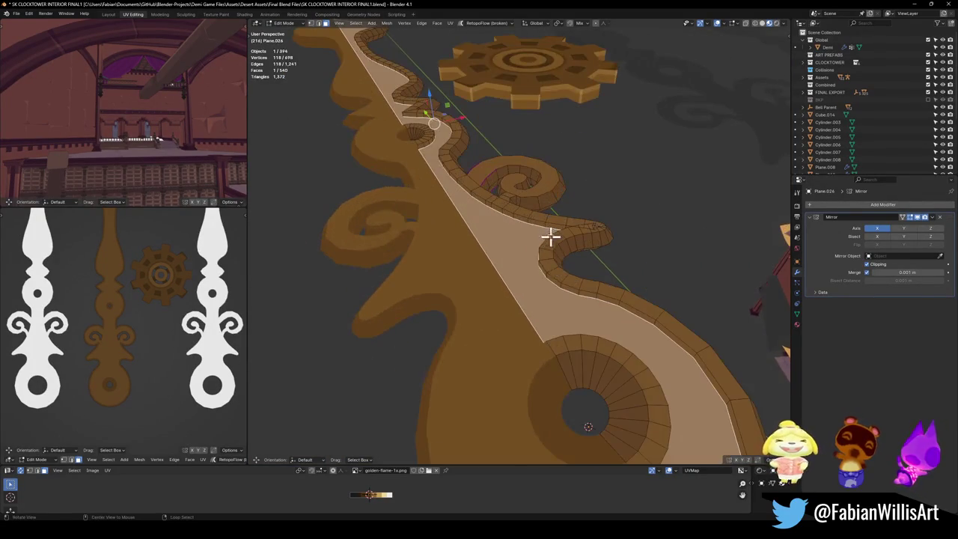
scroll(543, 241, up, 3)
- Slide the border edge loop inward and shift the border faces along X
alt+click(528, 219)
key(g)
key(g)
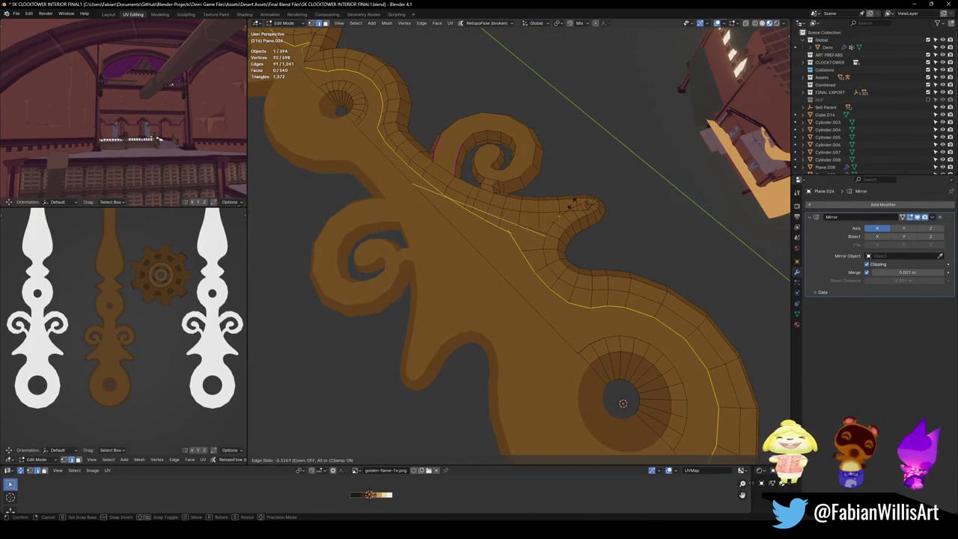
click(560, 211)
key(alt+a)
alt+click(533, 259)
key(g)
key(x)
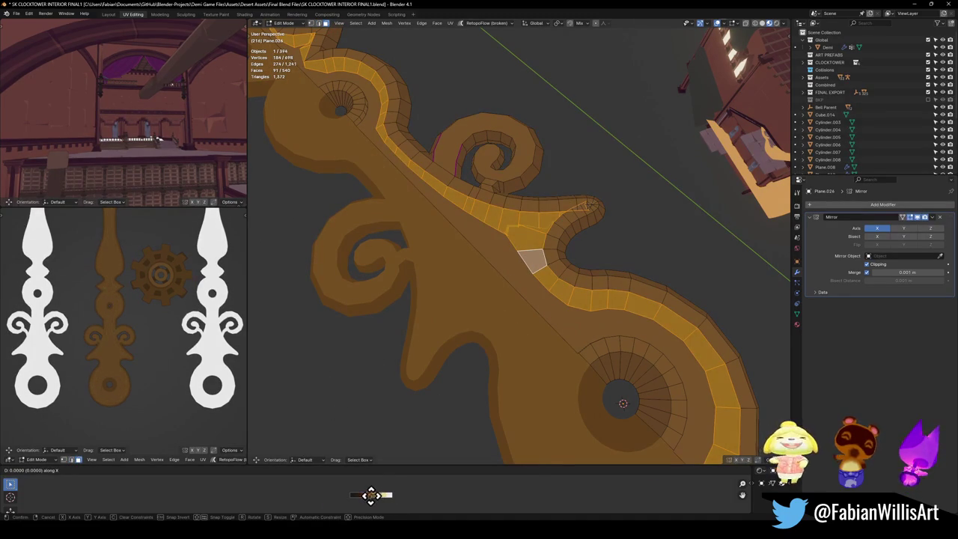
click(149, 320)
- Flatten the small triangular notch face by scaling it to zero on Z
scroll(150, 320, down, 2)
scroll(149, 321, down, 2)
scroll(133, 317, up, 3)
scroll(140, 334, up, 2)
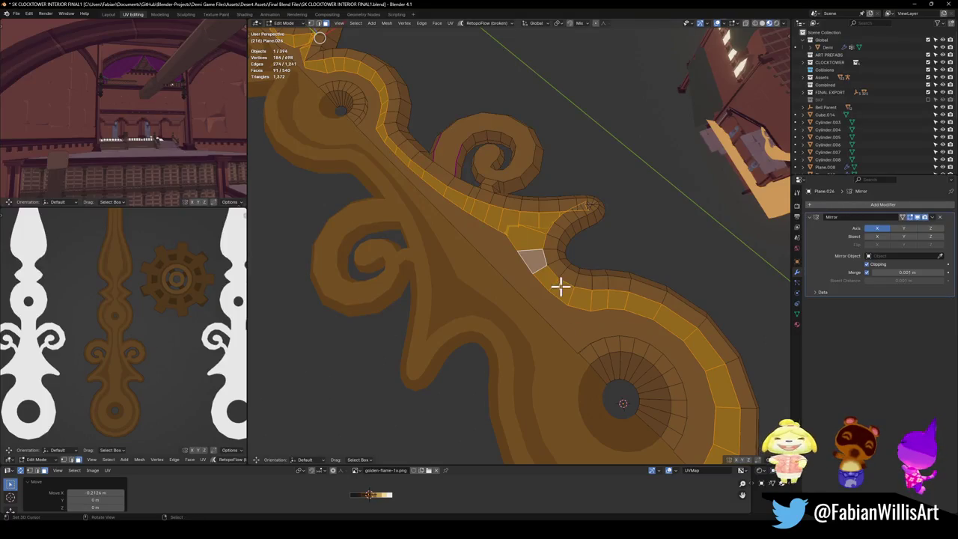
alt+click(506, 267)
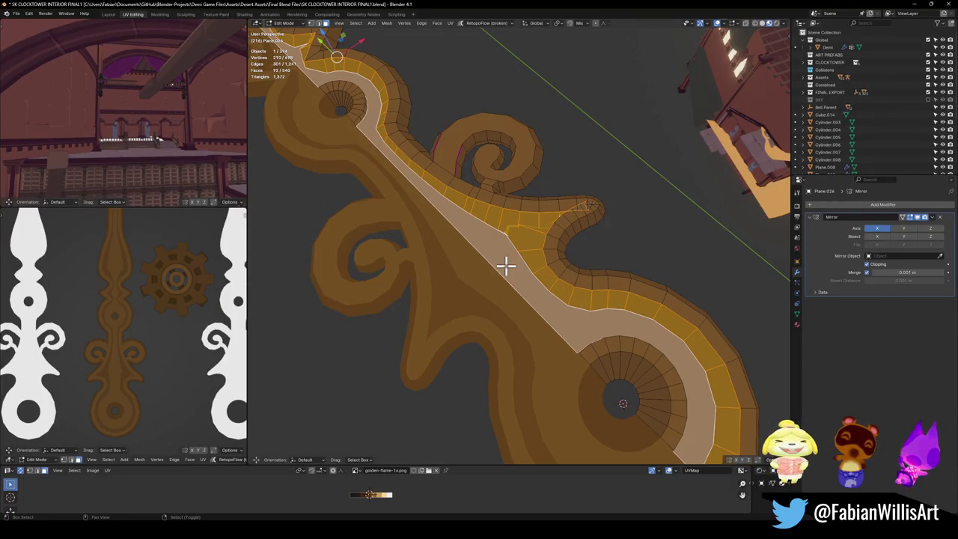
click(541, 237)
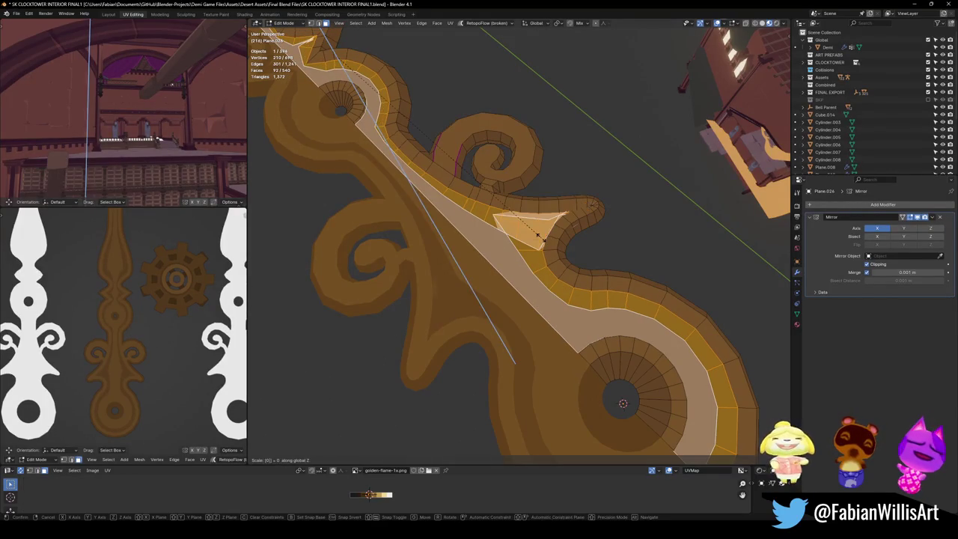
key(s)
key(z)
key(0)
key(Return)
- Reselect the gold trim strip faces and maximize the clock-hands reference view
middle_drag(169, 379, 153, 314)
scroll(155, 327, up, 2)
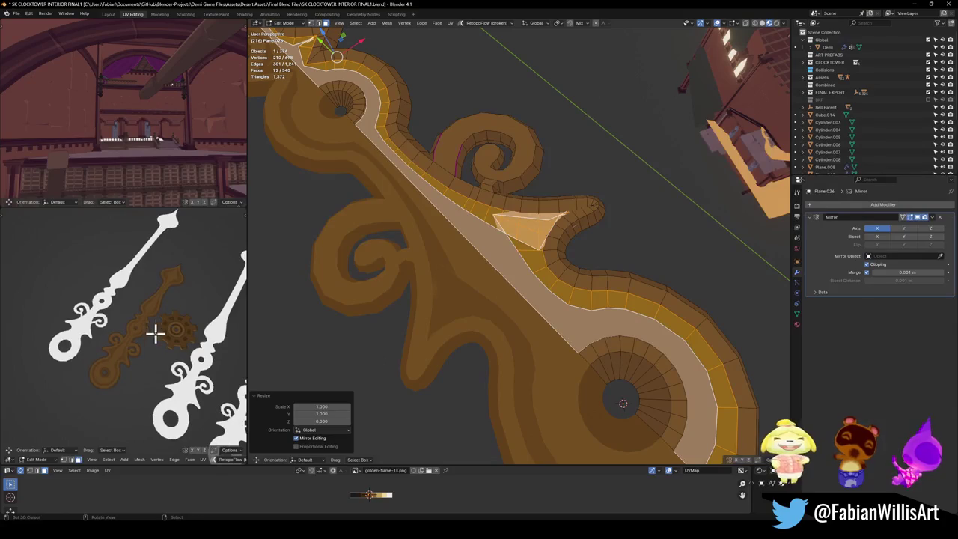
scroll(146, 343, up, 3)
scroll(161, 342, down, 2)
scroll(147, 346, down, 2)
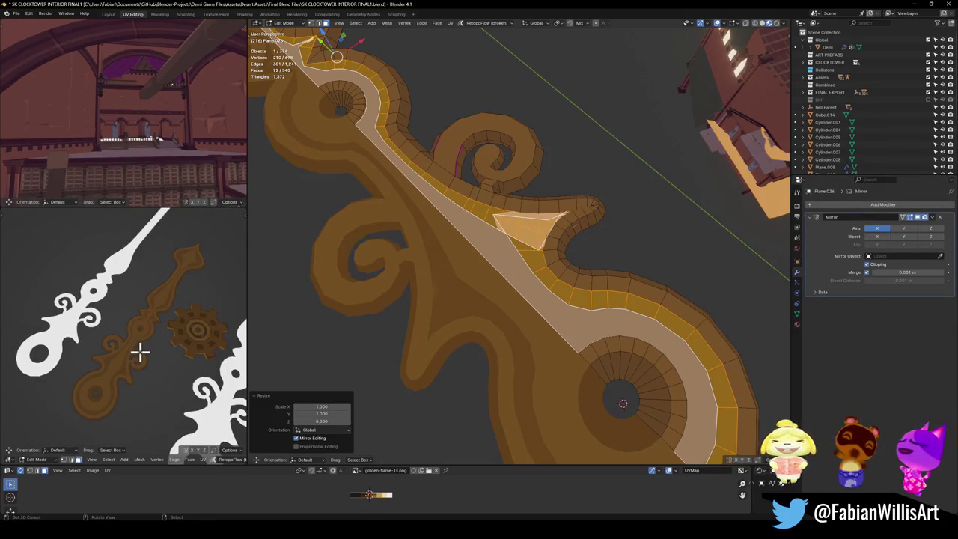
key(alt+a)
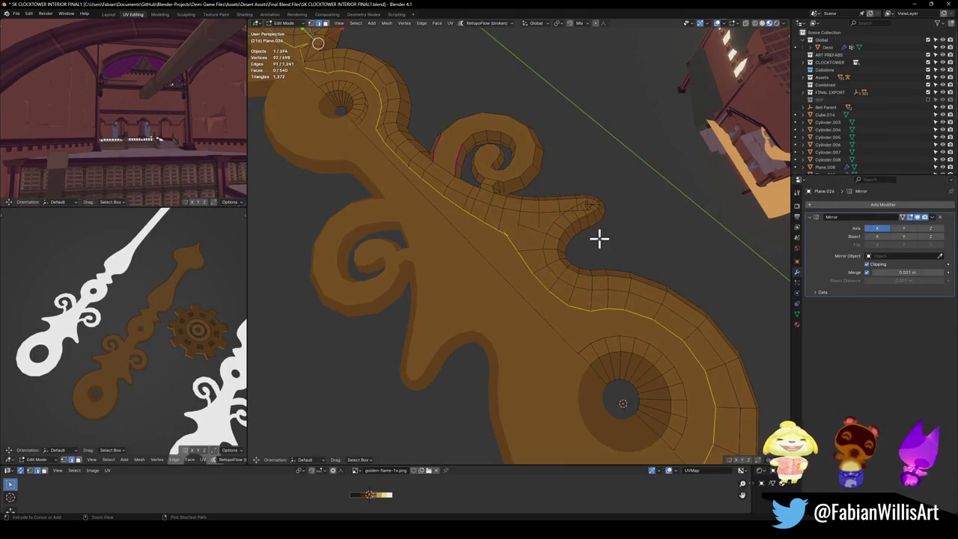
key(ctrl+z)
key(ctrl+z)
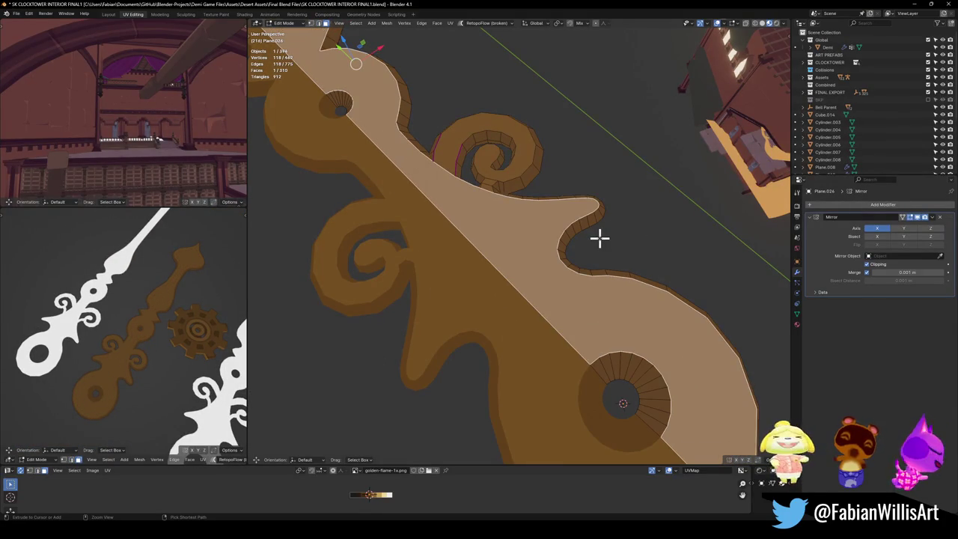
scroll(600, 238, down, 3)
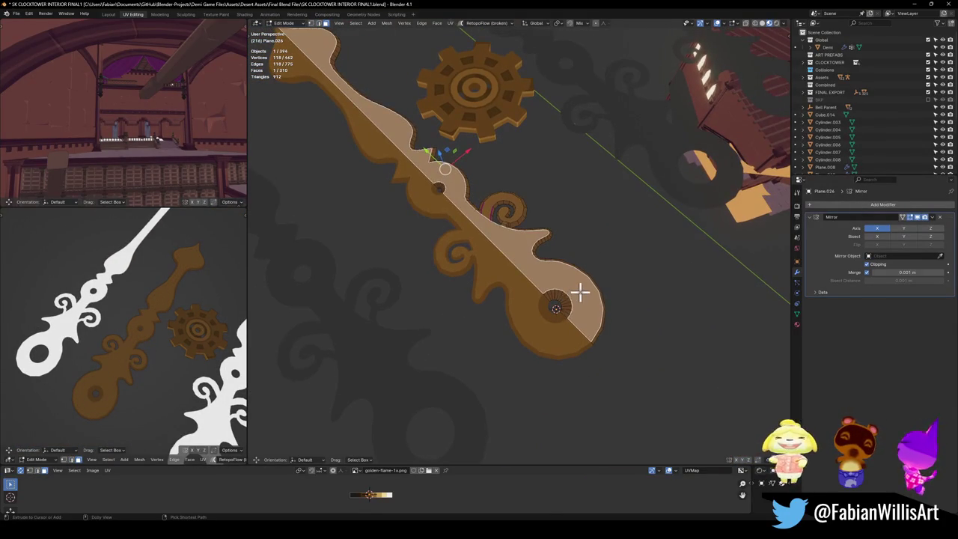
key(alt+a)
key(ctrl+z)
key(alt+a)
key(ctrl+z)
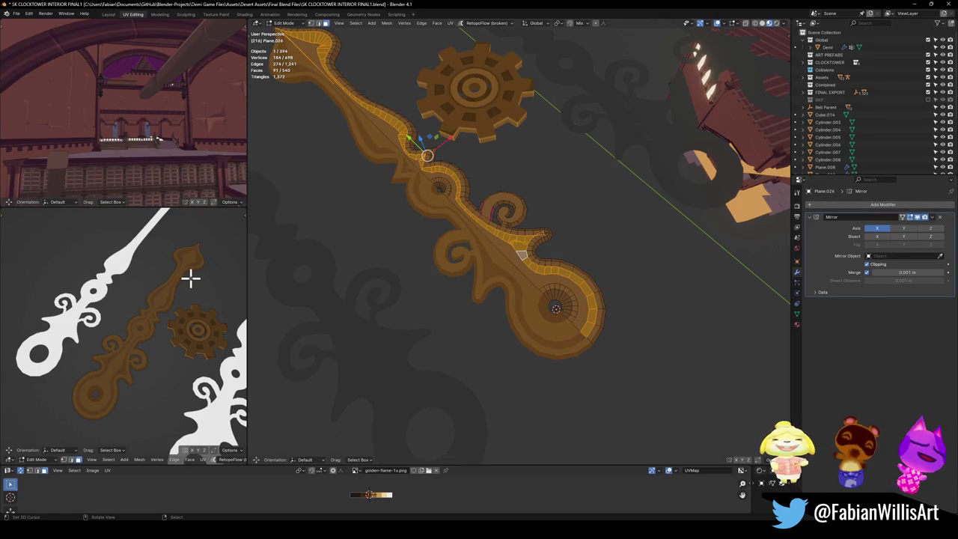
key(ctrl+space)
scroll(479, 225, down, 4)
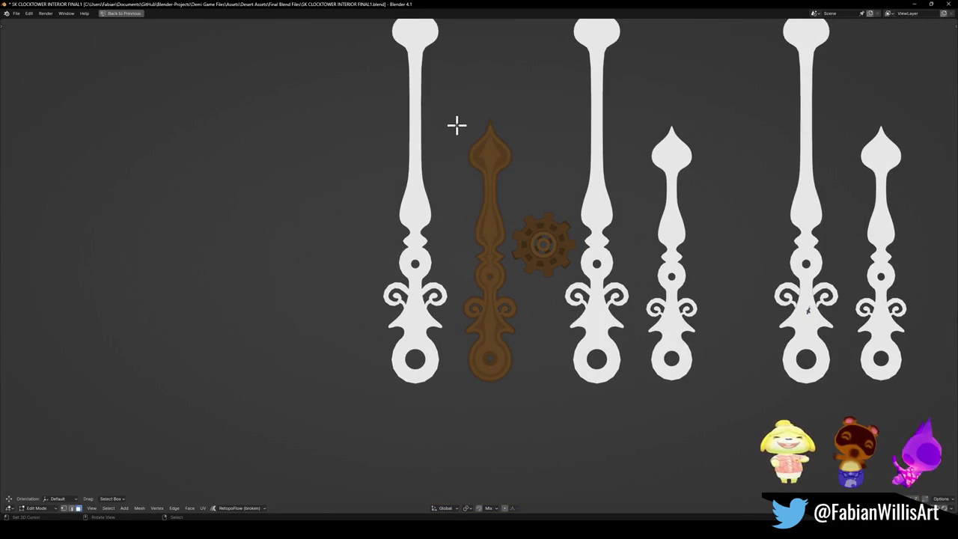
- Take a screenshot of the area around the brown clock hand
key(super+shift+s)
drag(463, 103, 532, 426)
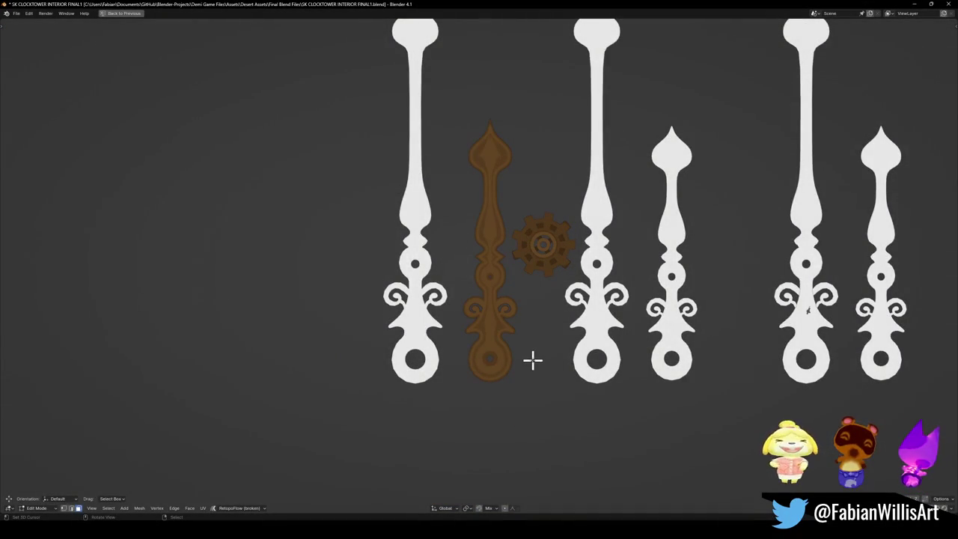
click(902, 374)
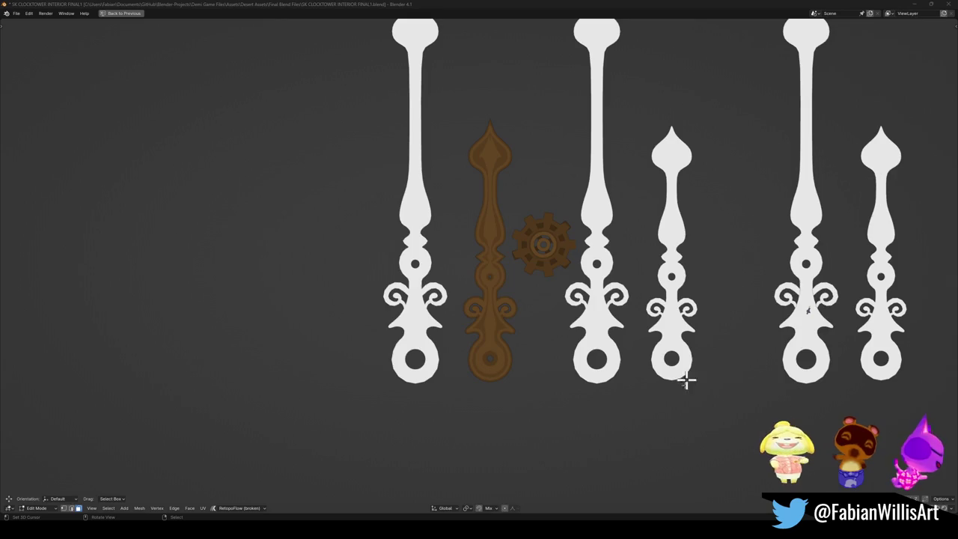
drag(633, 244, 609, 239)
click(809, 310)
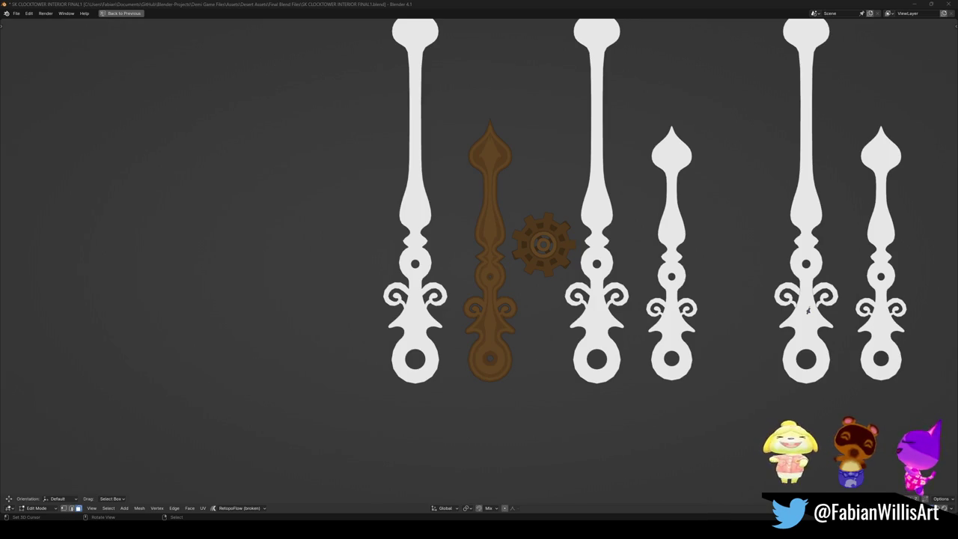
- Restore the full editing layout and view the hand mesh from the top
click(522, 11)
middle_drag(496, 179, 479, 250)
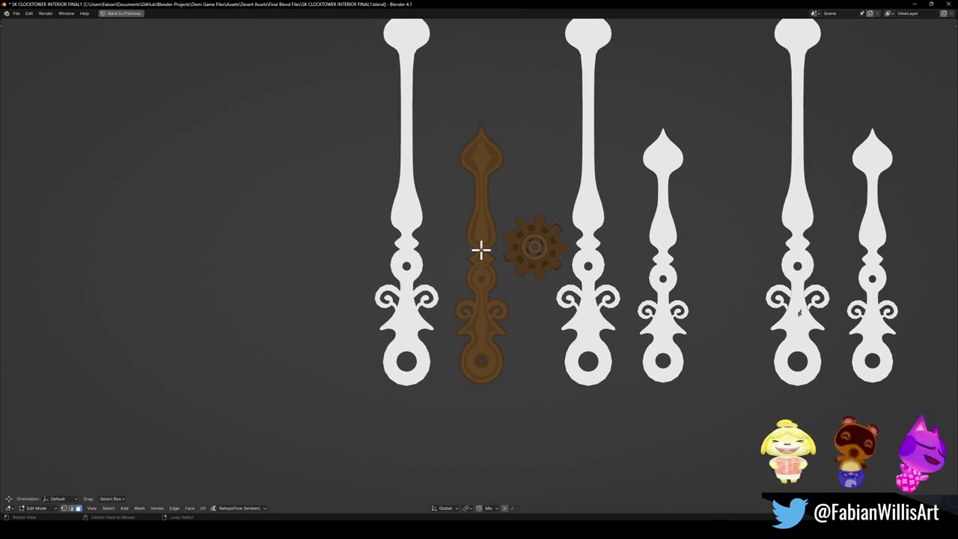
scroll(519, 256, up, 4)
scroll(515, 299, up, 2)
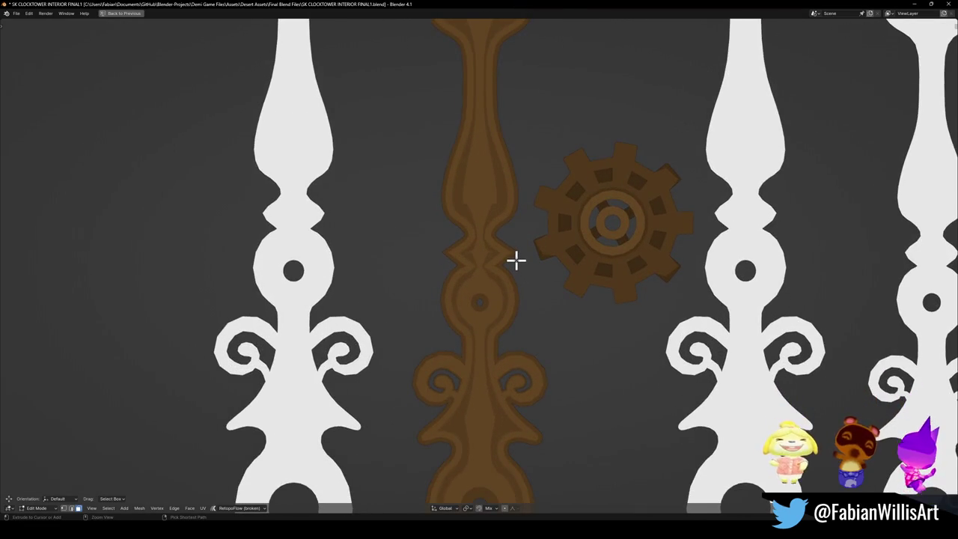
key(ctrl+space)
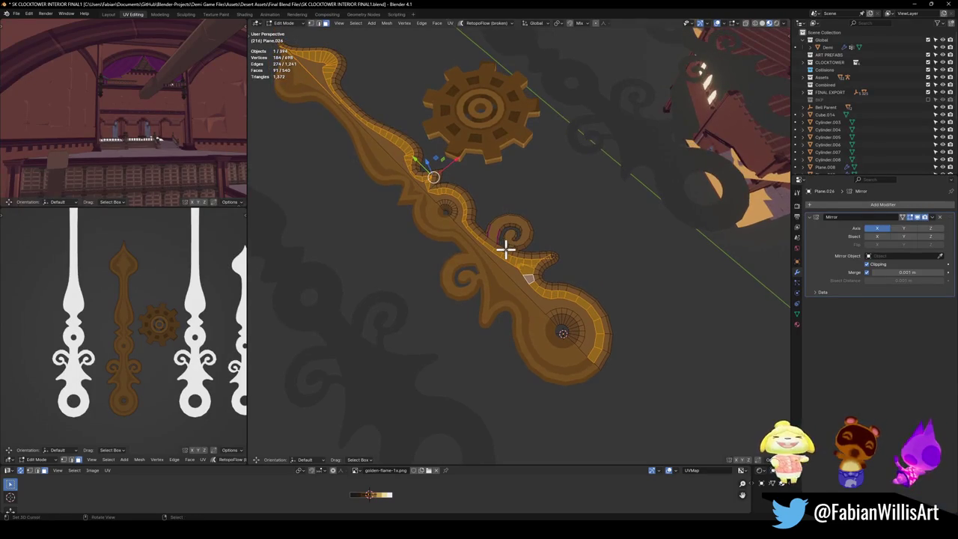
key(KP_7)
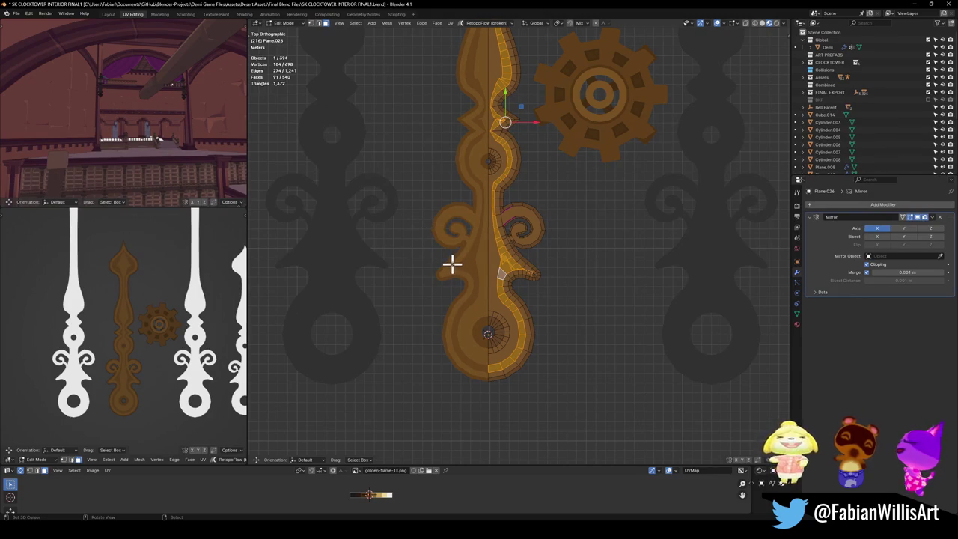
- Select the right half of the hand mesh and delete its vertices
scroll(464, 254, up, 3)
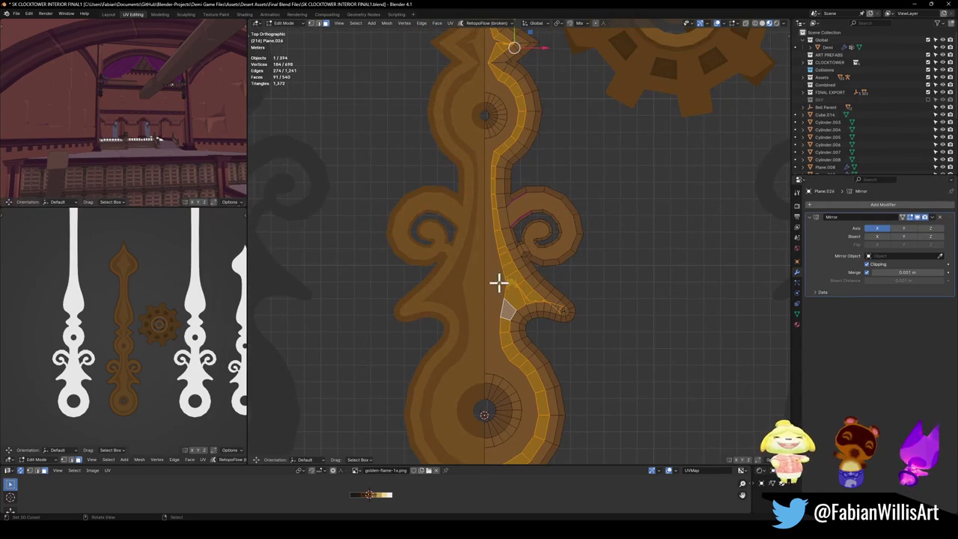
key(alt+a)
shift+middle_drag(513, 277, 521, 292)
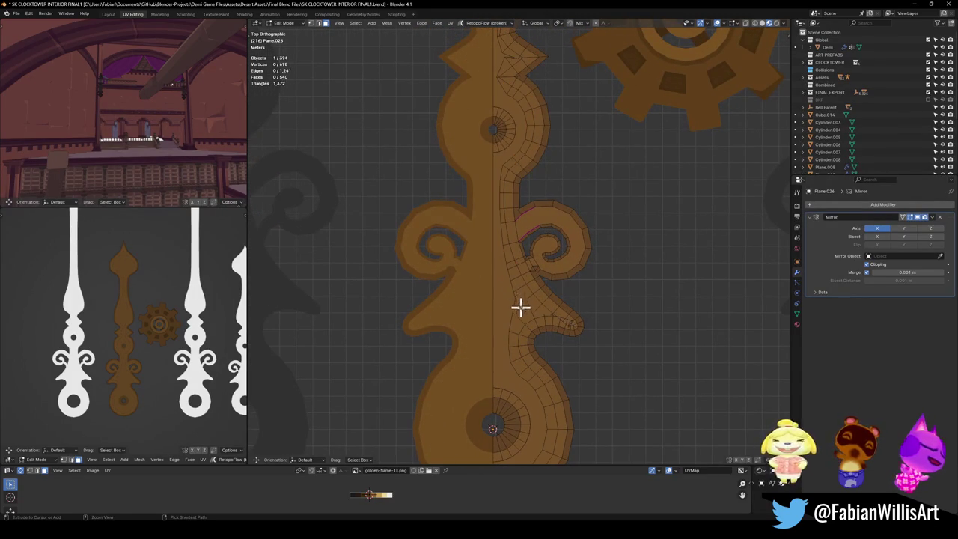
key(l)
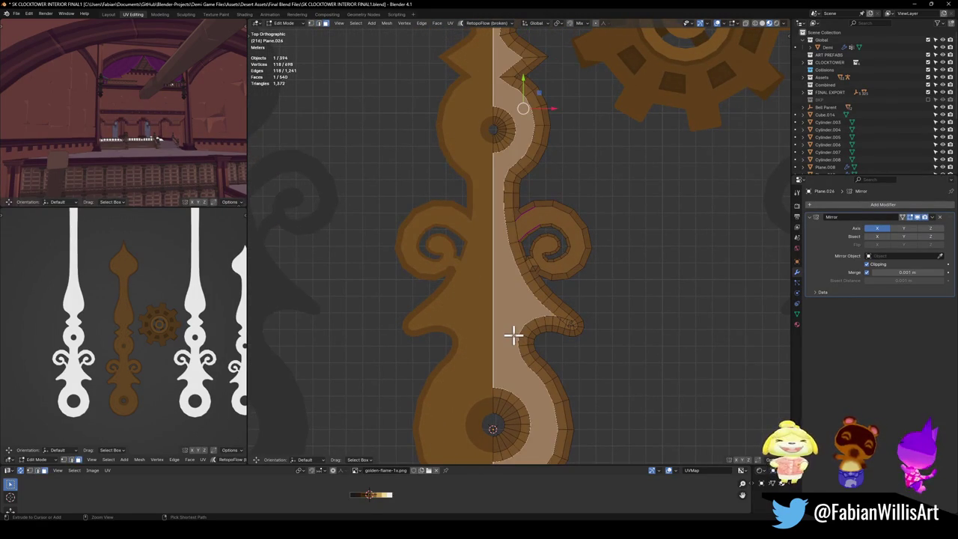
key(x)
click(513, 334)
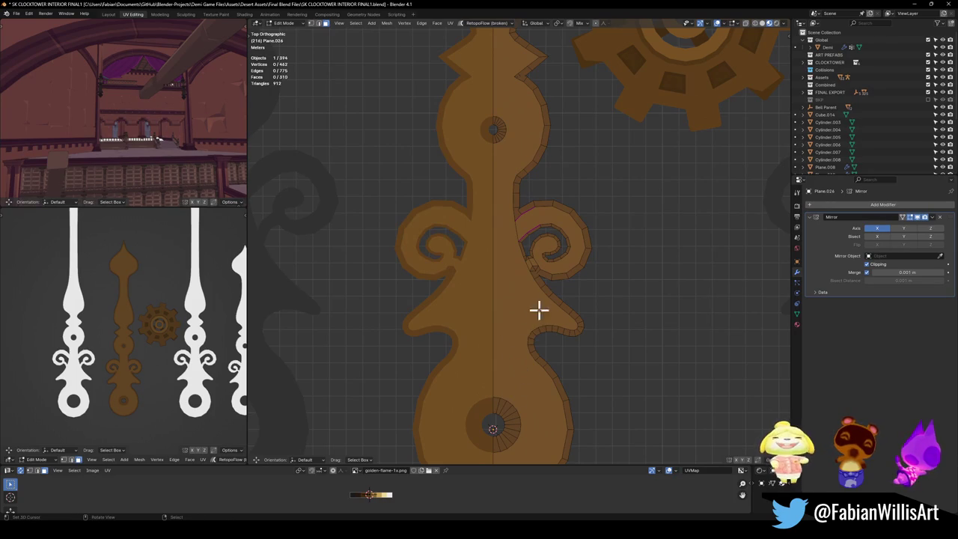
- Bring the round base of the hand into view and start the Knife tool
shift+middle_drag(515, 347, 522, 249)
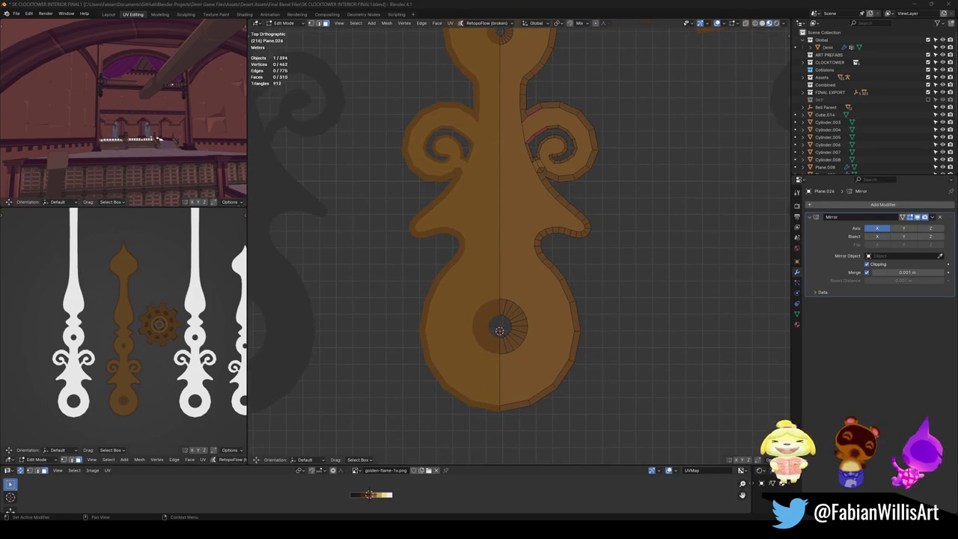
scroll(561, 285, up, 3)
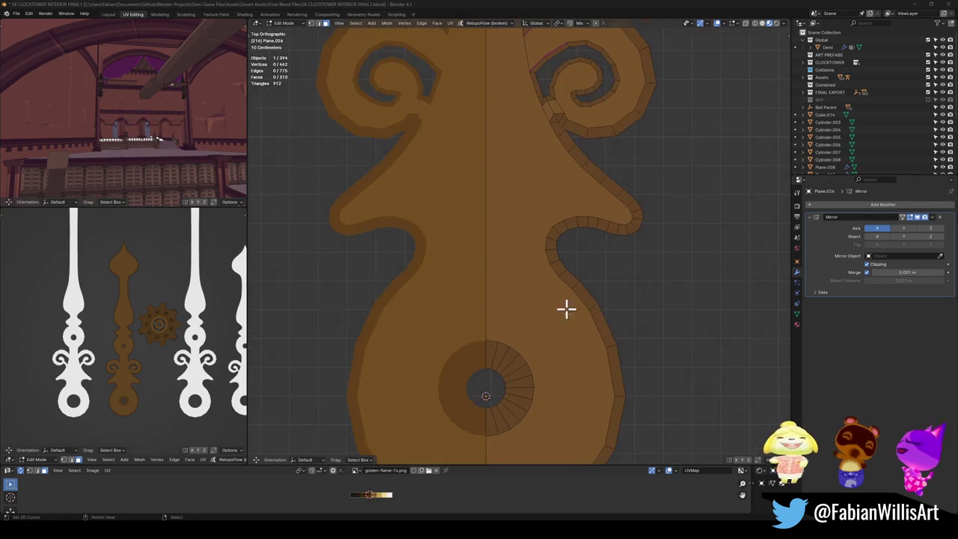
shift+scroll(563, 254, down, 4)
key(k)
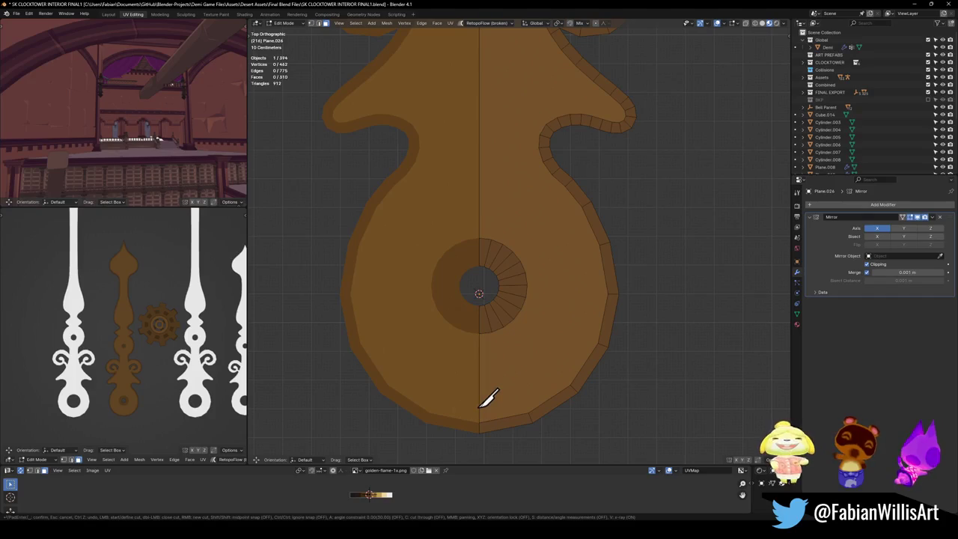
- Trace a first knife cut up the base's right side, then cancel and restart
click(479, 409)
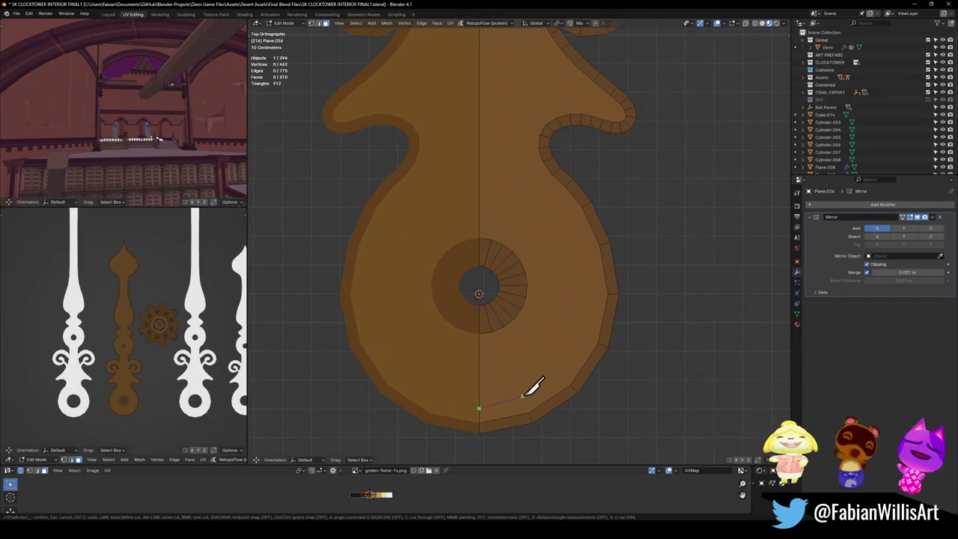
click(524, 397)
click(559, 372)
click(580, 334)
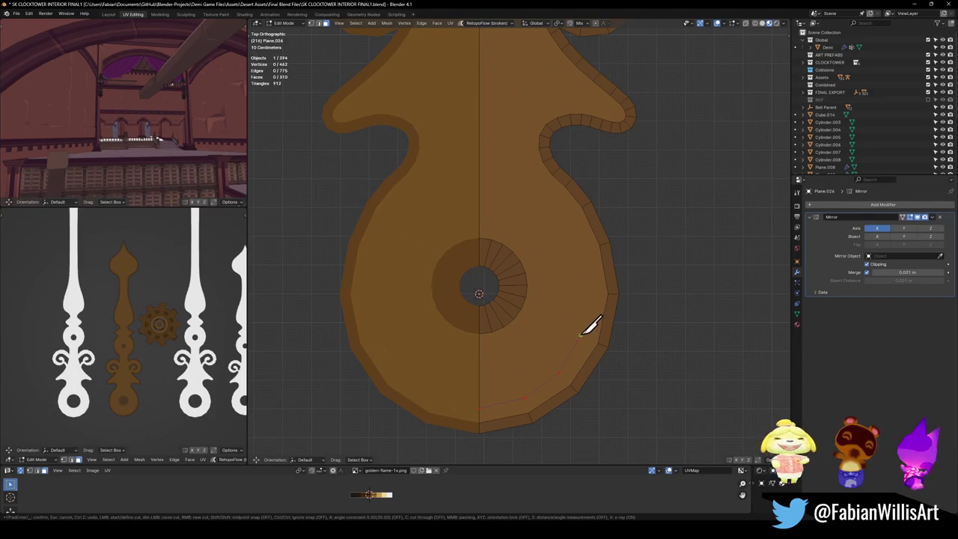
click(592, 294)
click(583, 247)
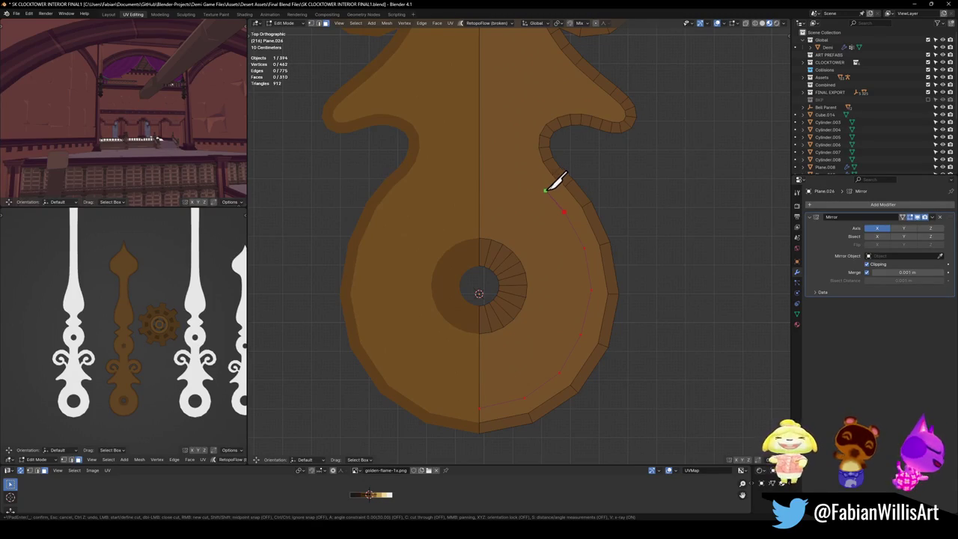
key(Escape)
key(k)
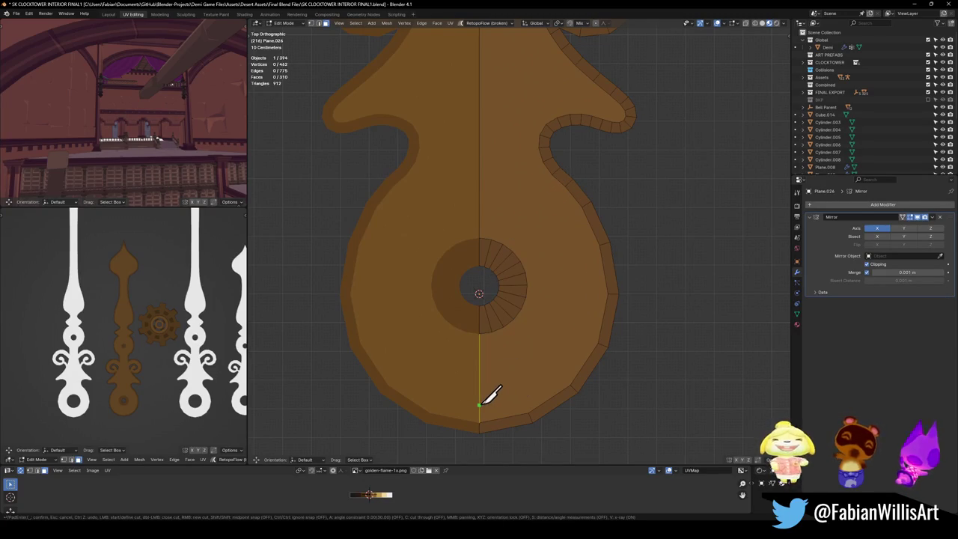
- Knife a cut from the centre seam around the base up to the right notch
click(479, 402)
click(520, 394)
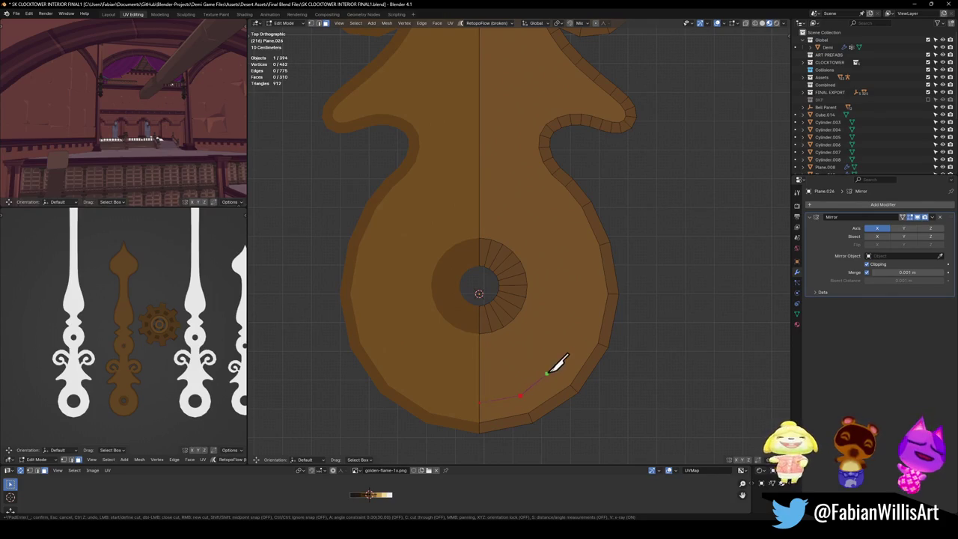
click(558, 367)
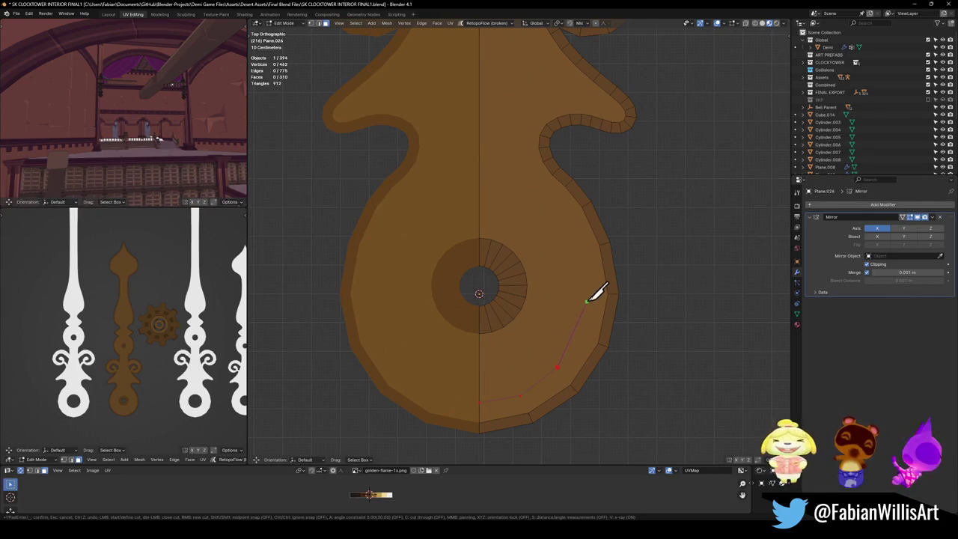
click(579, 338)
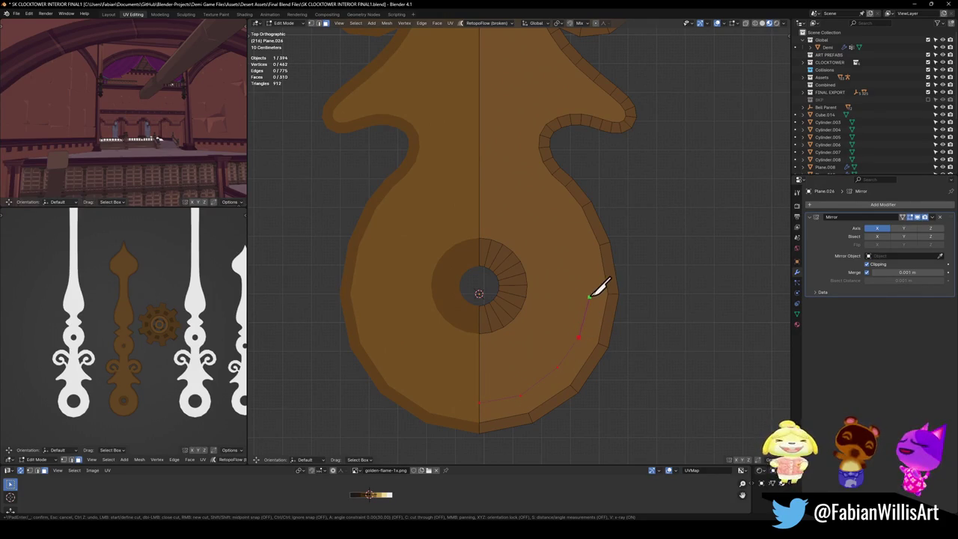
click(590, 293)
click(583, 247)
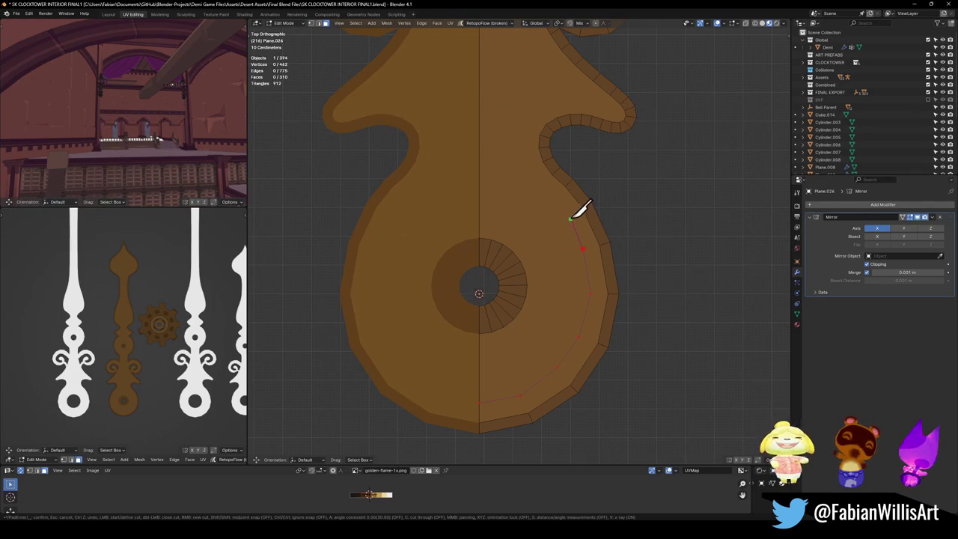
click(567, 214)
click(555, 198)
click(545, 186)
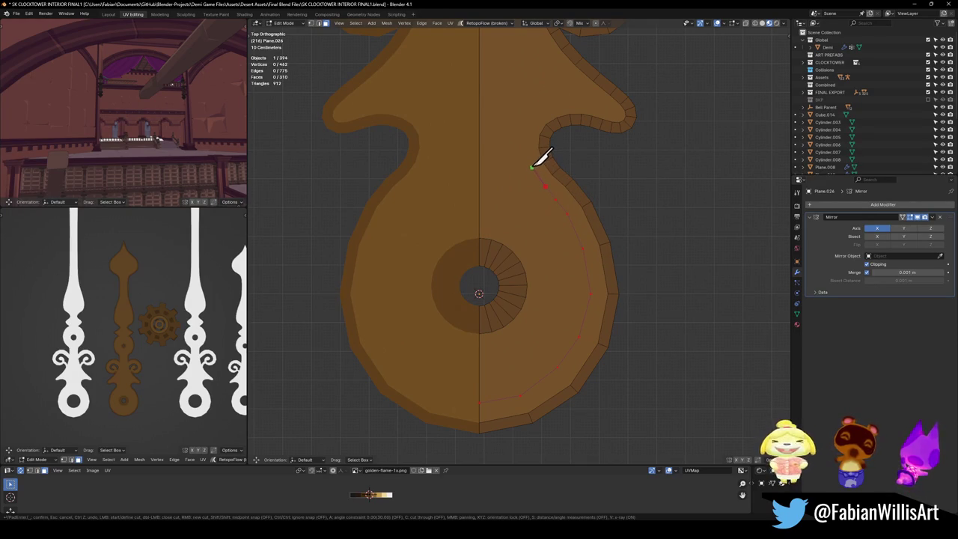
click(531, 164)
click(527, 147)
click(531, 132)
key(Return)
- Deselect all, switch to edge select, and pick the hand's bottom border edge
key(alt+a)
key(1)
key(2)
click(517, 417)
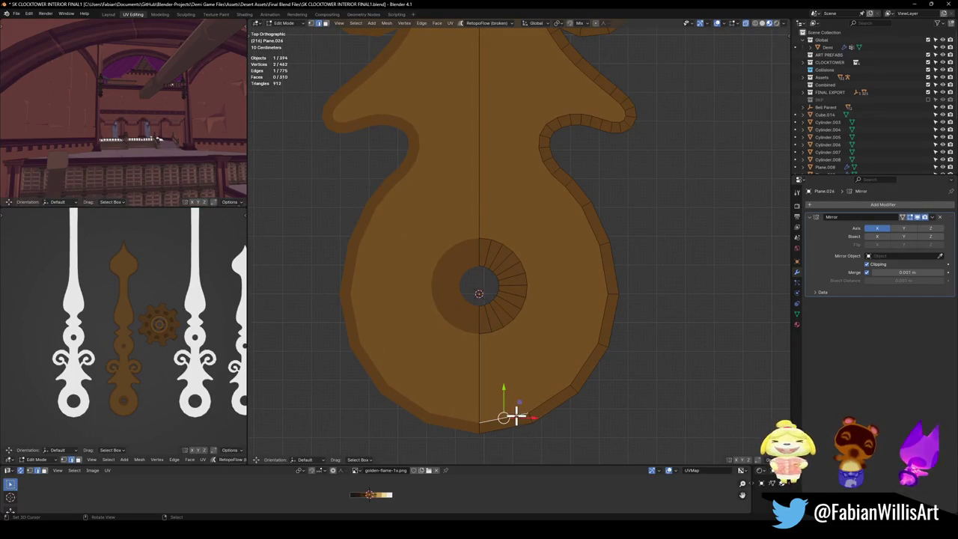
- Extend the selection along the right border to the curl, dissolve that row and slide the border vertices
alt+click(544, 402)
scroll(549, 398, down, 4)
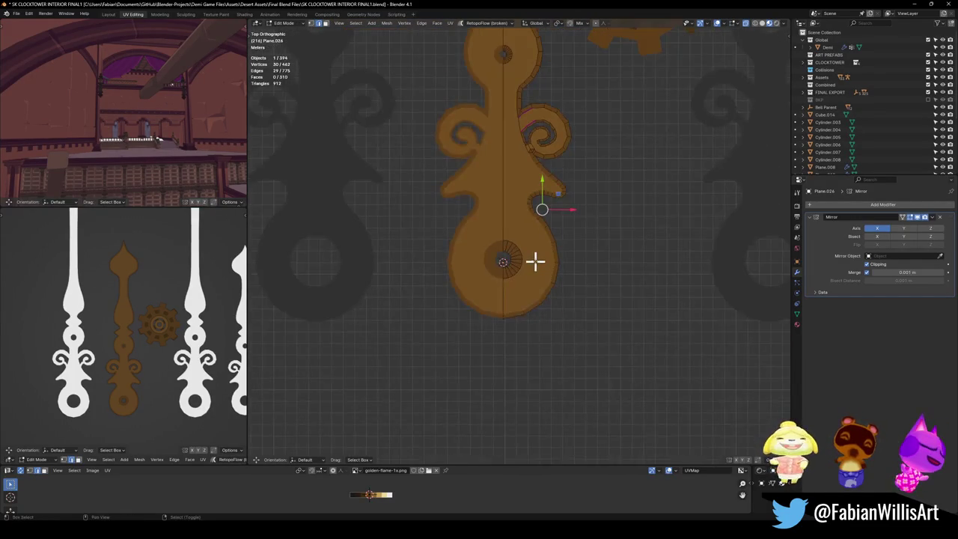
scroll(532, 260, down, 1)
scroll(549, 299, up, 3)
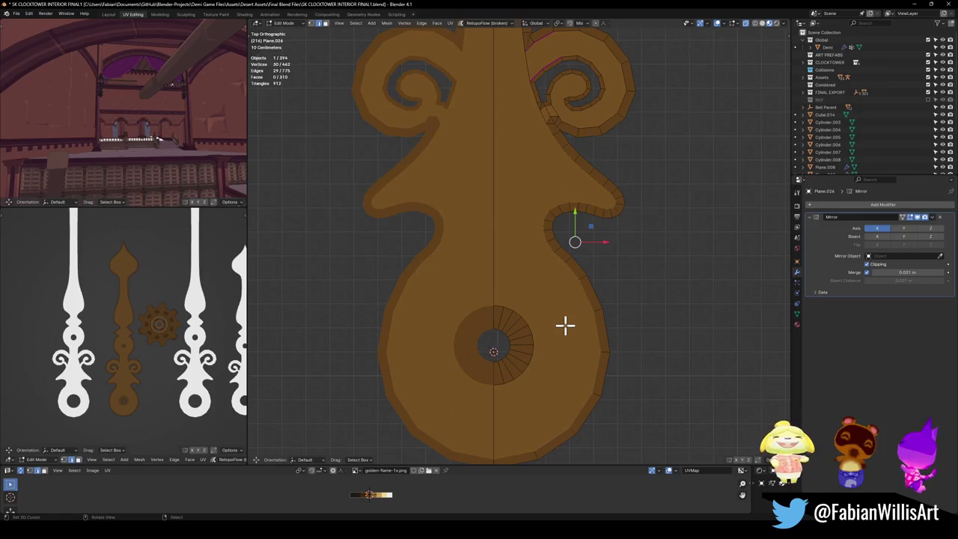
key(ctrl+x)
key(shift+v)
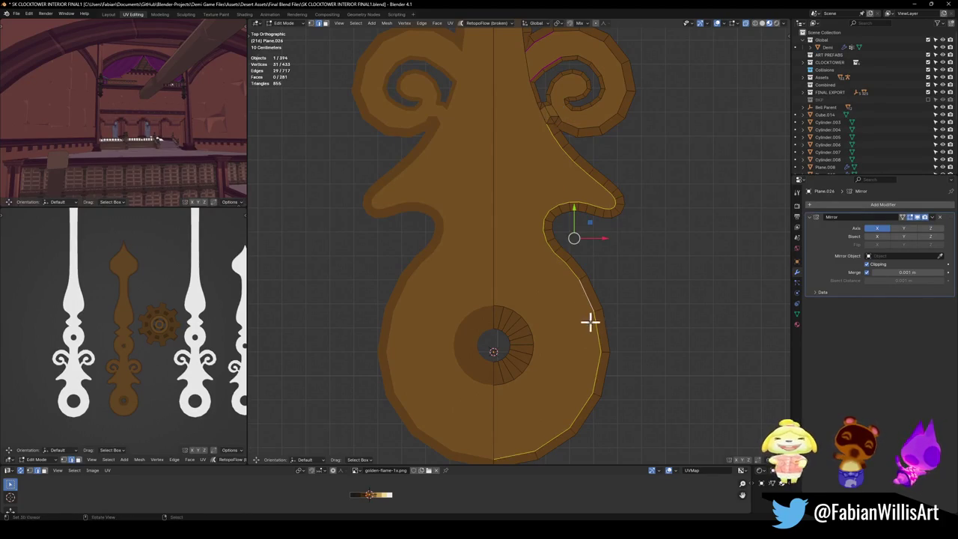
click(556, 280)
shift+middle_drag(556, 280, 576, 315)
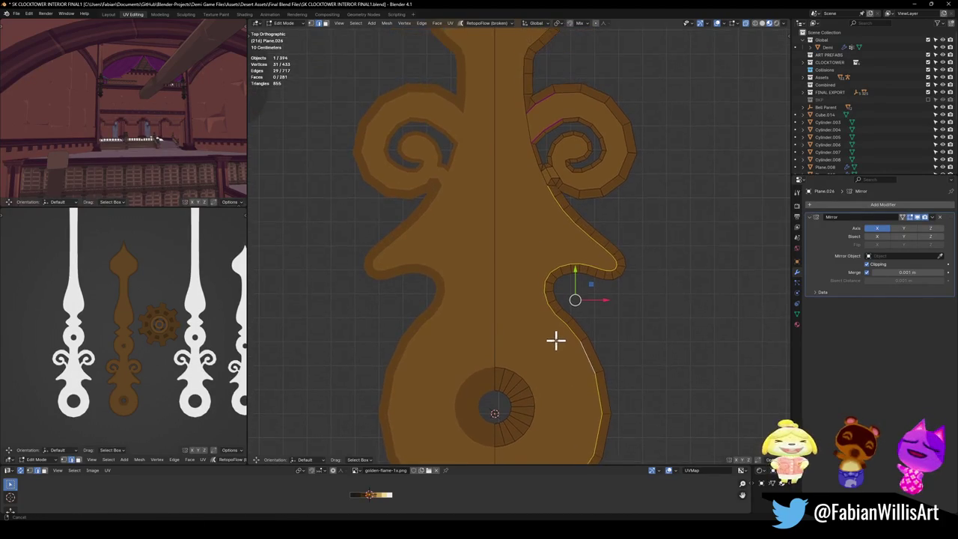
- Duplicate the right border outline, isolate it, and shrink it to about 0.88 around its bottom vertex
key(shift+d)
key(Escape)
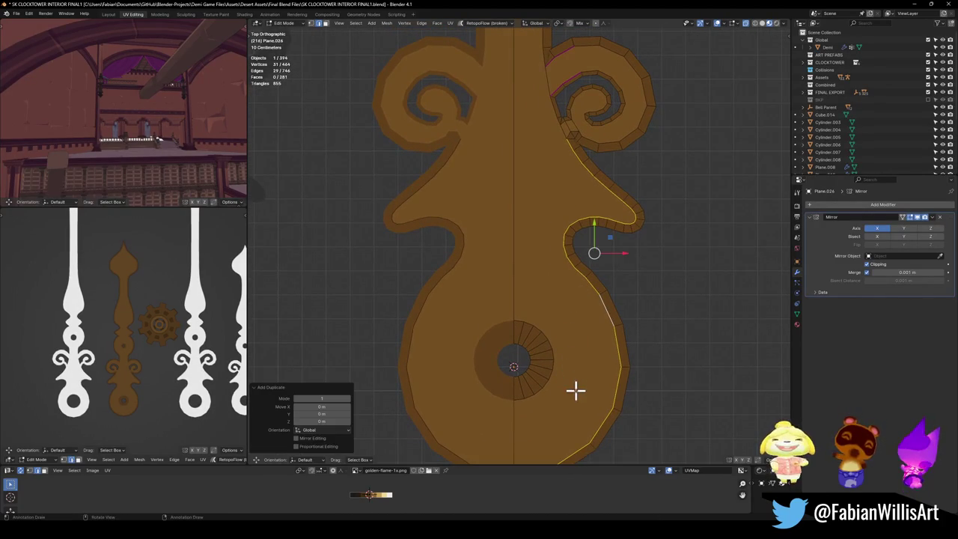
shift+middle_drag(556, 398, 572, 363)
key(shift+h)
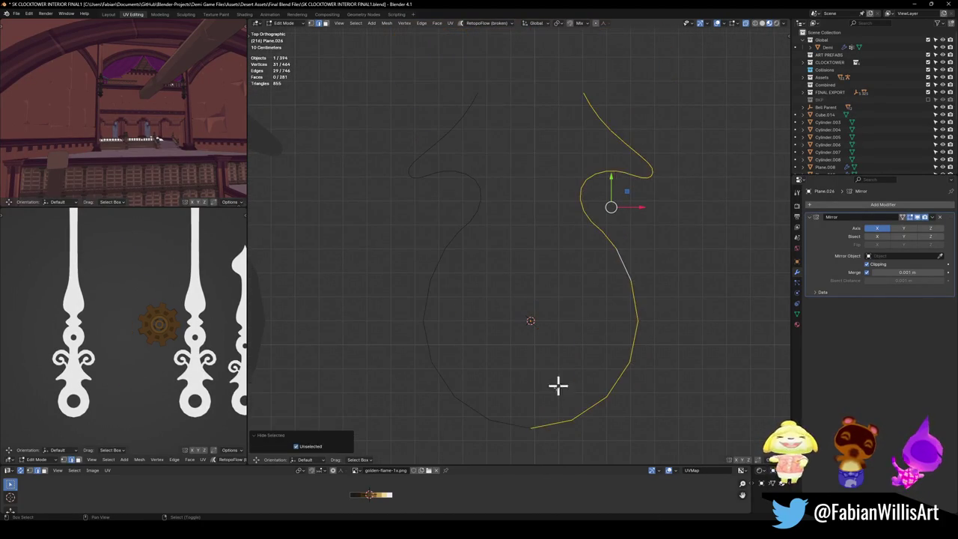
click(530, 428)
key(shift+s)
click(557, 398)
key(period)
click(678, 389)
key(s)
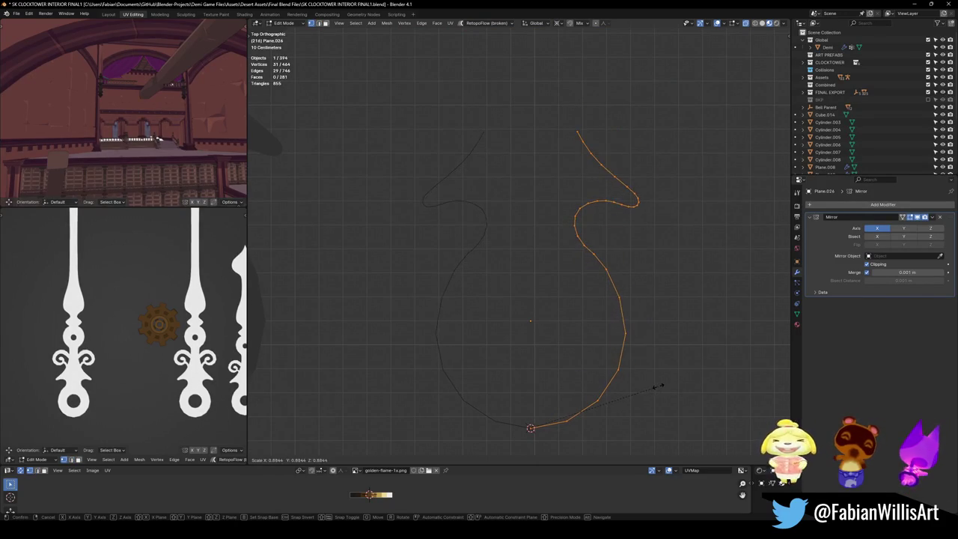
click(659, 385)
- Unhide the hand, move the inner outline along Y, then rescale it 1.035 and 0.890
key(alt+a)
key(alt+h)
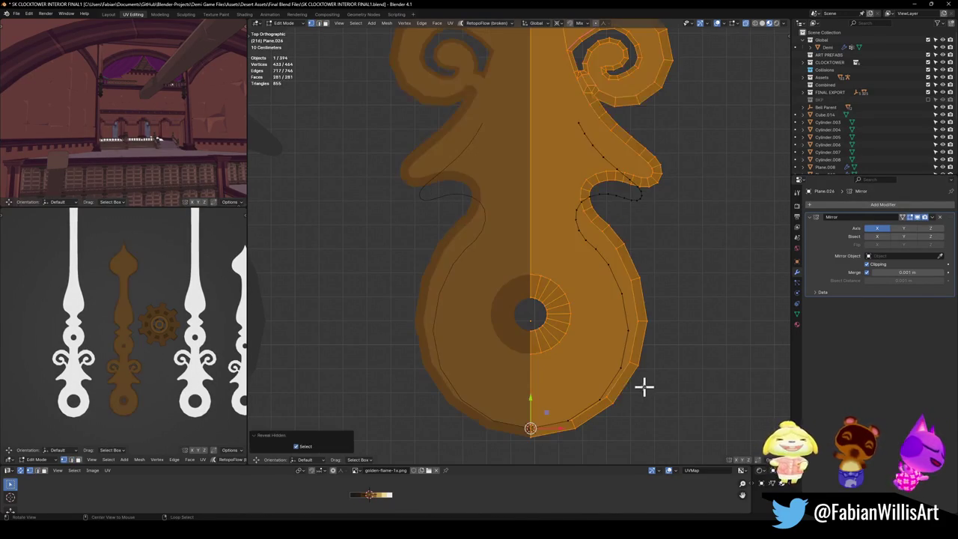
key(alt+a)
alt+click(587, 408)
key(g)
key(y)
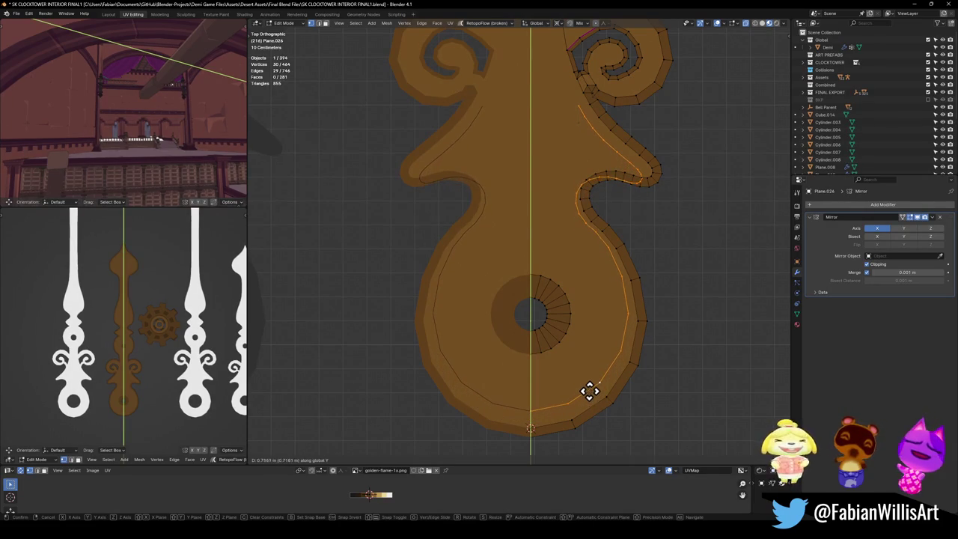
click(591, 390)
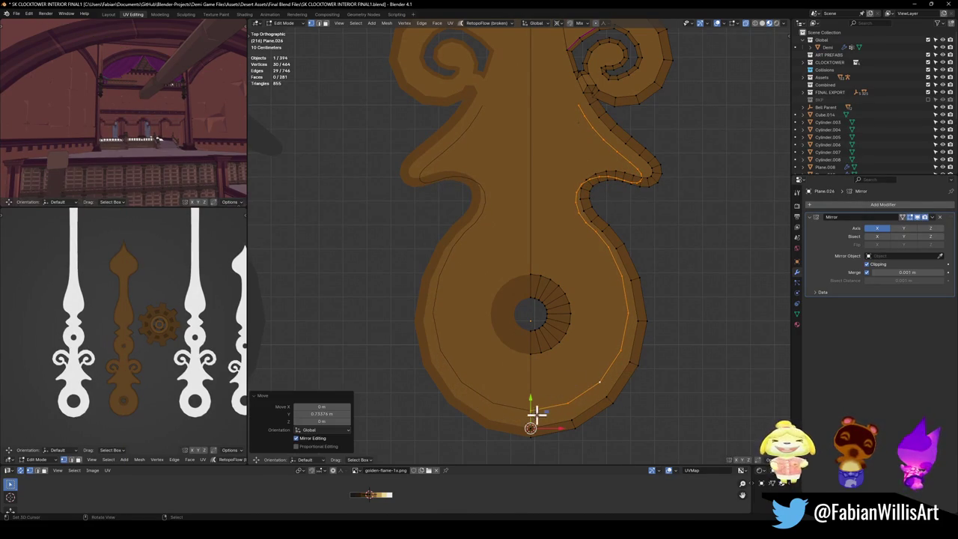
key(alt+a)
alt+click(577, 394)
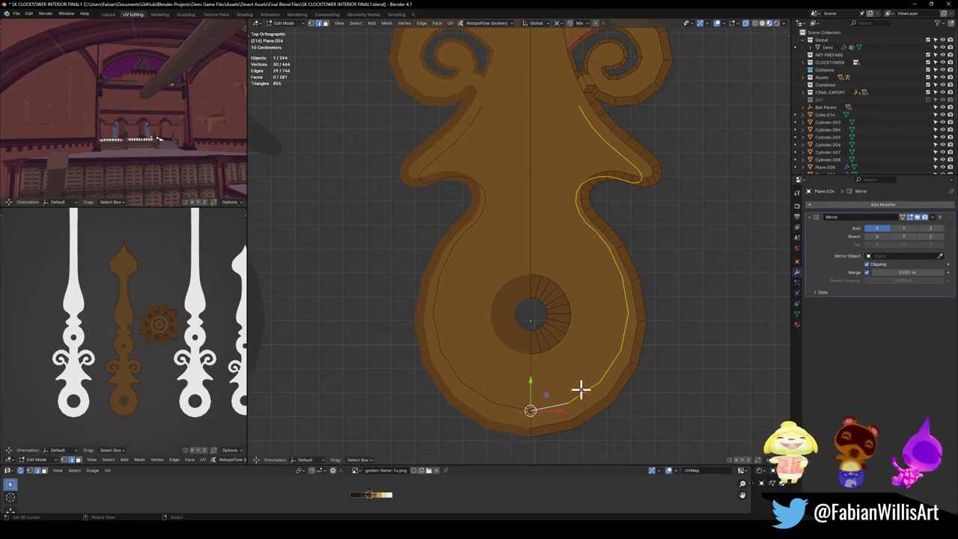
key(s)
click(610, 377)
key(s)
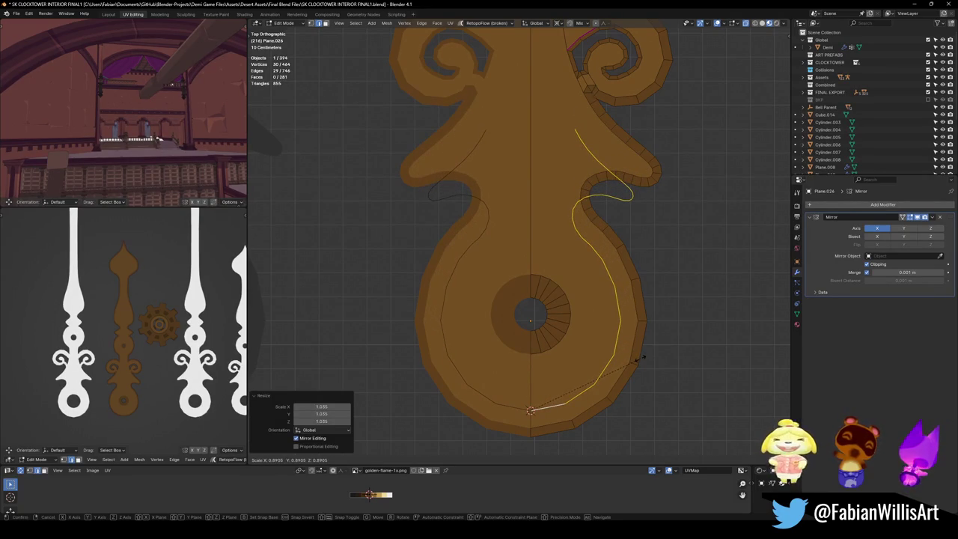
click(640, 359)
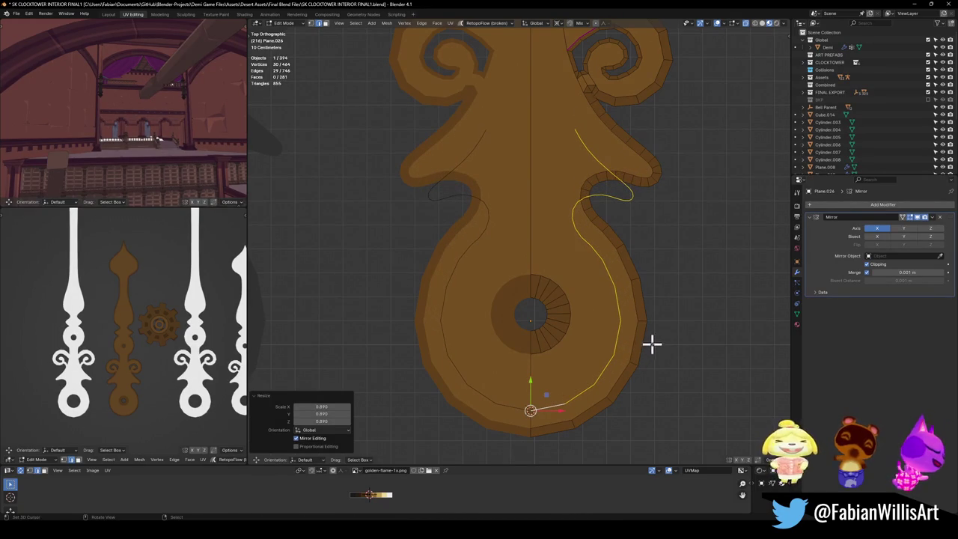
- Tilt the outline a few degrees, stretch it 1.154 on Y, scale 1.037, lower it, squash 0.876 on Y
key(r)
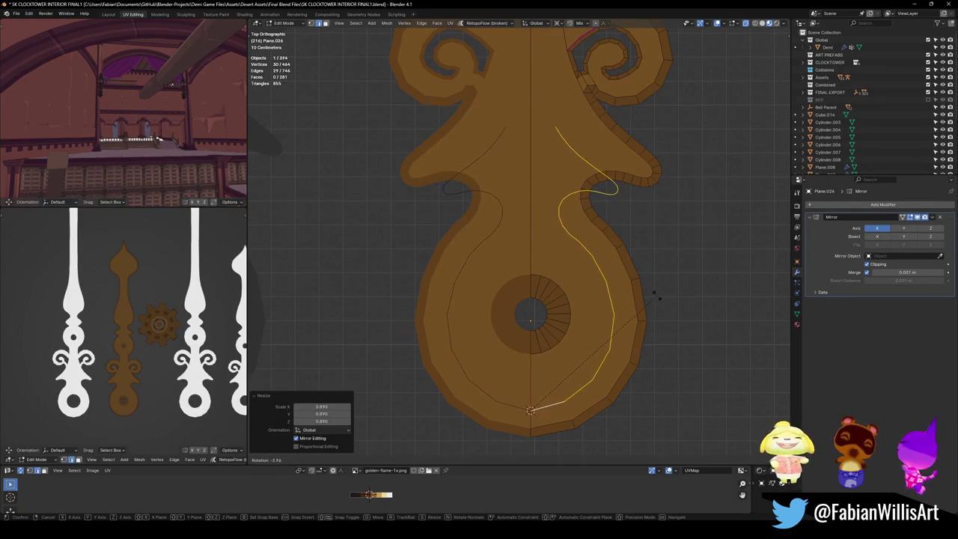
click(657, 297)
key(s)
key(y)
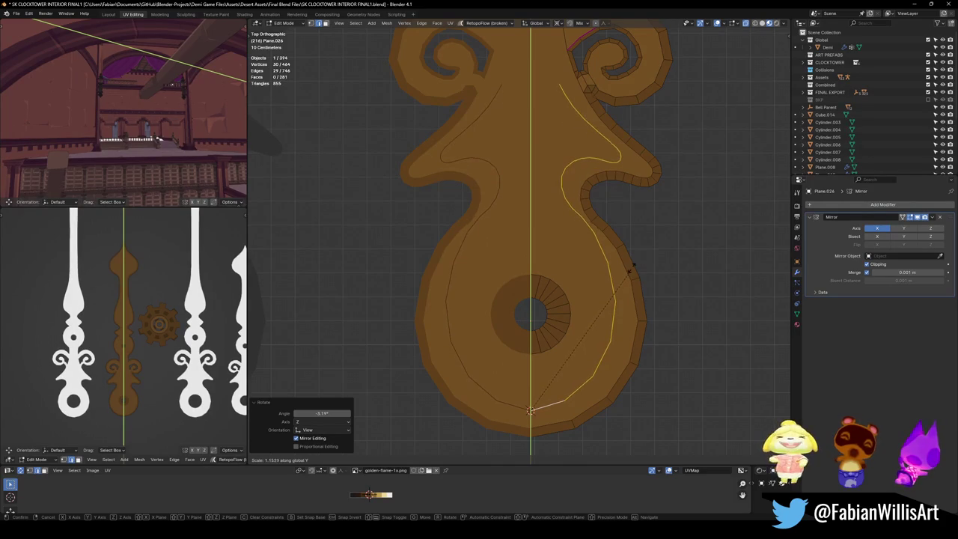
click(629, 271)
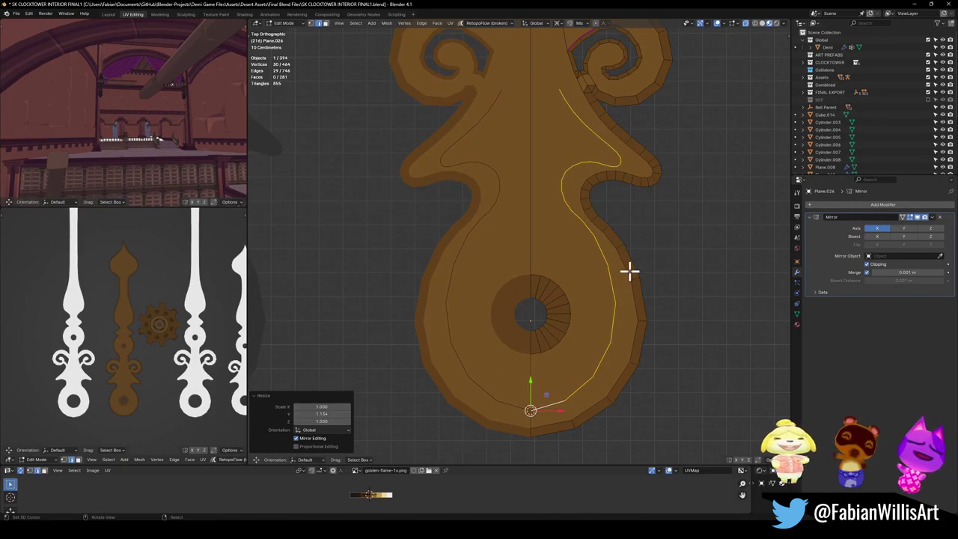
key(s)
click(637, 262)
key(g)
key(y)
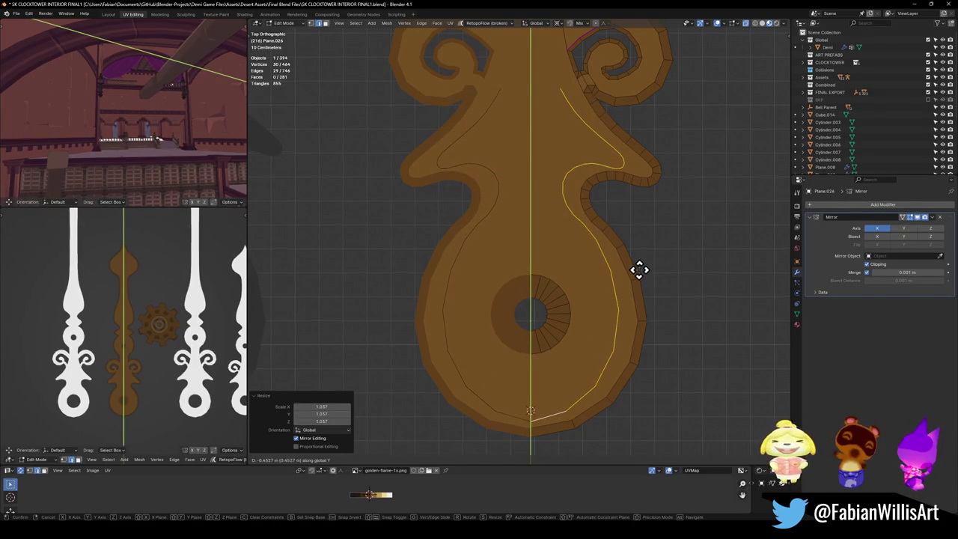
click(638, 269)
key(s)
key(y)
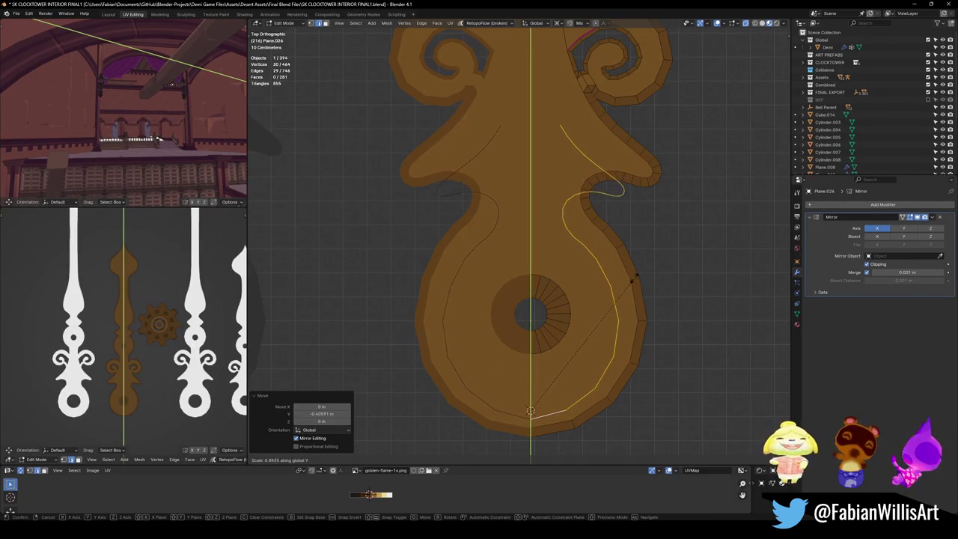
click(633, 279)
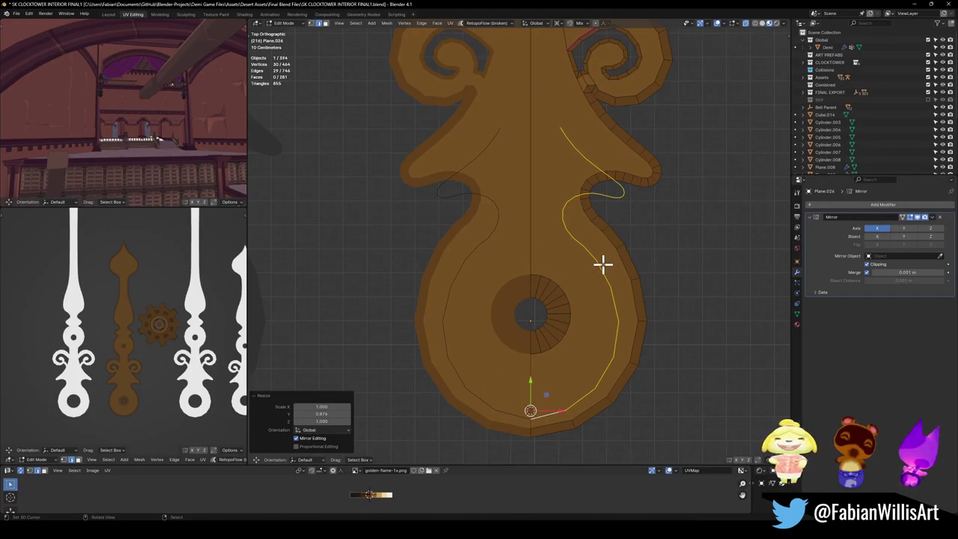
- Separate the inner outline into its own object, Plane.029, and select only it
key(p)
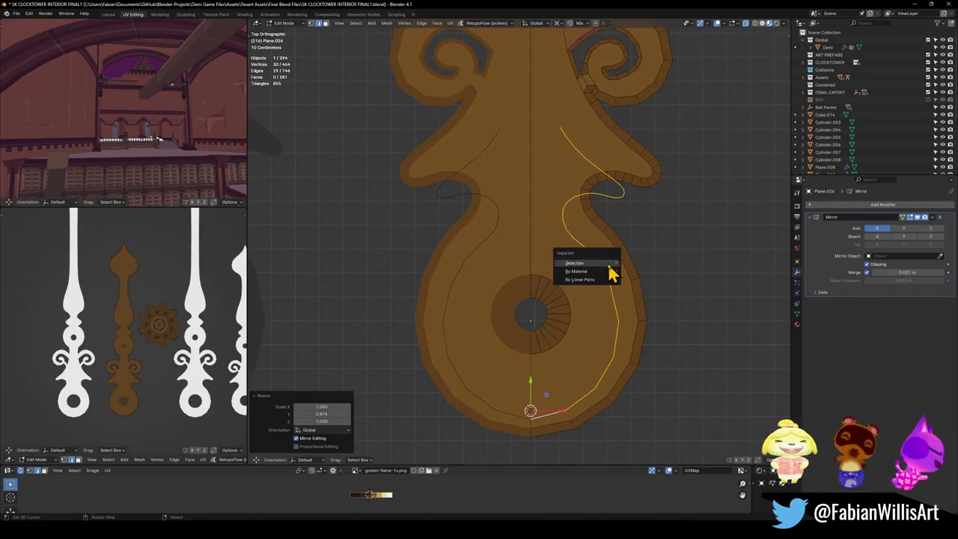
click(609, 267)
key(Tab)
click(604, 275)
- In Plane.029's edit mode, extrude the outline's bottom edge into a first face
key(Tab)
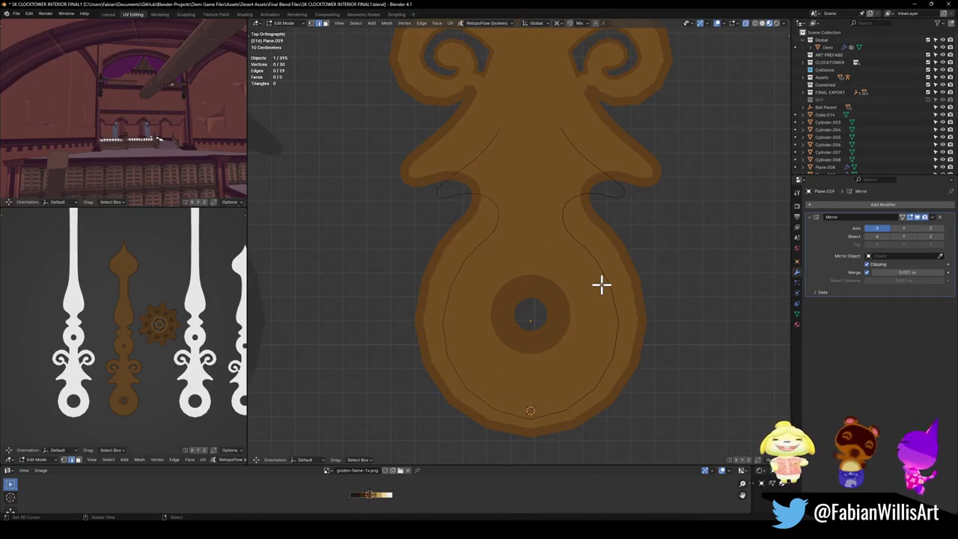
key(a)
key(g)
key(y)
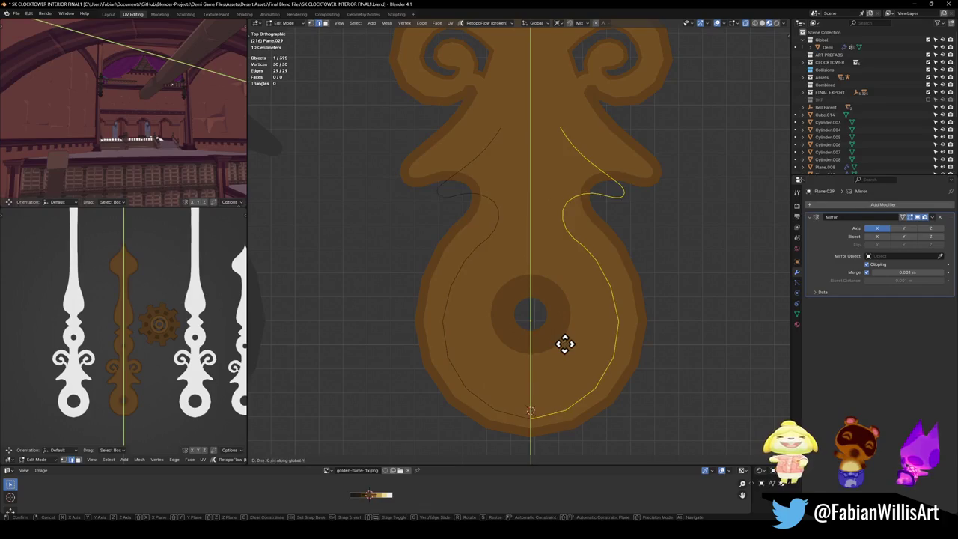
key(Escape)
key(alt+a)
key(1)
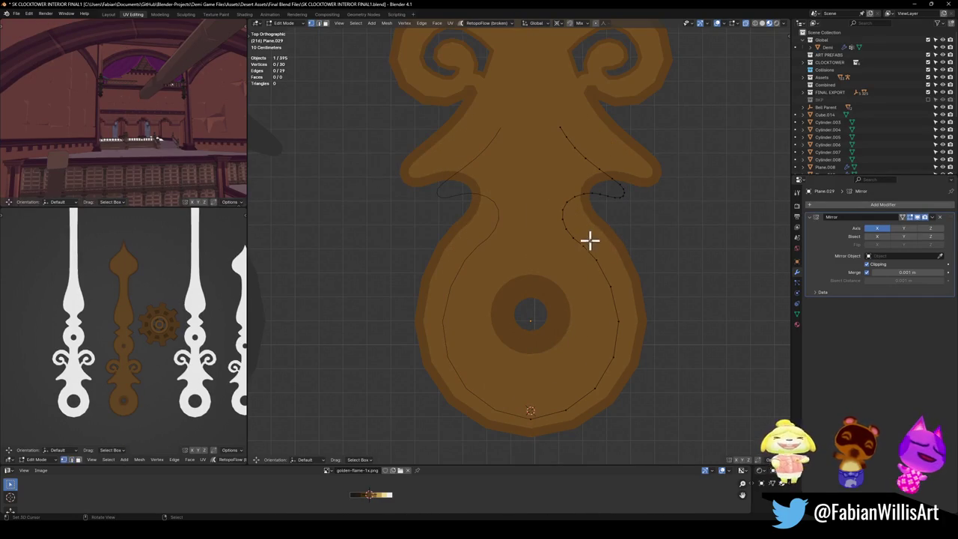
key(2)
click(550, 413)
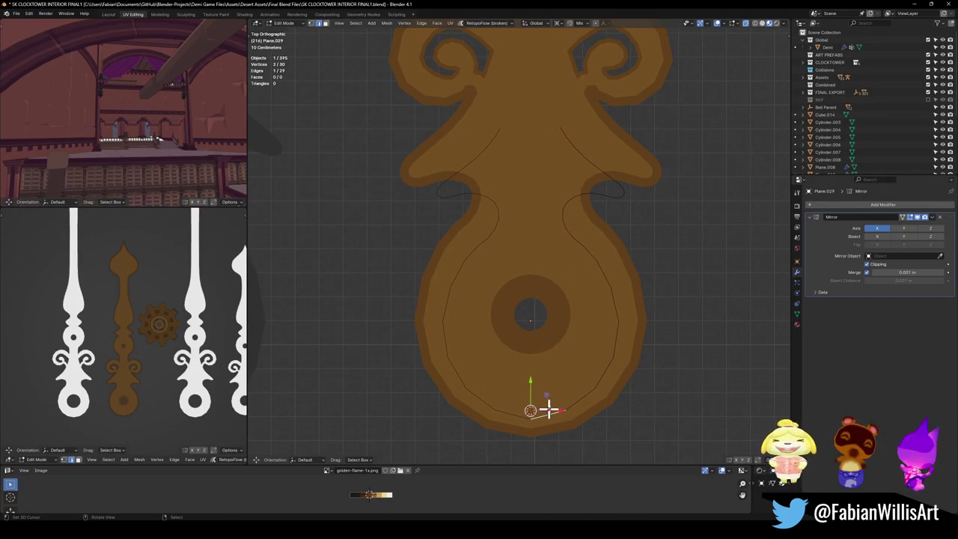
key(e)
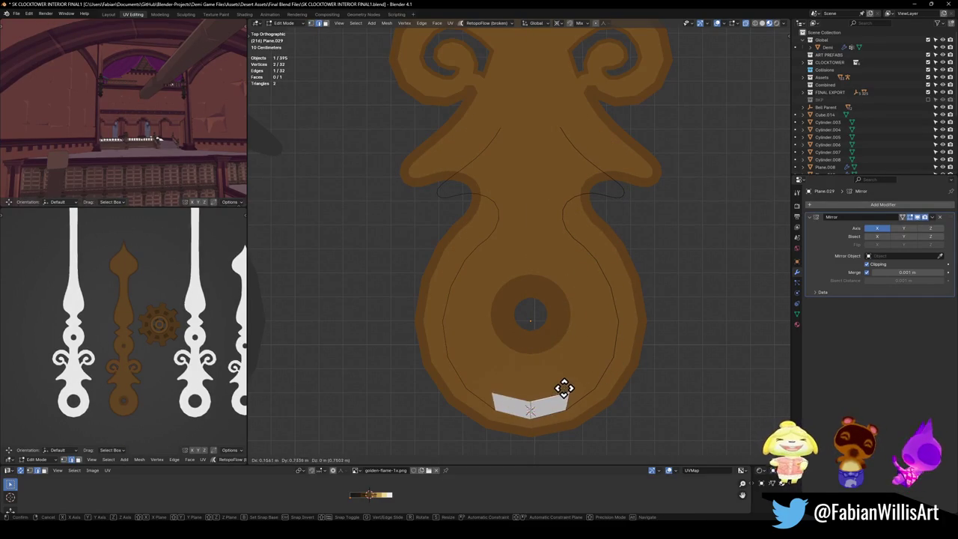
click(562, 391)
- Delete the remaining outline edges, keeping only the new face
key(1)
key(ctrl+z)
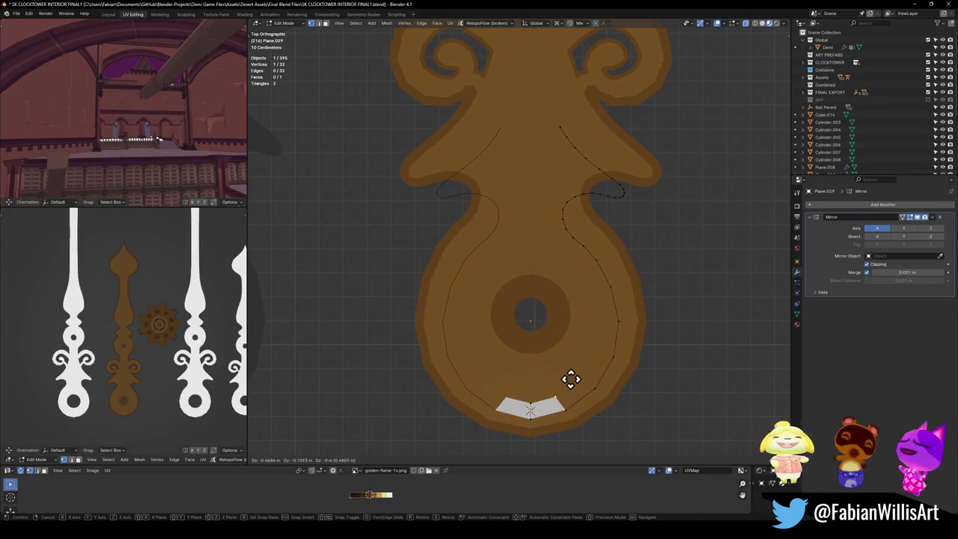
key(2)
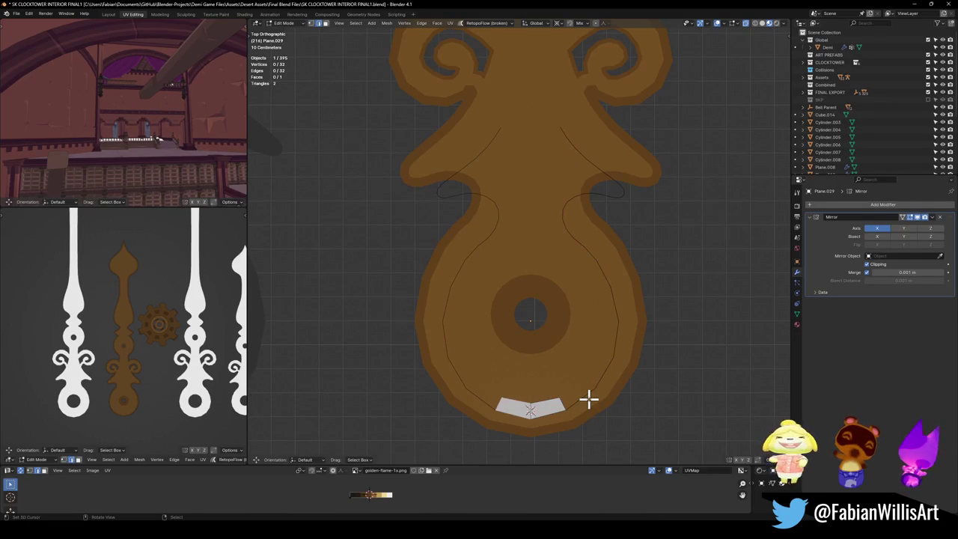
alt+click(591, 394)
key(x)
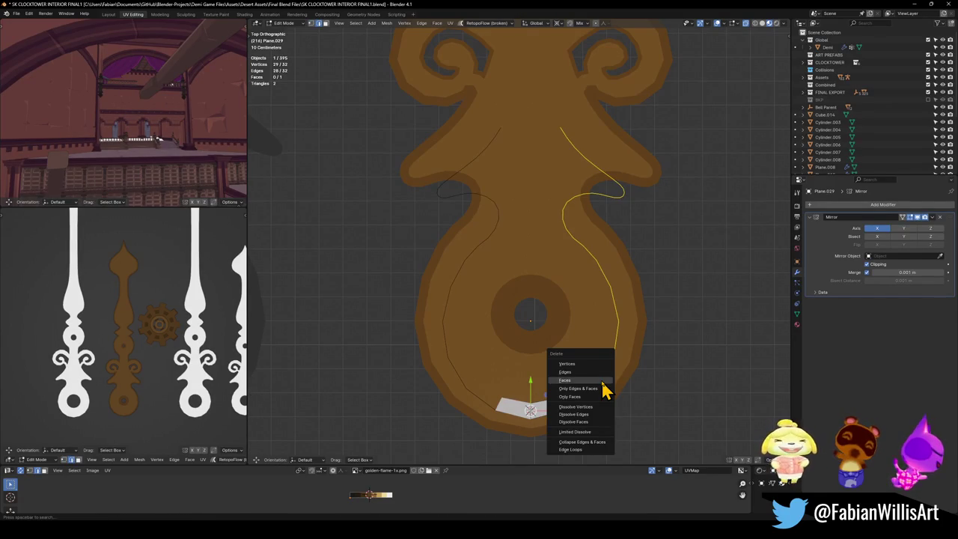
click(602, 381)
- Extrude and rotate the strip's end edge along the inner rim, adjusting a vertex to follow it
key(e)
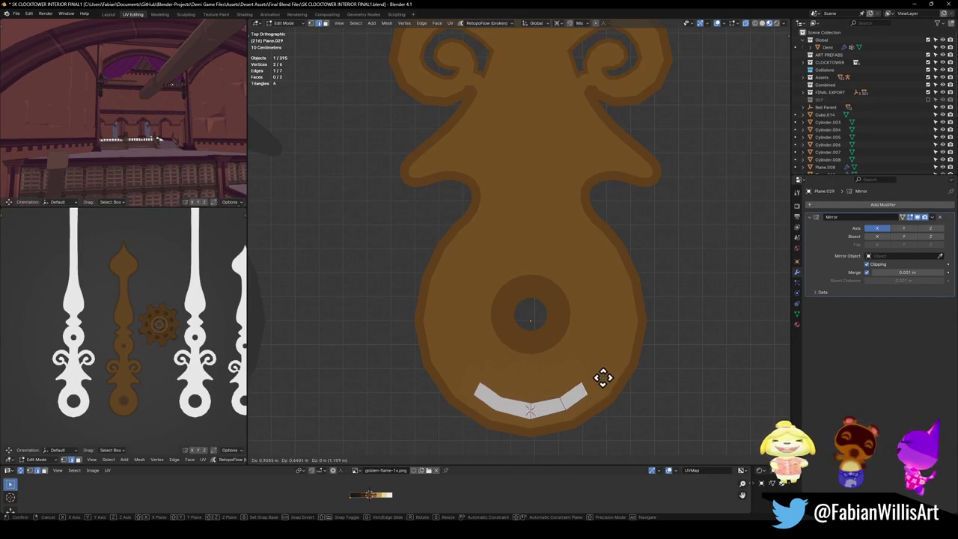
click(605, 378)
key(z)
click(592, 405)
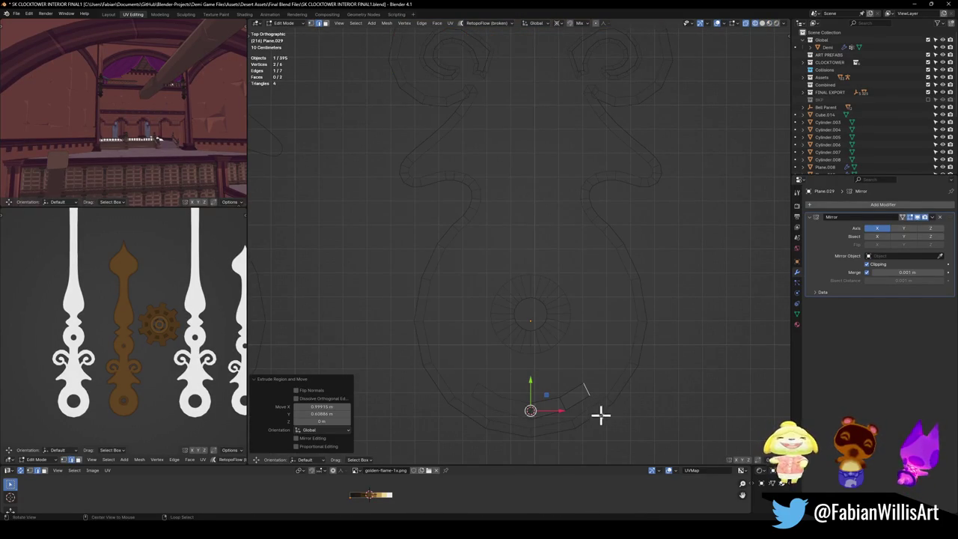
key(alt+z)
key(e)
key(r)
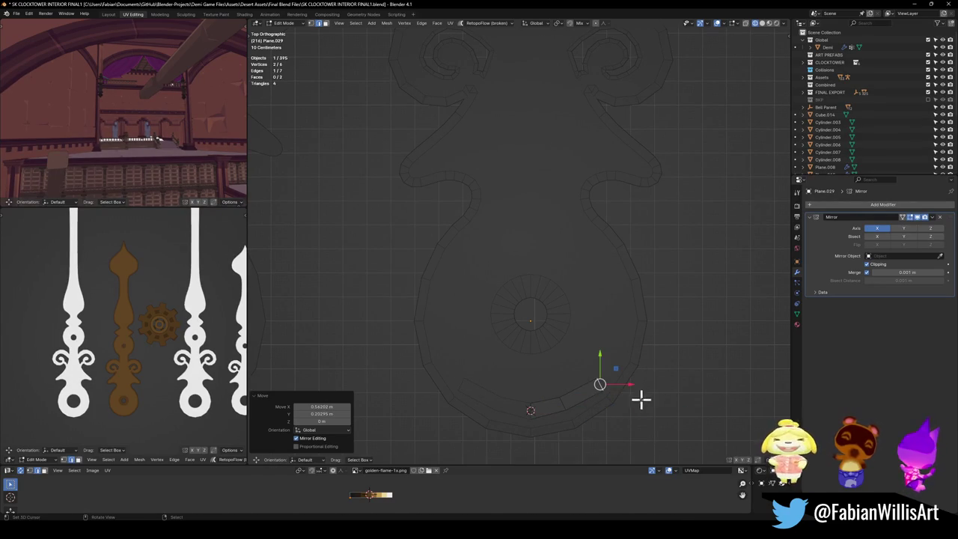
click(641, 383)
key(e)
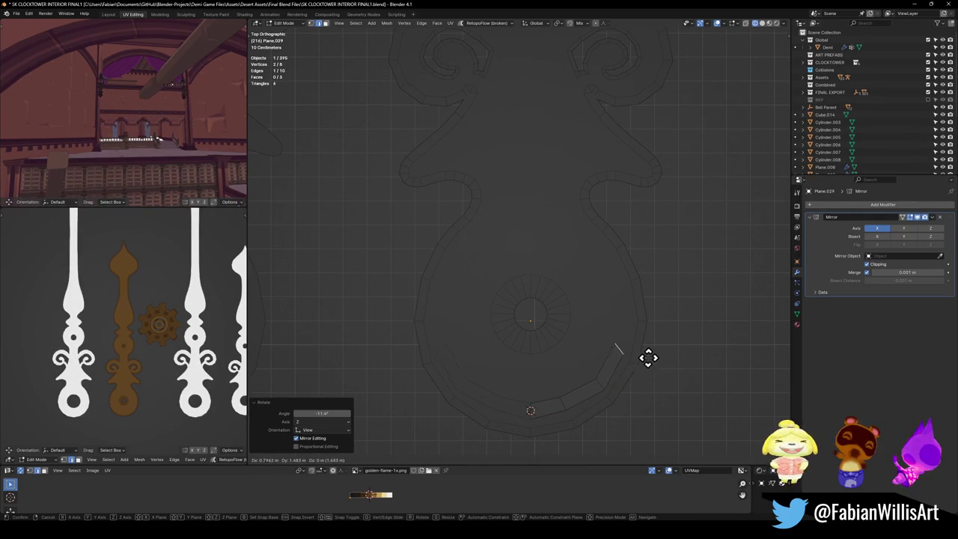
click(632, 371)
drag(612, 386, 625, 387)
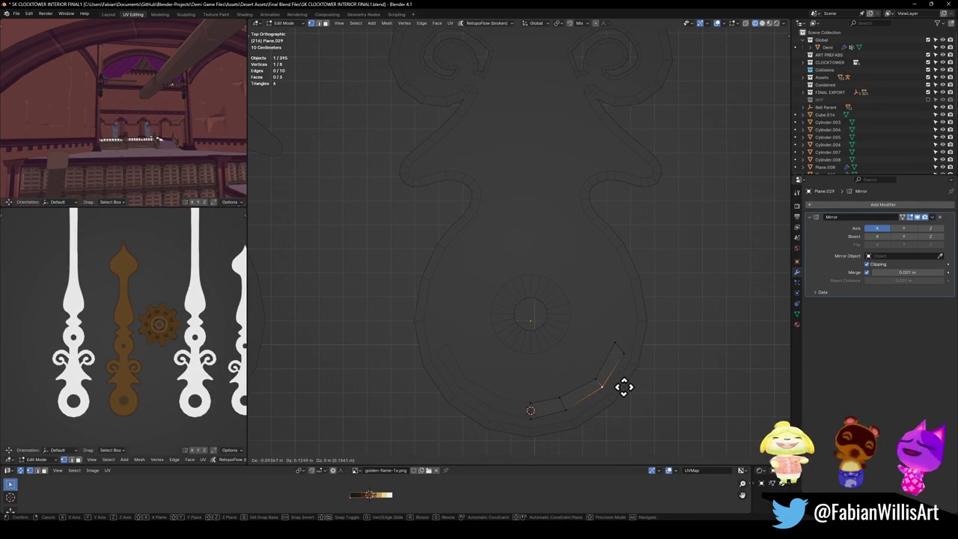
click(626, 387)
- Extrude and rotate one more segment from the strip's end to follow the curve
click(615, 371)
key(2)
click(619, 350)
key(e)
key(r)
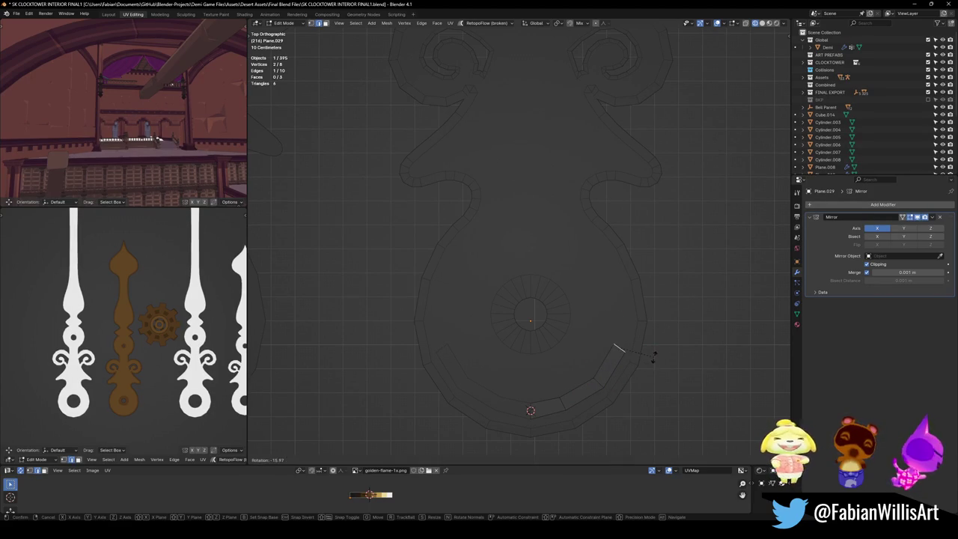
click(652, 359)
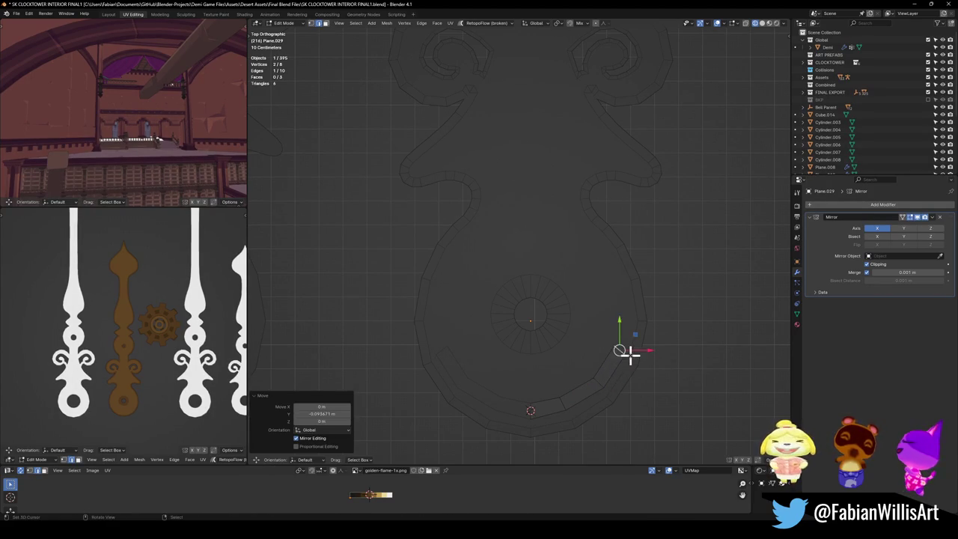
click(627, 394)
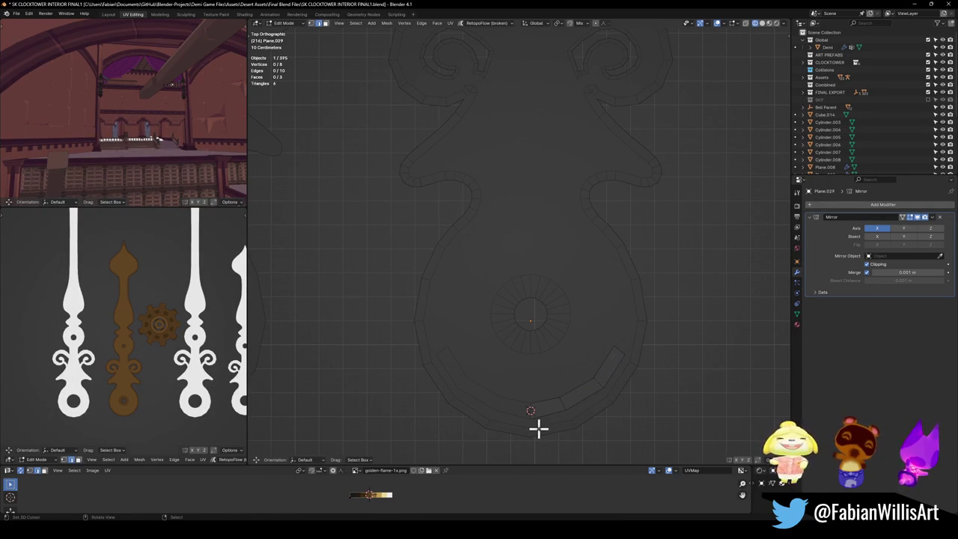
drag(548, 405, 613, 364)
key(x)
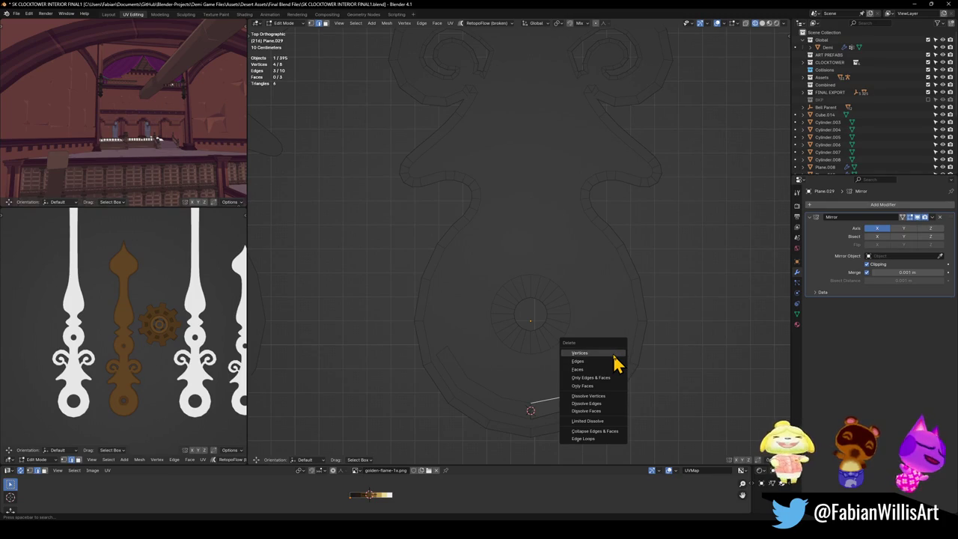
key(Escape)
- Shift the whole strip along X and lift it 0.042459 m on Z
key(a)
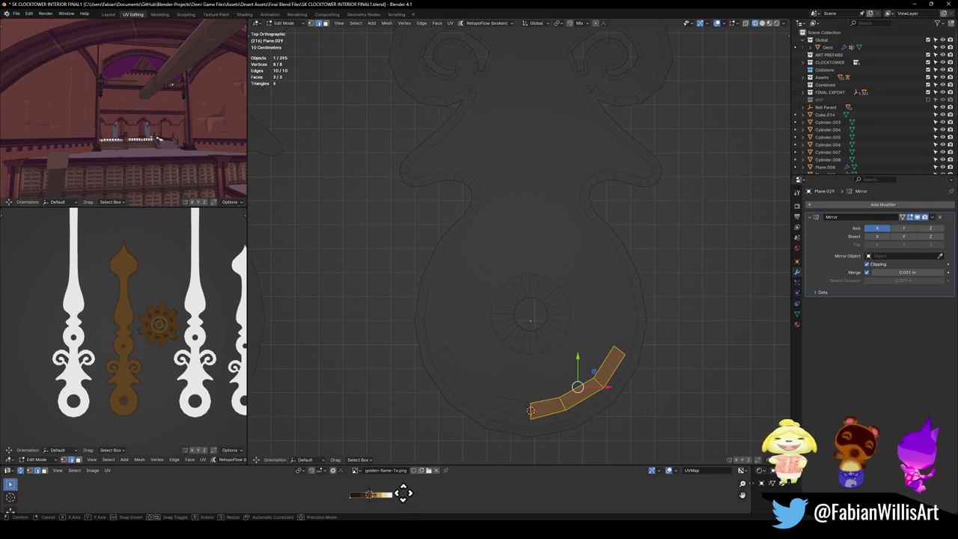
key(g)
key(x)
click(408, 492)
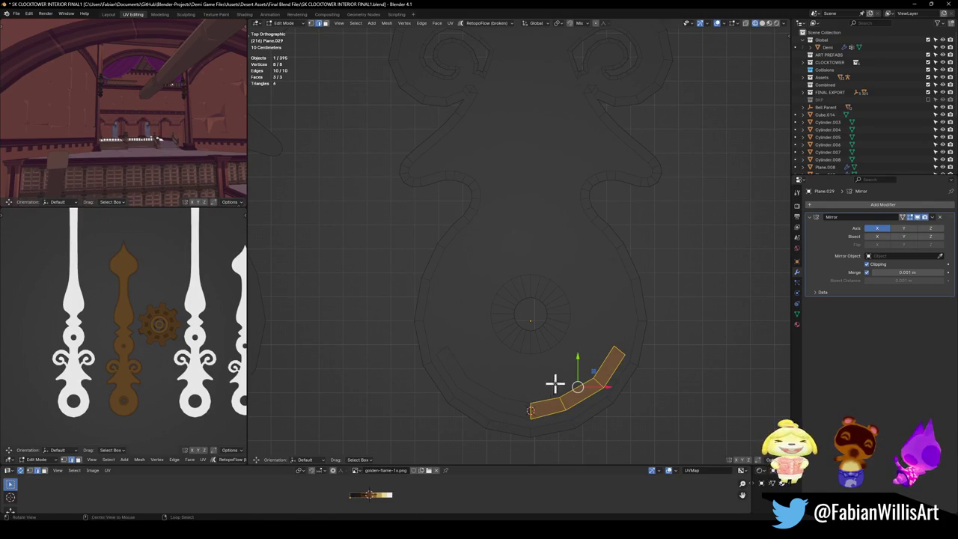
middle_drag(554, 385, 588, 343)
key(g)
key(z)
click(591, 336)
key(g)
key(x)
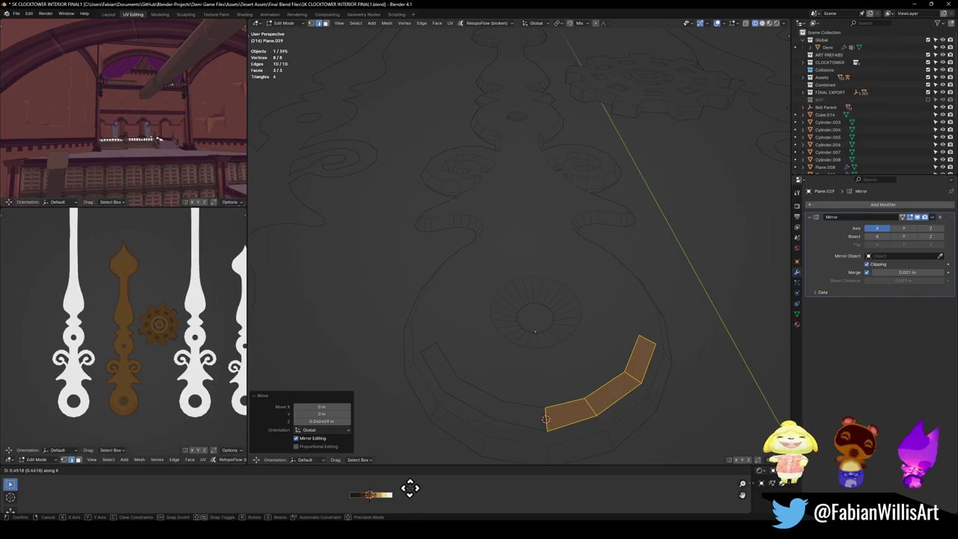
- Slide the strip's UVs along X onto the gold part of the gradient and save the file
click(408, 493)
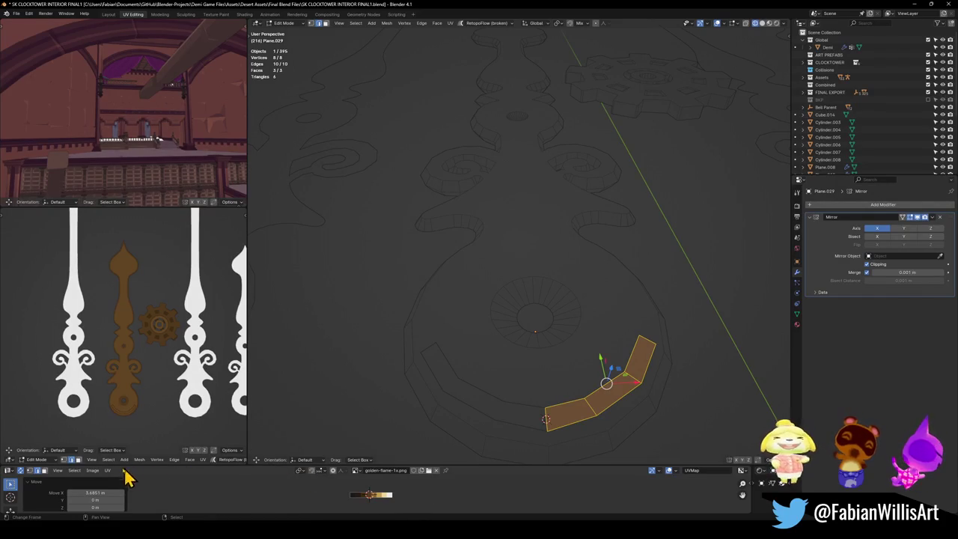
scroll(131, 389, up, 5)
scroll(135, 389, up, 2)
scroll(134, 389, down, 2)
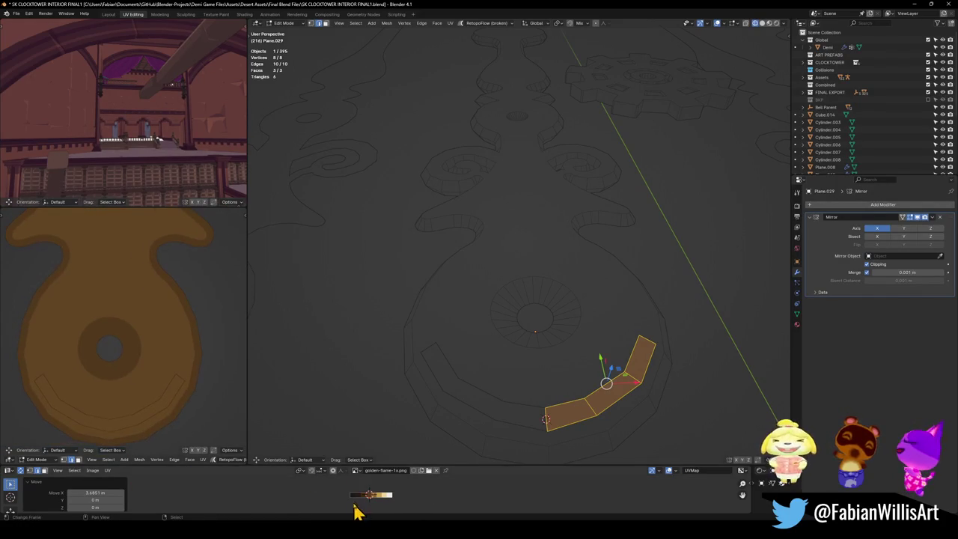
key(g)
key(x)
click(330, 494)
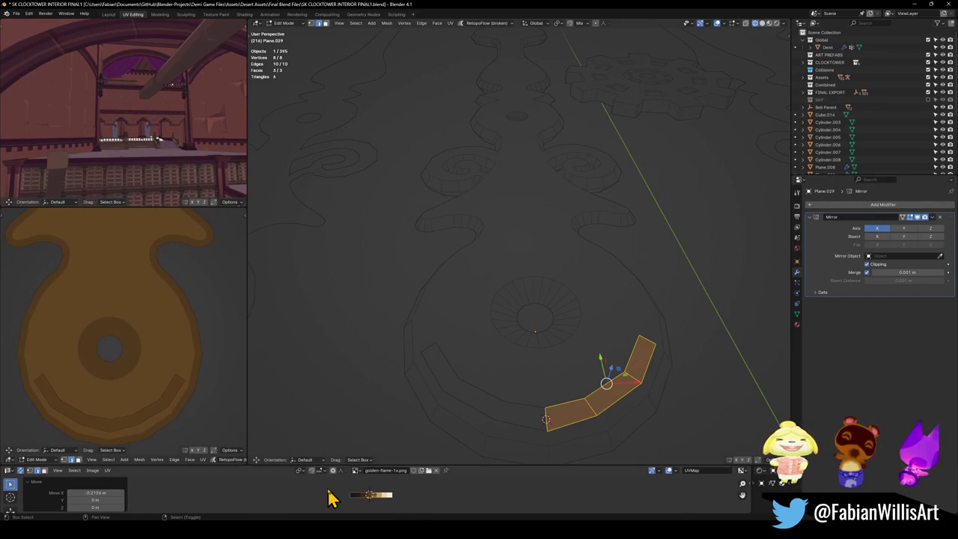
scroll(161, 365, down, 4)
scroll(159, 365, down, 3)
mouse_move(599, 357)
middle_down()
mouse_move(574, 374)
mouse_move(576, 332)
middle_up()
key(KP_7)
key(ctrl+s)
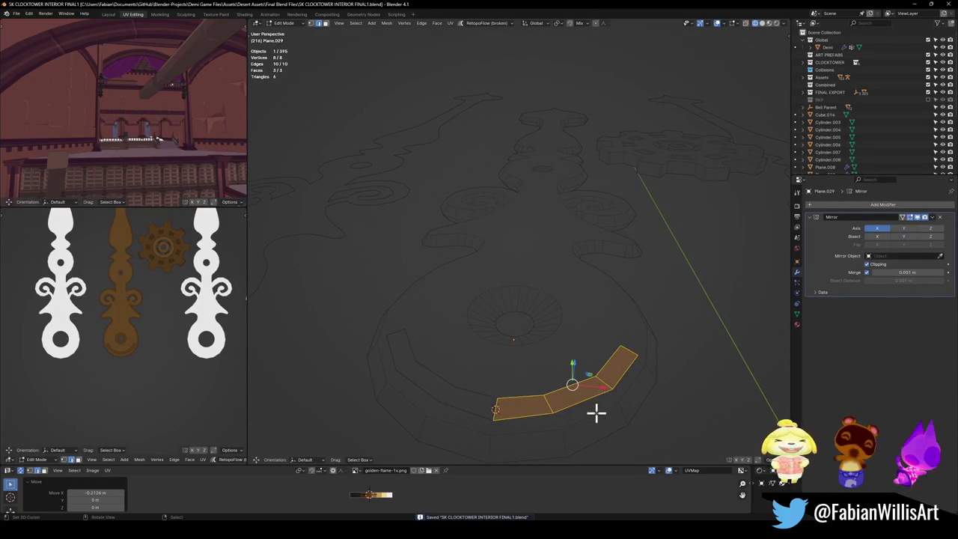
- Extrude the strip's edge loop along Z, then delete those extruded vertices to keep three flat faces
click(592, 411)
alt+click(595, 404)
key(e)
key(z)
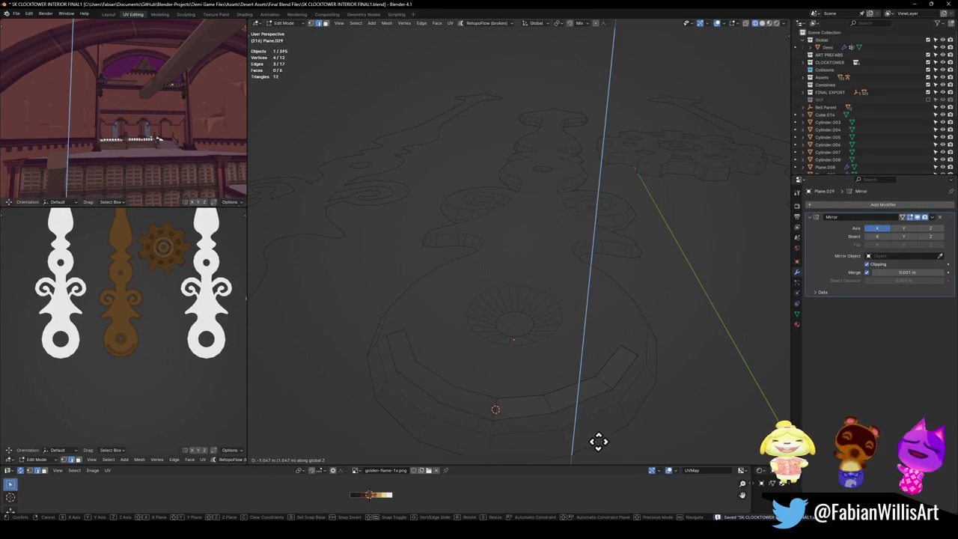
click(588, 445)
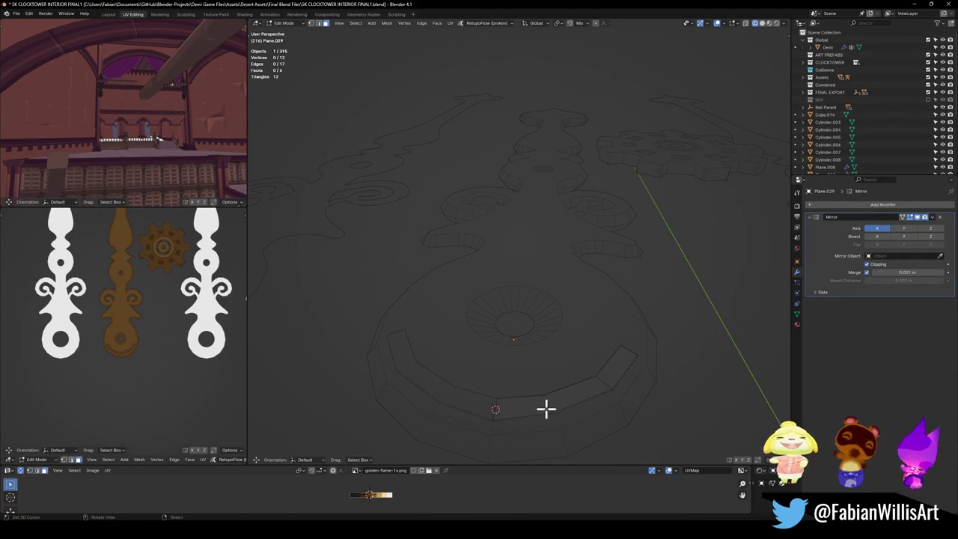
key(ctrl+KP_Add)
key(g)
key(z)
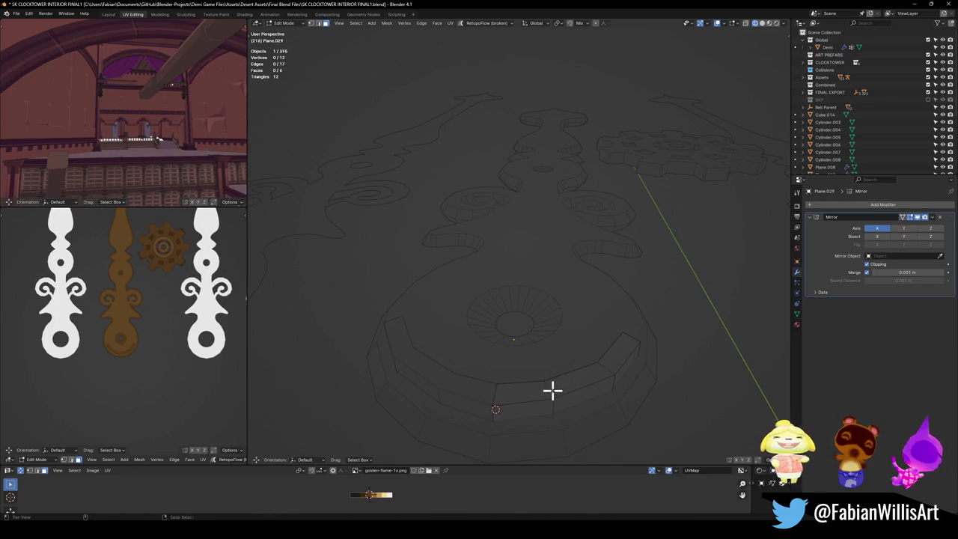
alt+click(552, 390)
key(2)
alt+click(558, 378)
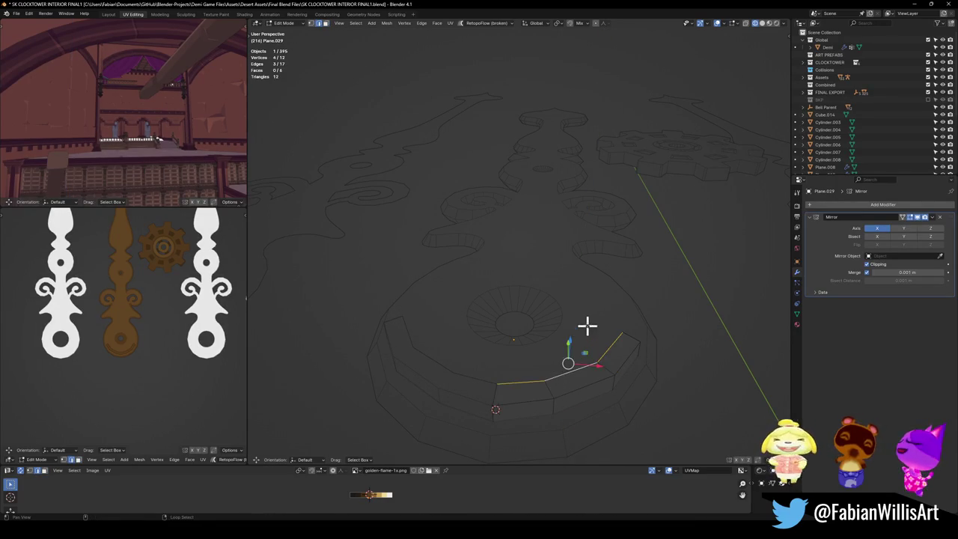
key(x)
click(581, 317)
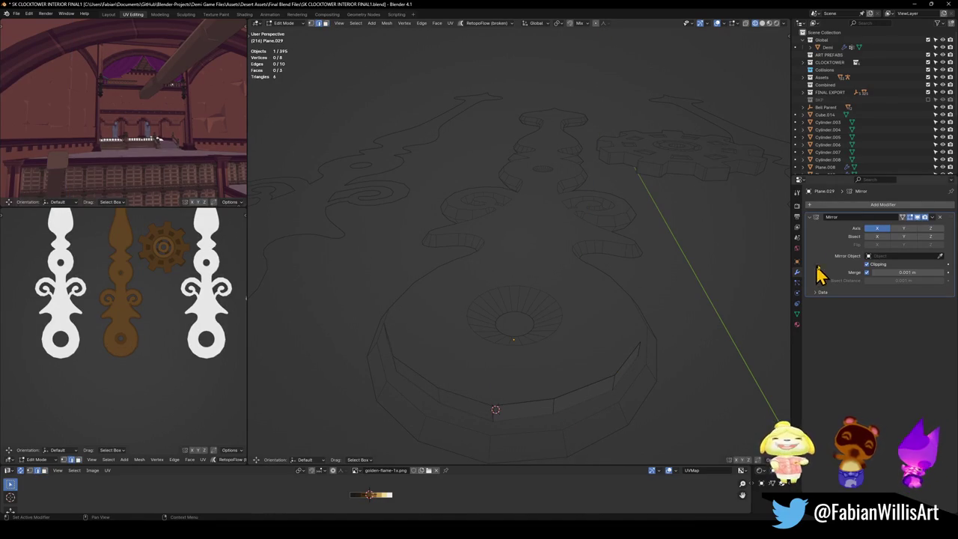
- Add a Solidify modifier after Plane.029's Mirror with -0.089 m thickness, then view from top
click(869, 215)
text(sol)
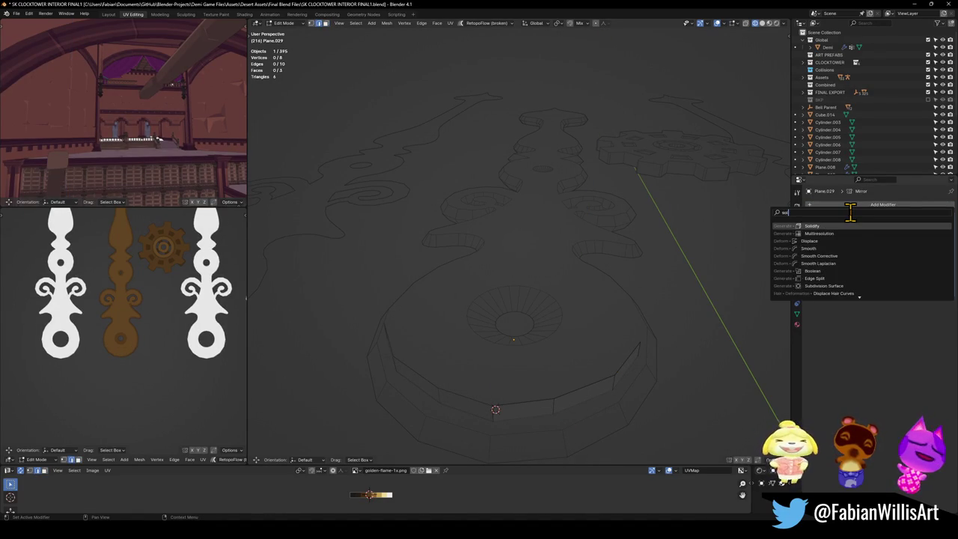
key(Return)
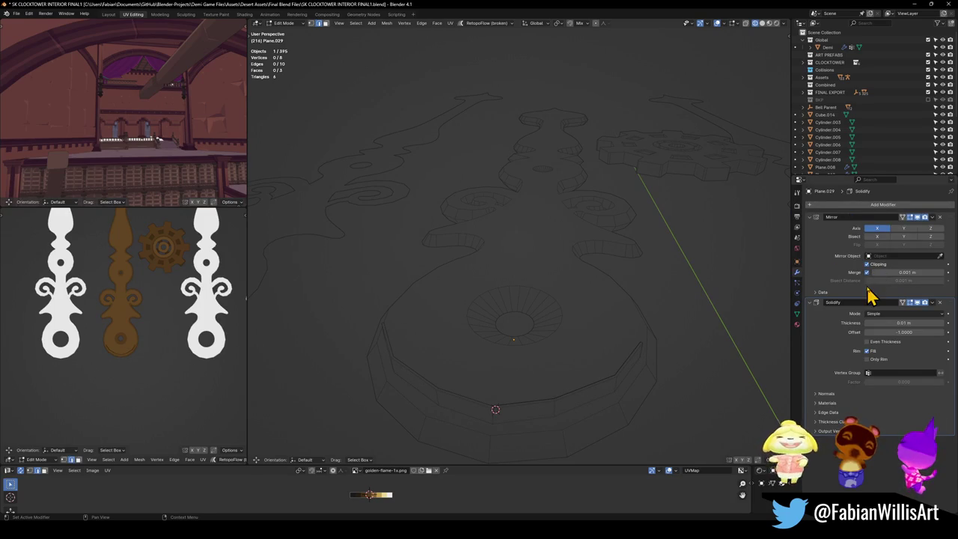
drag(894, 323, 917, 323)
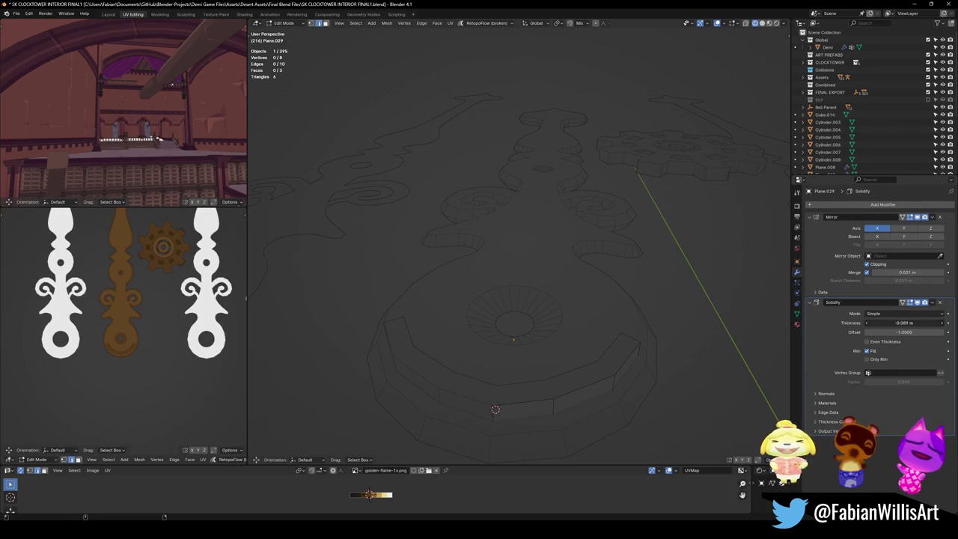
middle_drag(549, 352, 593, 357)
key(KP_7)
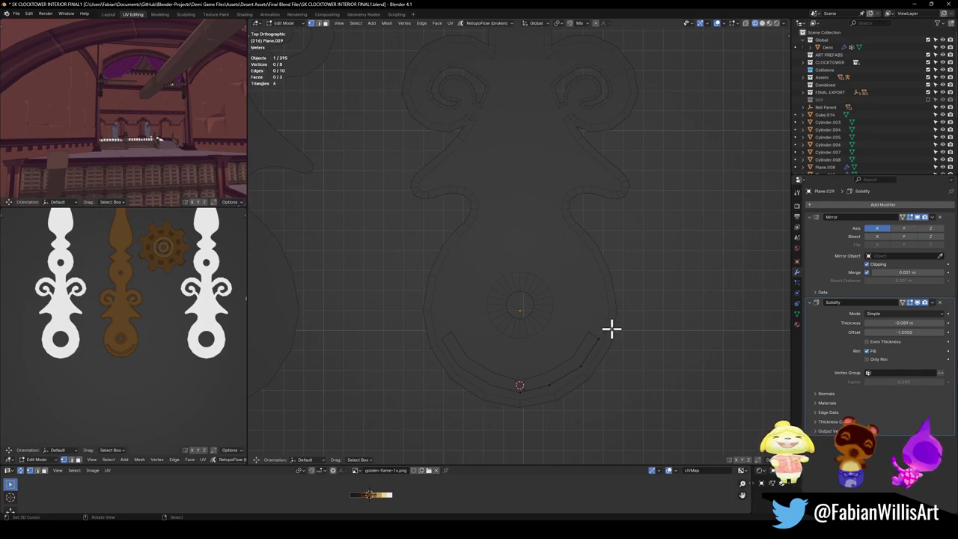
- Select the strip's end vertices and extrude segments up the rim and into the notch
click(622, 337)
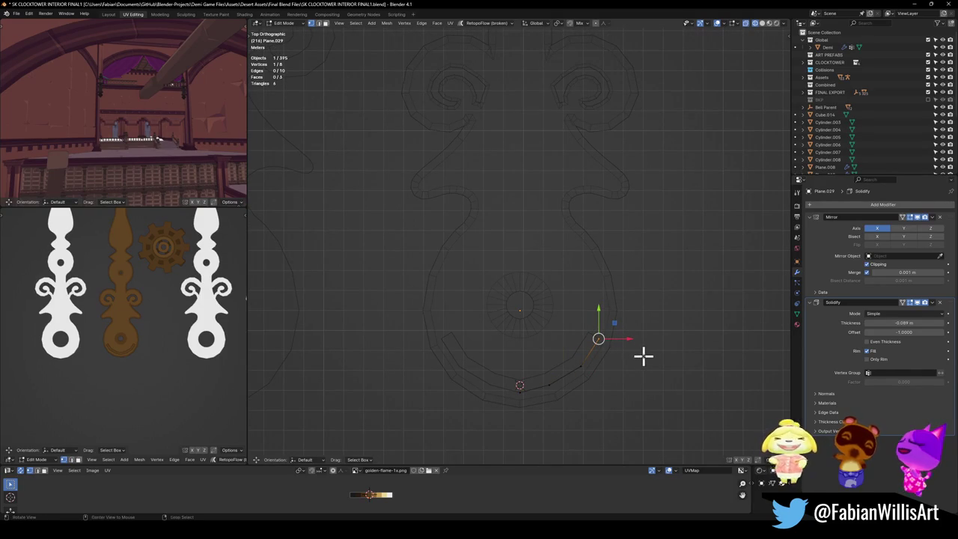
shift+click(600, 339)
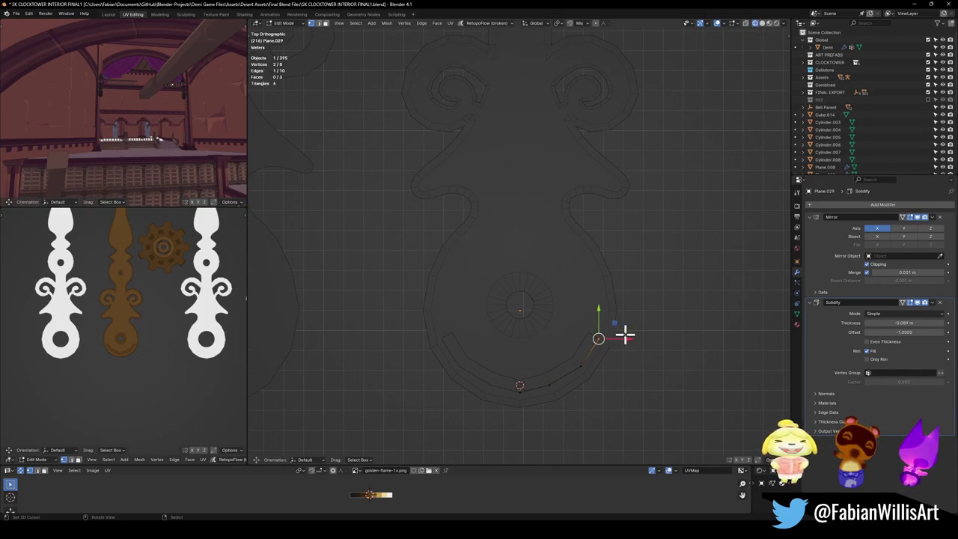
key(e)
click(631, 301)
key(e)
click(625, 267)
key(e)
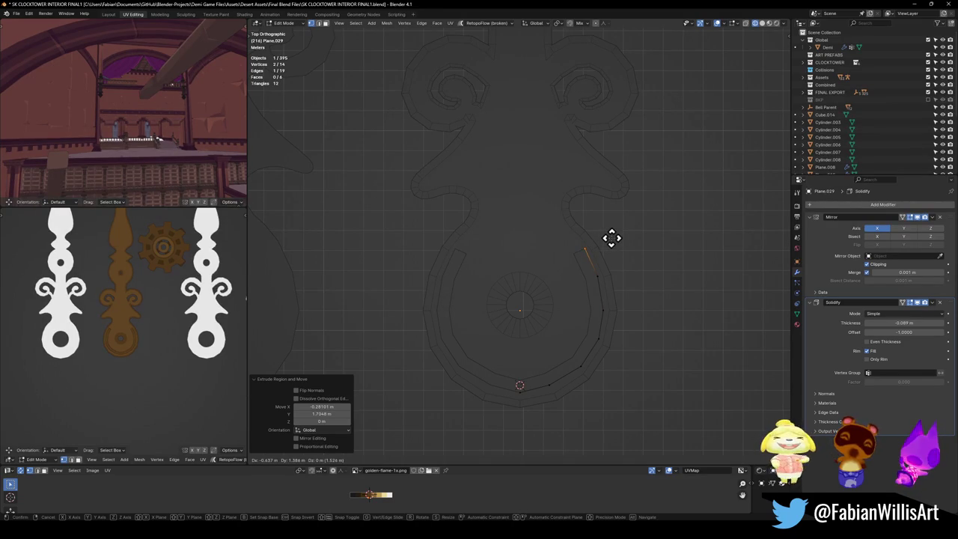
click(609, 241)
scroll(607, 254, up, 3)
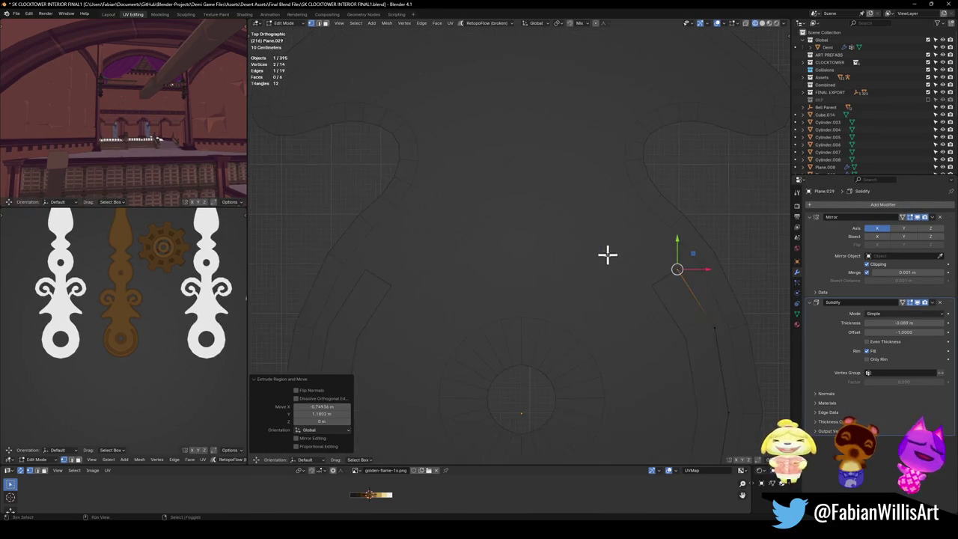
key(e)
click(647, 299)
key(e)
click(601, 242)
key(e)
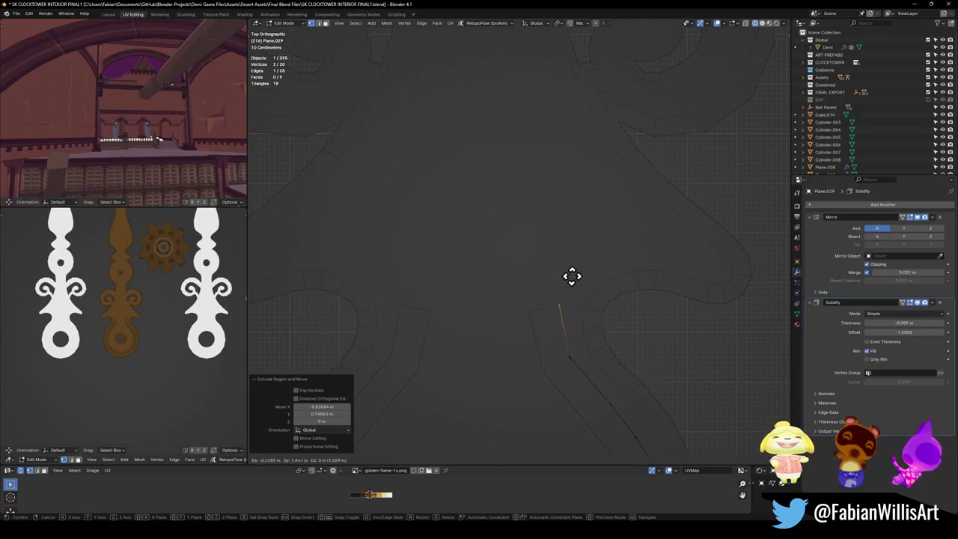
click(578, 275)
key(e)
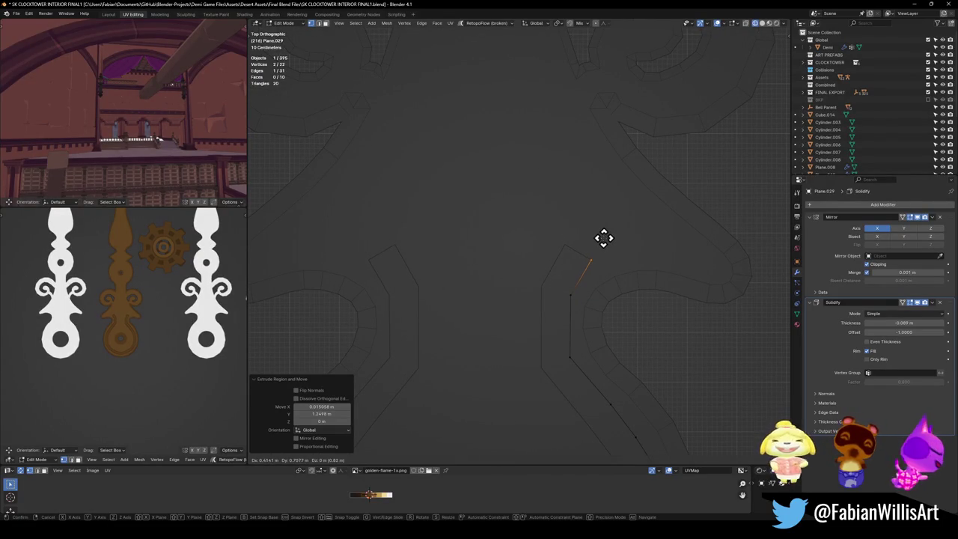
click(613, 234)
key(e)
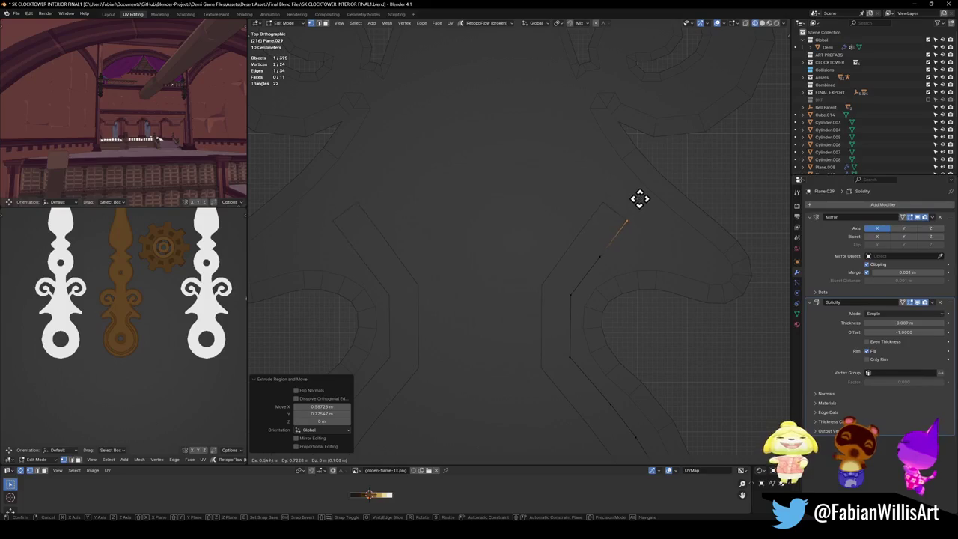
click(624, 139)
key(e)
click(601, 113)
- Extrude further trim segments past the notches along the hand's inner outline
key(e)
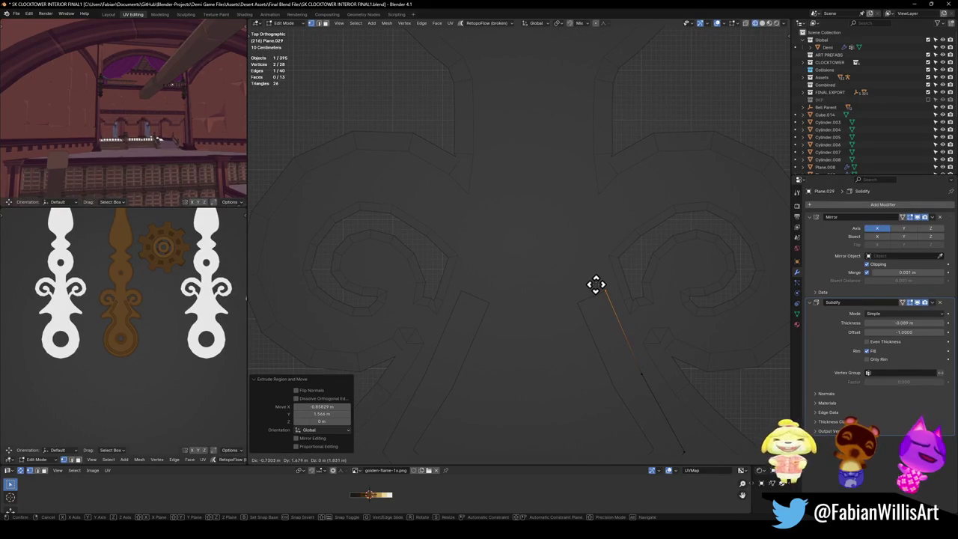
click(596, 284)
key(e)
click(593, 270)
key(e)
click(586, 273)
key(e)
click(582, 366)
key(e)
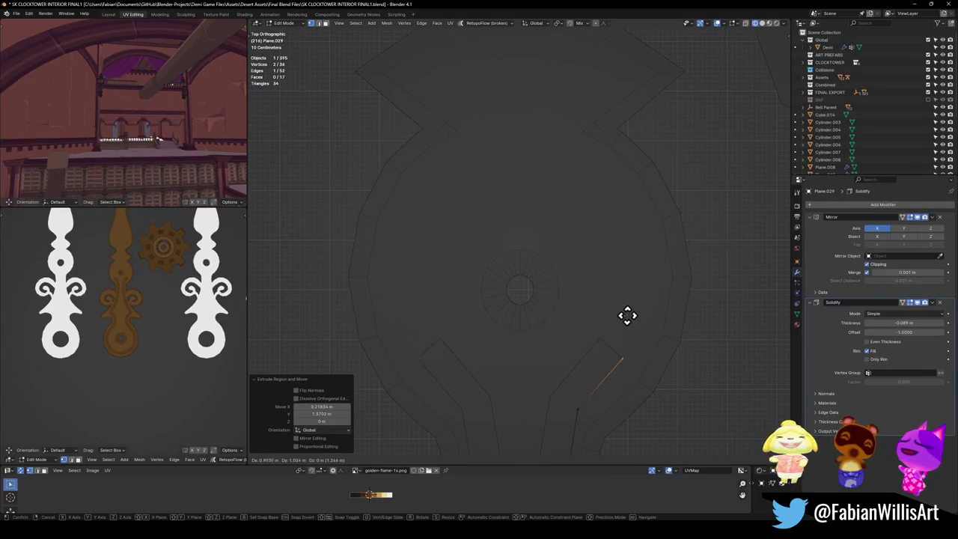
click(633, 315)
key(e)
click(662, 260)
key(e)
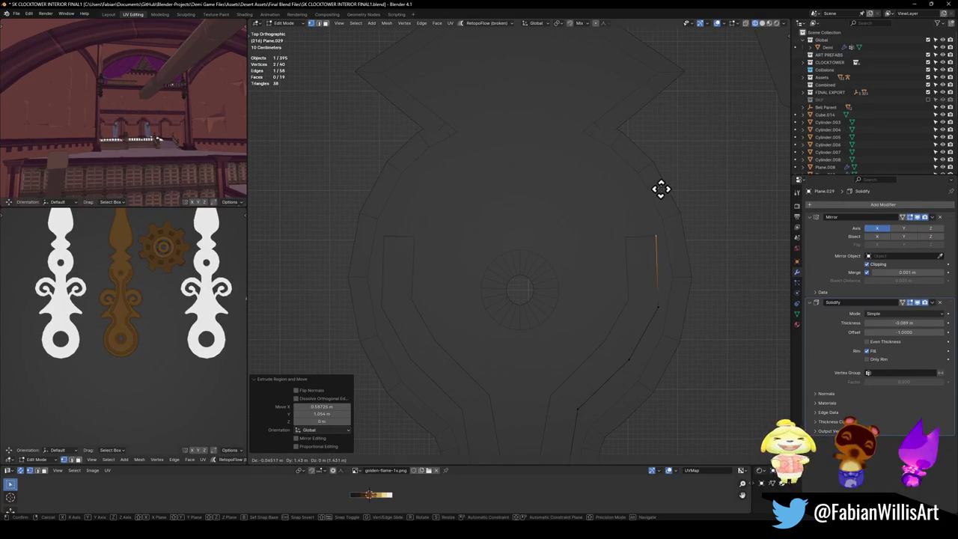
click(653, 169)
key(e)
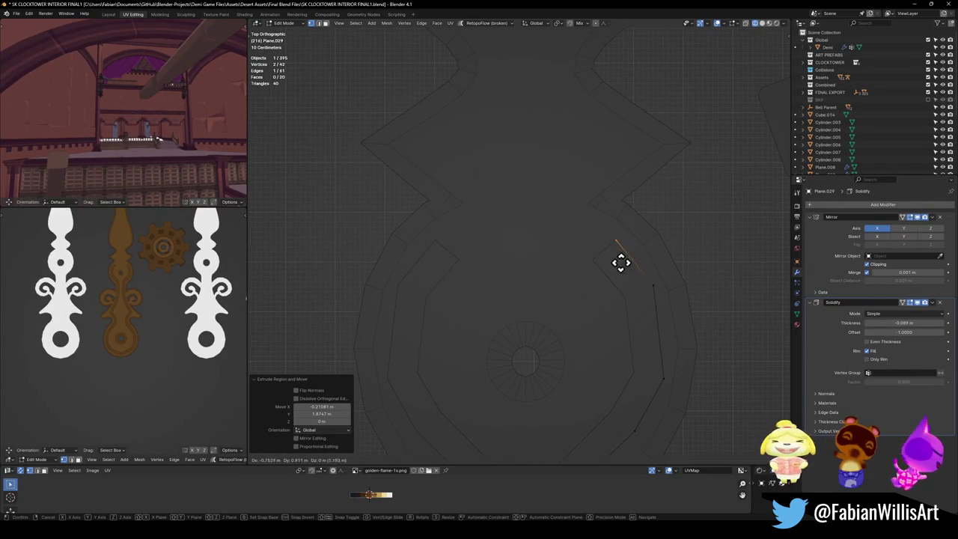
click(622, 255)
key(e)
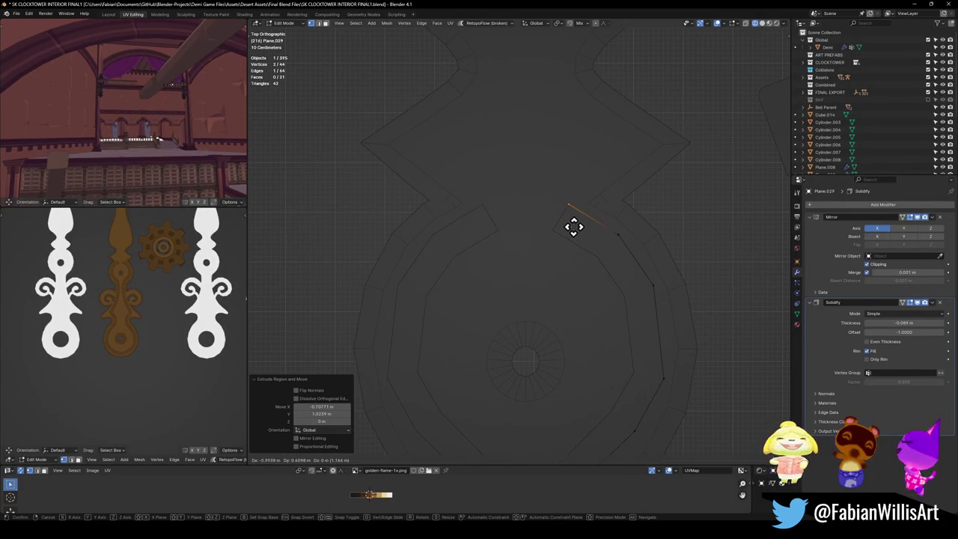
click(573, 227)
- Keep extruding the trim line up into the shaft, panning along the outline
shift+middle_drag(577, 223, 594, 330)
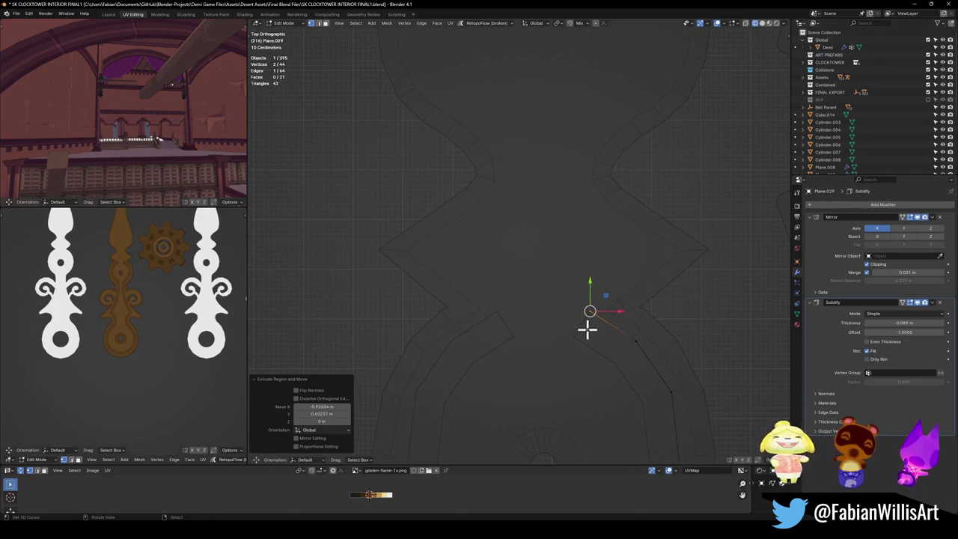
key(e)
click(596, 283)
key(e)
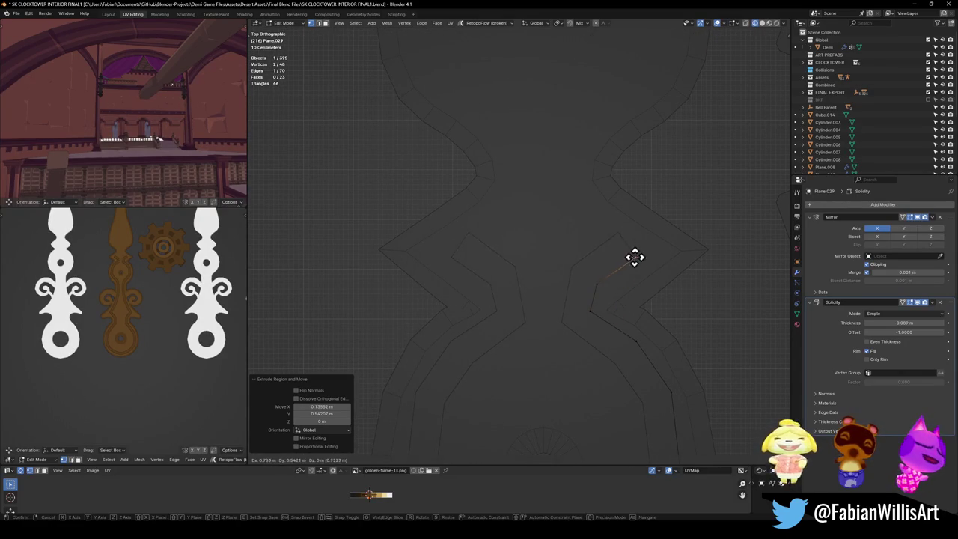
click(586, 203)
shift+middle_drag(582, 193, 601, 297)
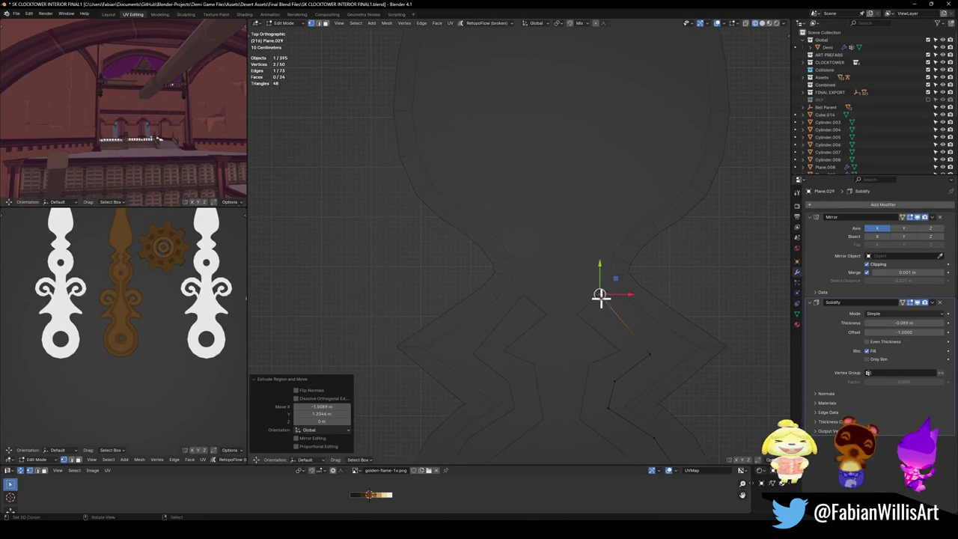
key(e)
click(607, 229)
key(e)
shift+middle_drag(607, 229, 613, 342)
click(633, 255)
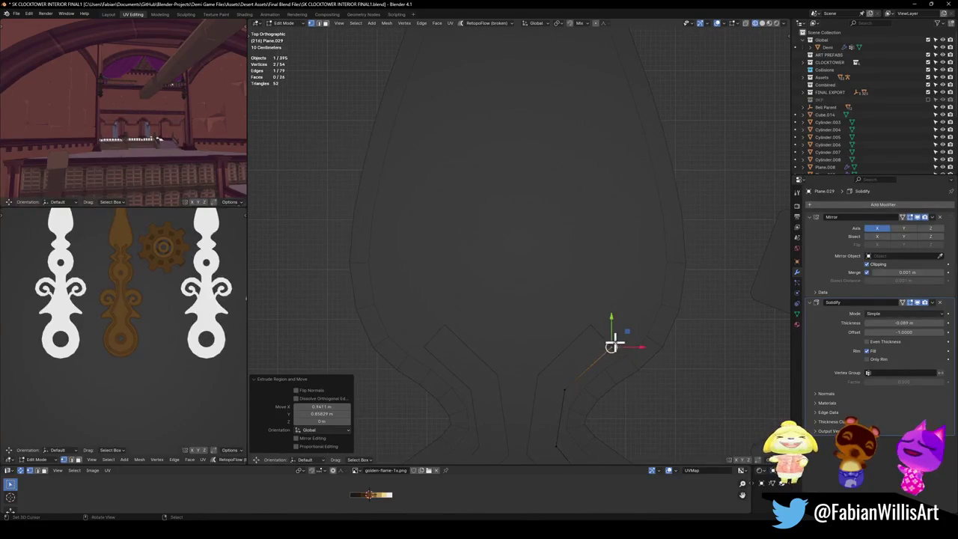
key(e)
click(645, 319)
shift+middle_drag(642, 310, 640, 340)
key(e)
click(648, 275)
shift+middle_drag(648, 275, 640, 327)
key(e)
click(628, 251)
shift+middle_drag(629, 251, 633, 332)
key(e)
click(588, 217)
shift+middle_drag(592, 216, 599, 281)
key(e)
click(569, 240)
shift+middle_drag(568, 239, 583, 316)
key(e)
click(591, 170)
shift+middle_drag(588, 188, 591, 258)
key(e)
click(595, 180)
shift+middle_drag(597, 212, 609, 310)
scroll(161, 300, down, 2)
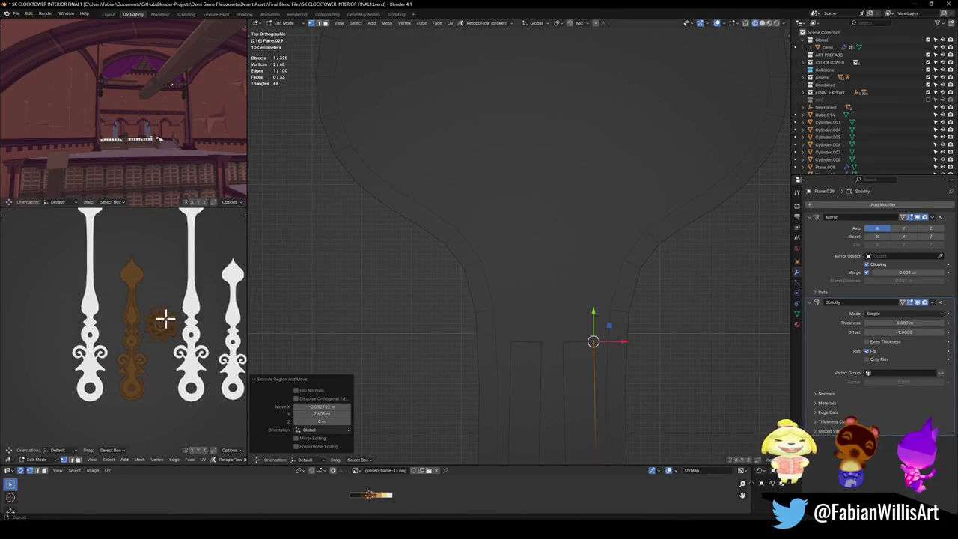
- Extrude the last trim segments up the shaft, ending at the spire tip
scroll(165, 320, up, 2)
middle_drag(164, 276, 164, 328)
key(e)
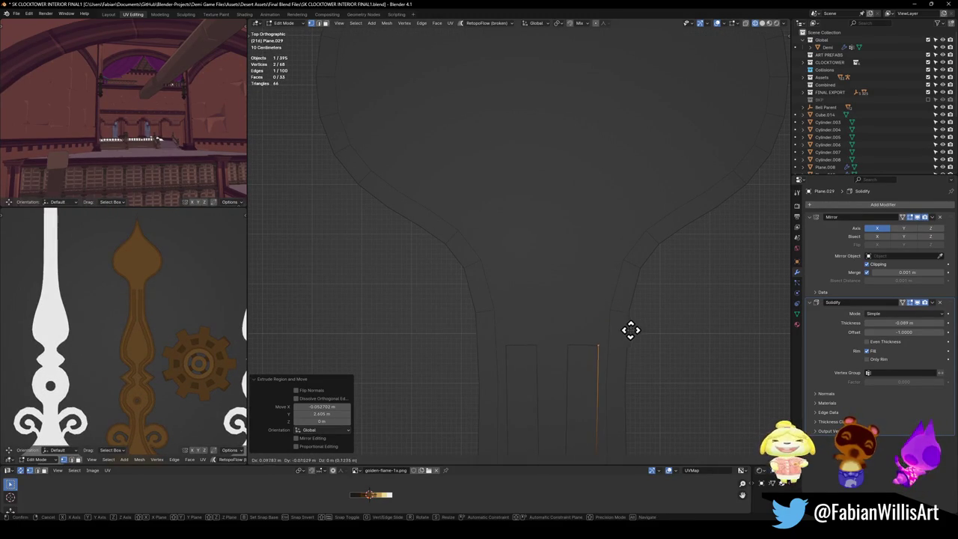
click(630, 249)
shift+middle_drag(628, 250, 622, 338)
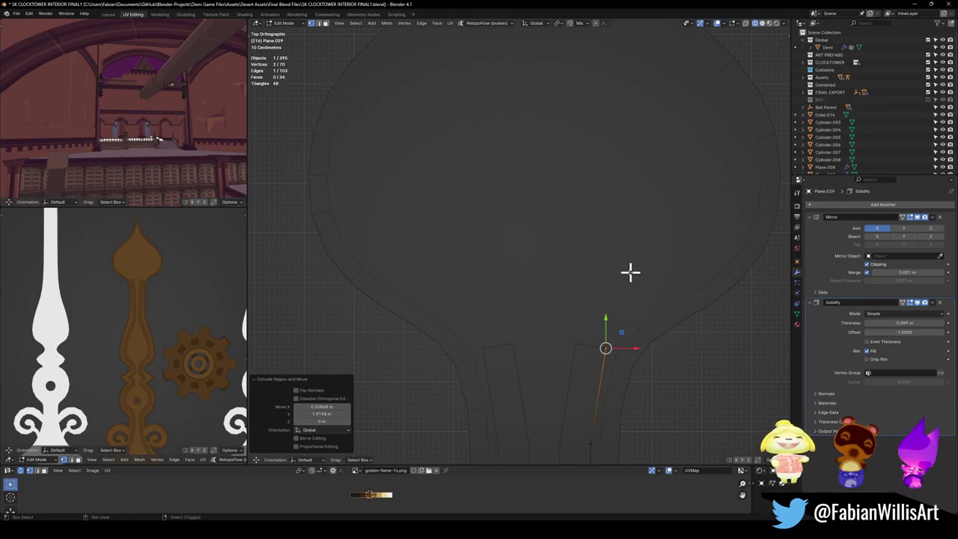
key(e)
click(654, 259)
shift+middle_drag(654, 259, 622, 318)
key(e)
click(670, 318)
key(e)
click(731, 221)
shift+middle_drag(732, 221, 712, 279)
key(e)
click(708, 214)
shift+middle_drag(707, 214, 710, 287)
key(e)
click(655, 212)
key(e)
click(605, 194)
key(e)
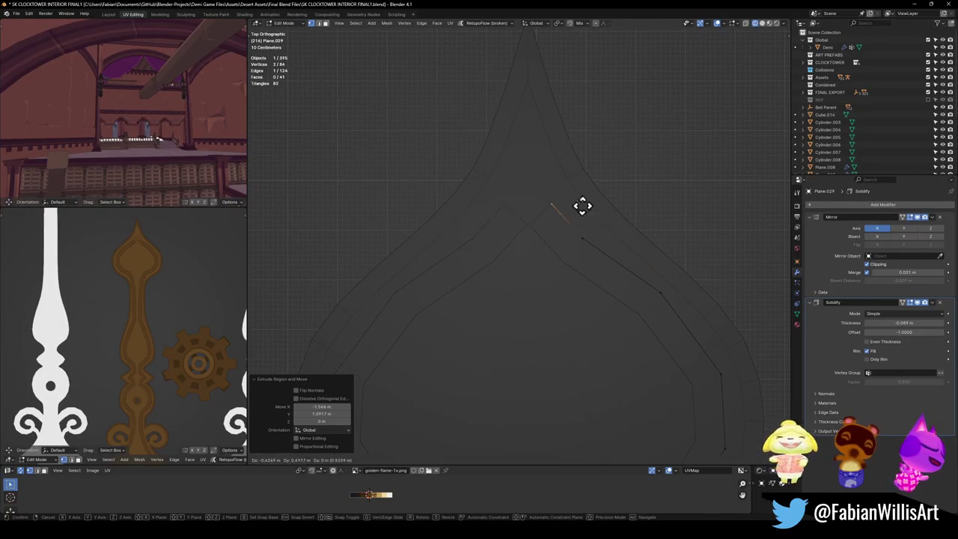
click(584, 196)
key(e)
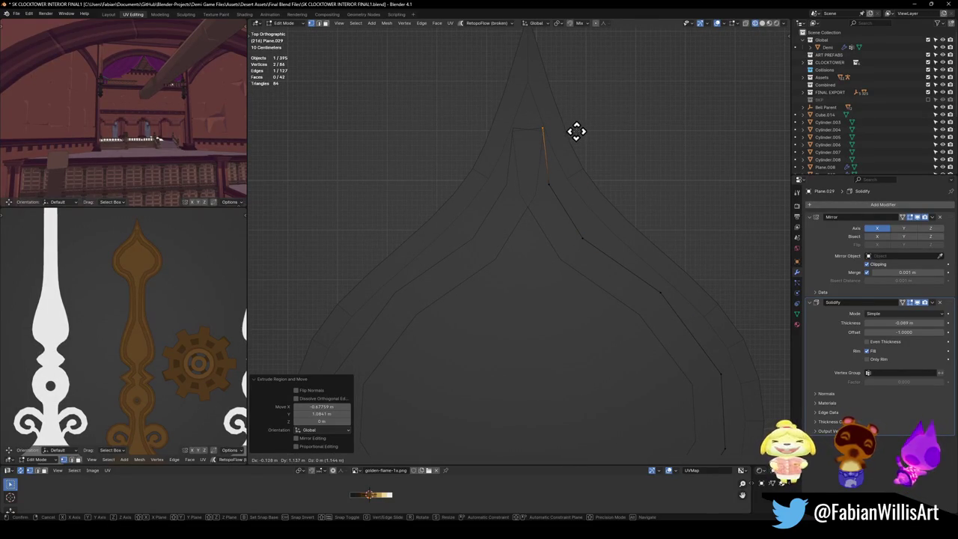
click(576, 131)
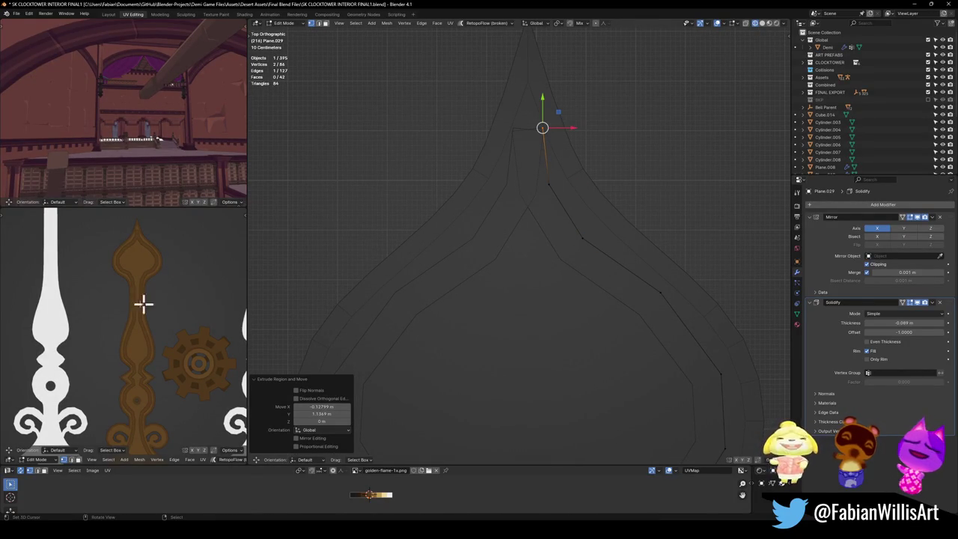
- Move the lower notch vertex into its correct position
scroll(154, 346, down, 3)
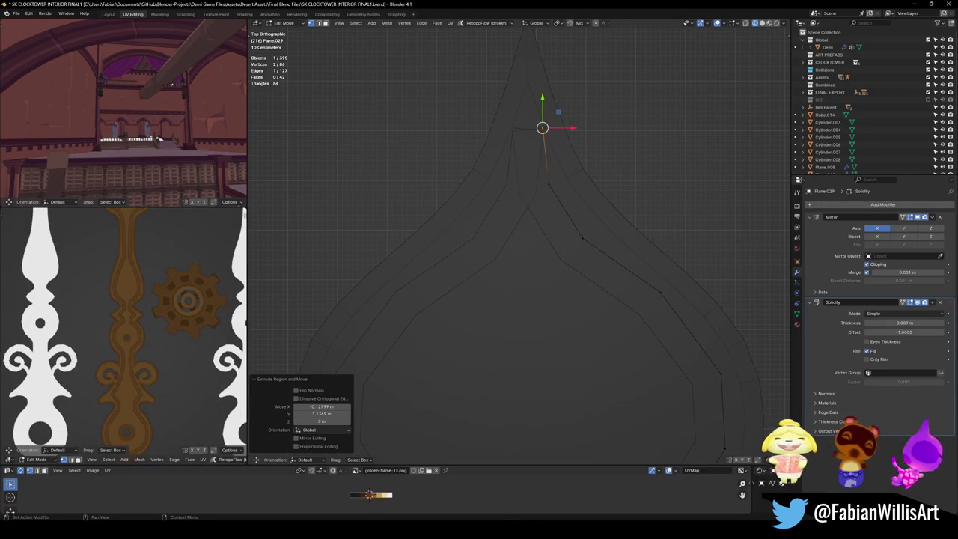
scroll(652, 294, down, 4)
scroll(571, 252, up, 4)
scroll(562, 175, up, 2)
scroll(585, 303, up, 2)
scroll(585, 303, up, 1)
click(583, 301)
key(g)
click(609, 313)
- Extrude a new vertex from the upper notch vertex and reposition it along the notch
click(614, 299)
key(e)
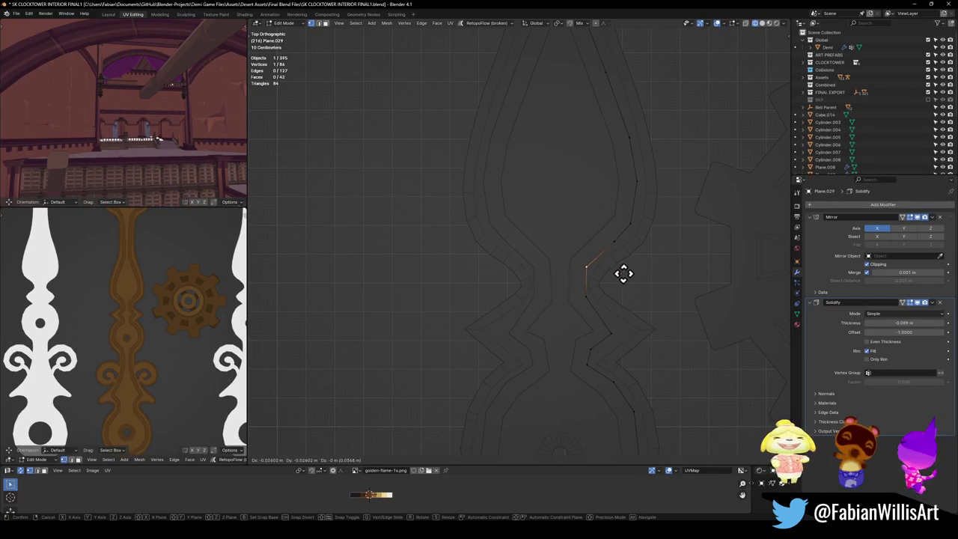
click(625, 272)
key(g)
click(641, 239)
key(g)
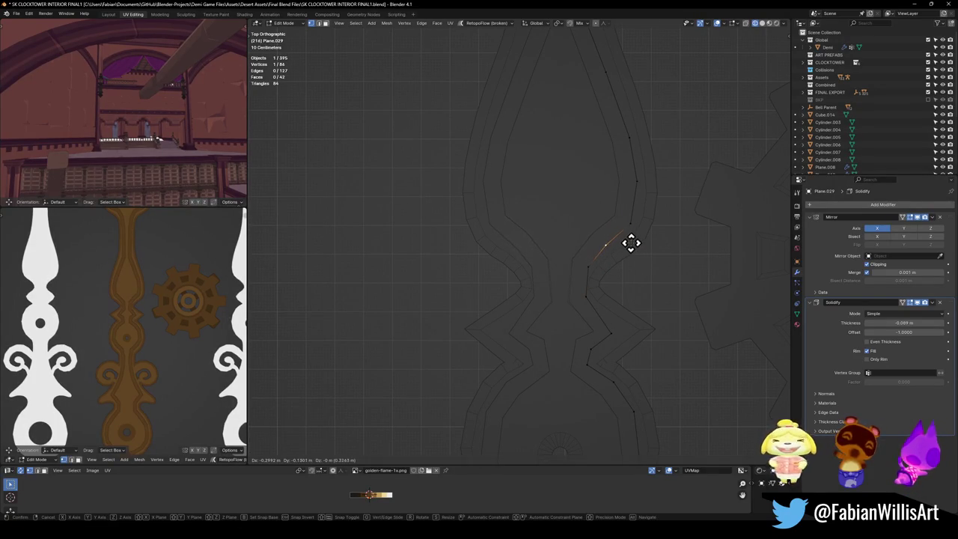
click(630, 241)
key(g)
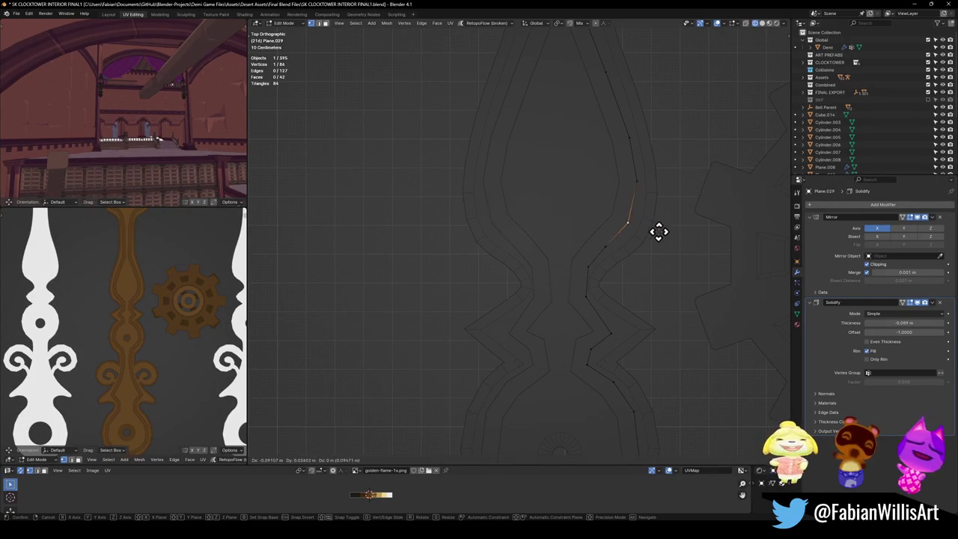
click(659, 233)
key(g)
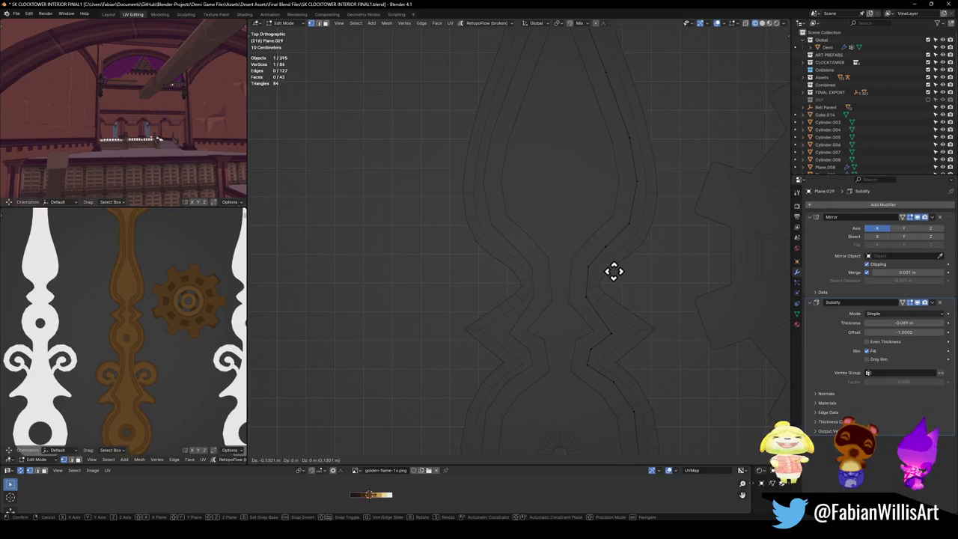
click(587, 270)
key(ctrl+z)
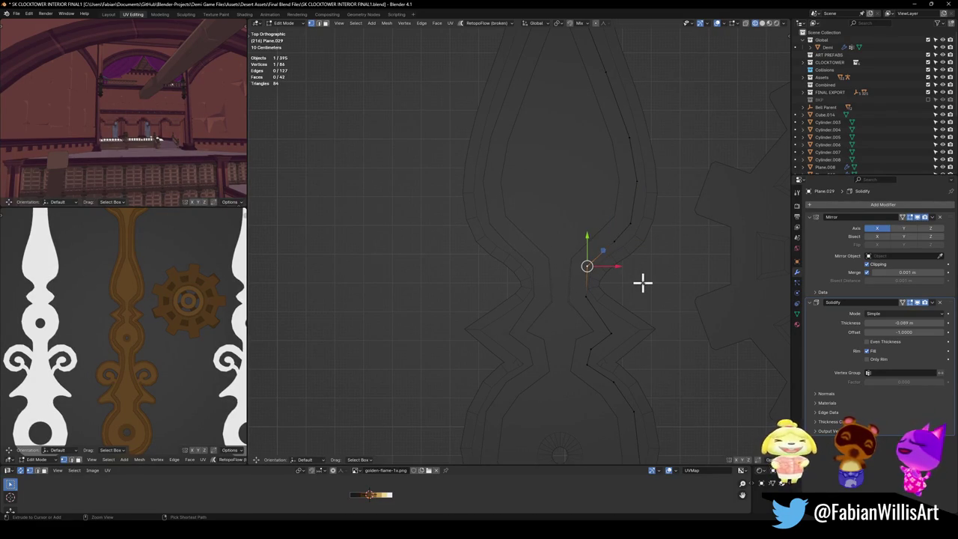
click(649, 278)
- Return to the top-down view and save the blend file
mouse_move(657, 268)
middle_down()
mouse_move(558, 276)
mouse_move(583, 303)
middle_up()
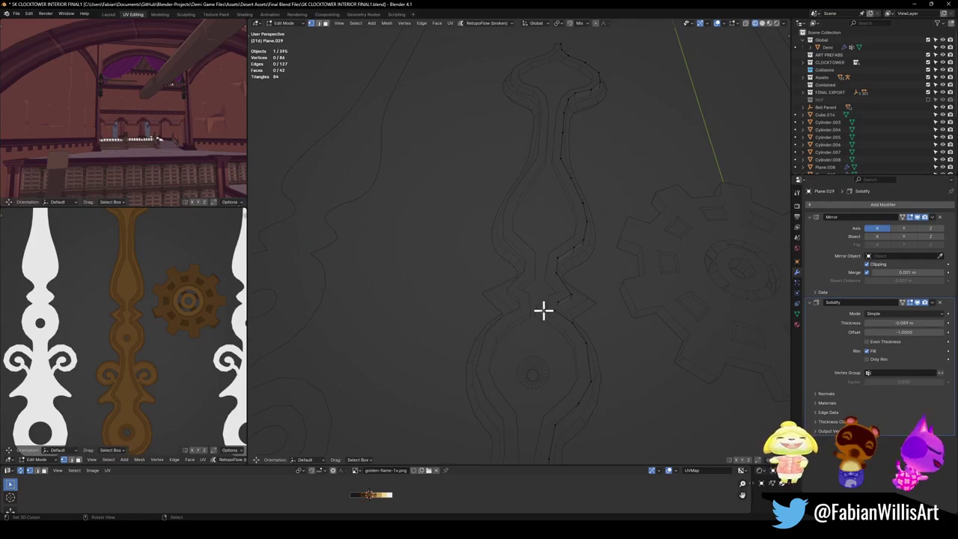
middle_drag(143, 365, 178, 342)
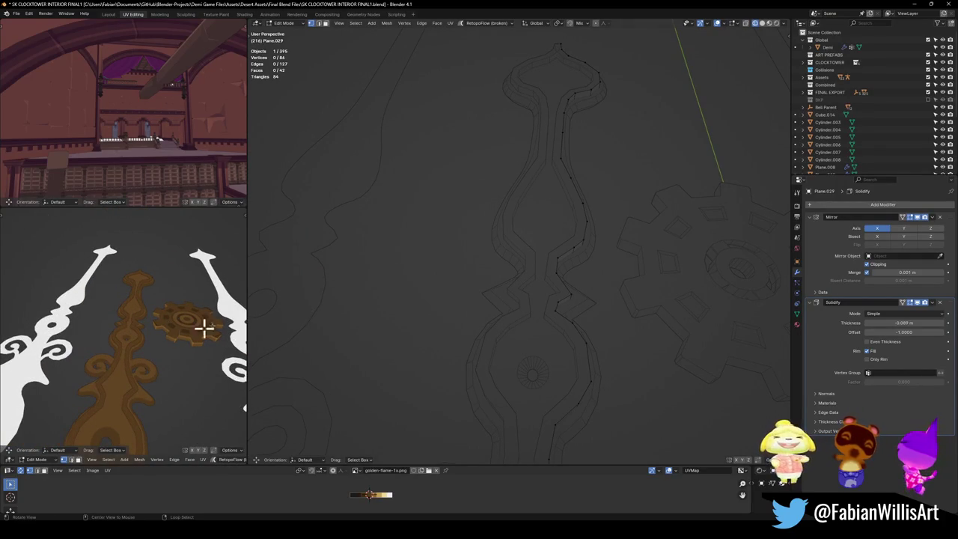
key(KP_7)
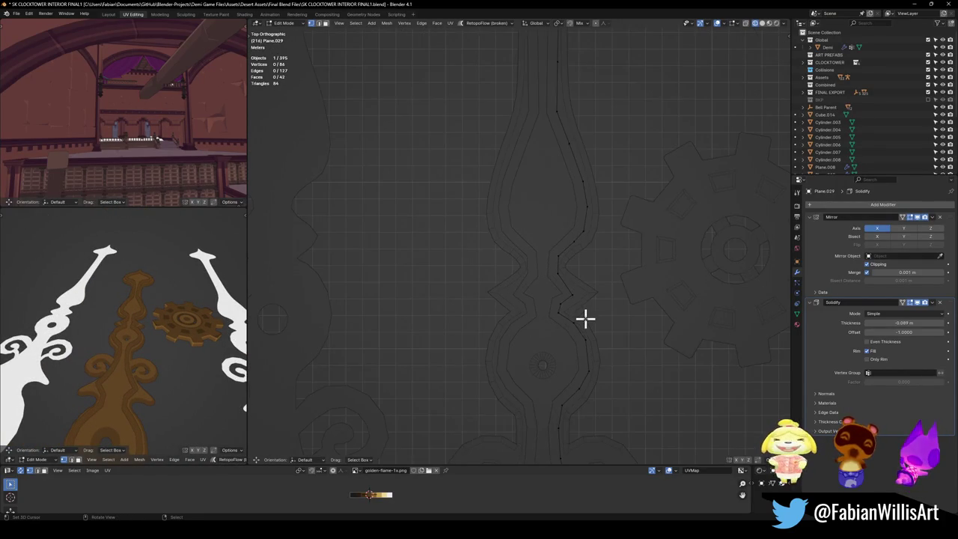
key(ctrl+s)
shift+middle_drag(556, 330, 571, 267)
- Apply the Solidify modifier to the trim strip in Object Mode, then return to Edit Mode
key(Tab)
key(ctrl+a)
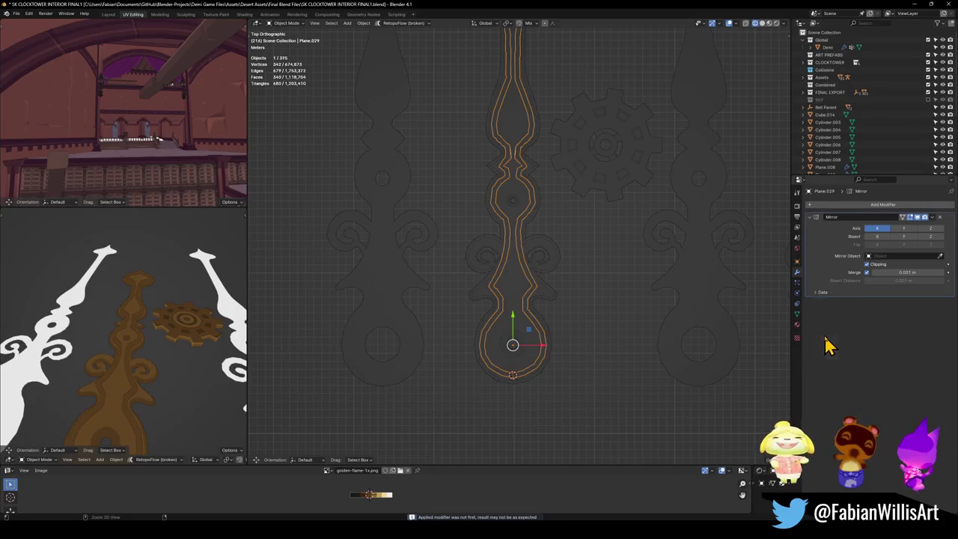
key(KP_Decimal)
key(Tab)
- Select the single top face at the end of the strip
key(a)
key(alt+a)
click(479, 388)
key(ctrl+l)
middle_drag(524, 365, 538, 310)
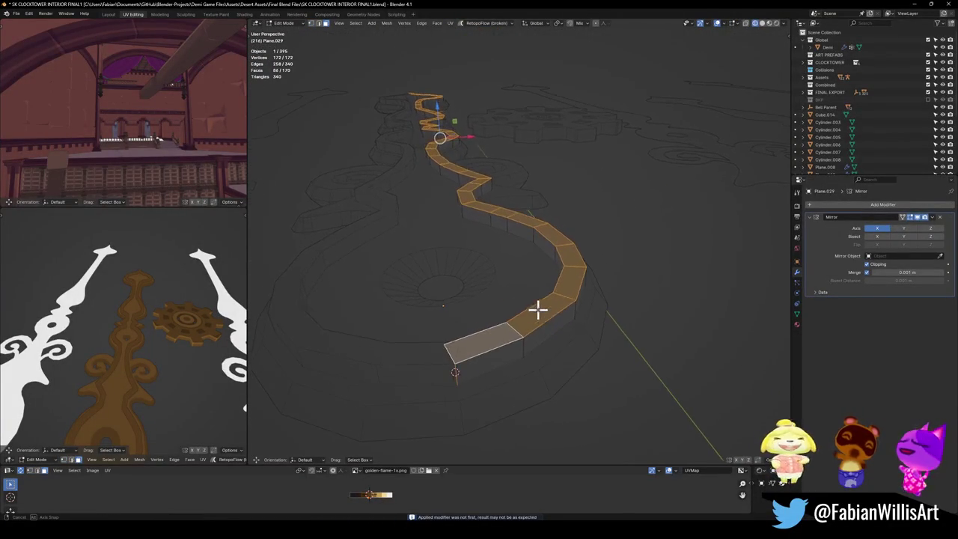
key(alt+a)
middle_drag(526, 343, 522, 357)
click(489, 382)
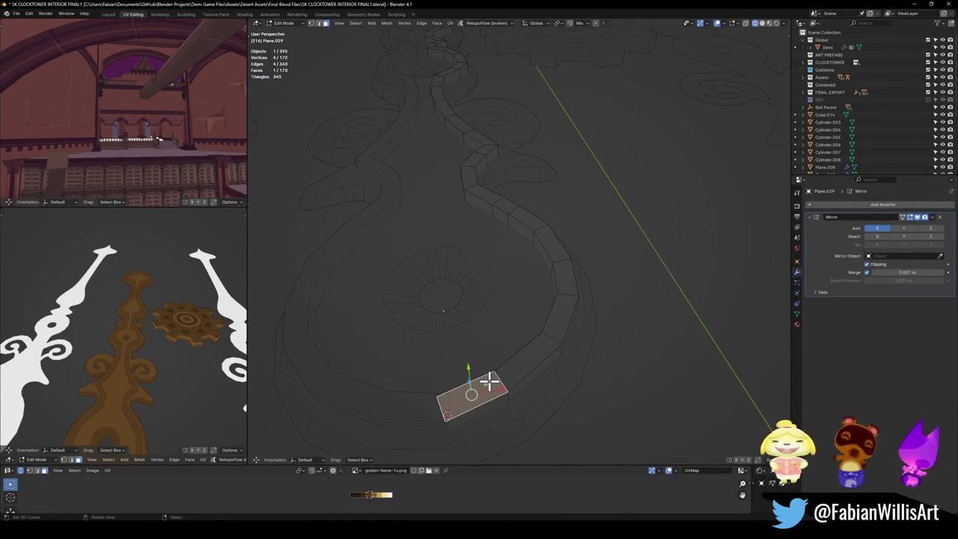
- Select all 42 faces sharing the top normal, invert, and delete the side and bottom faces
key(q)
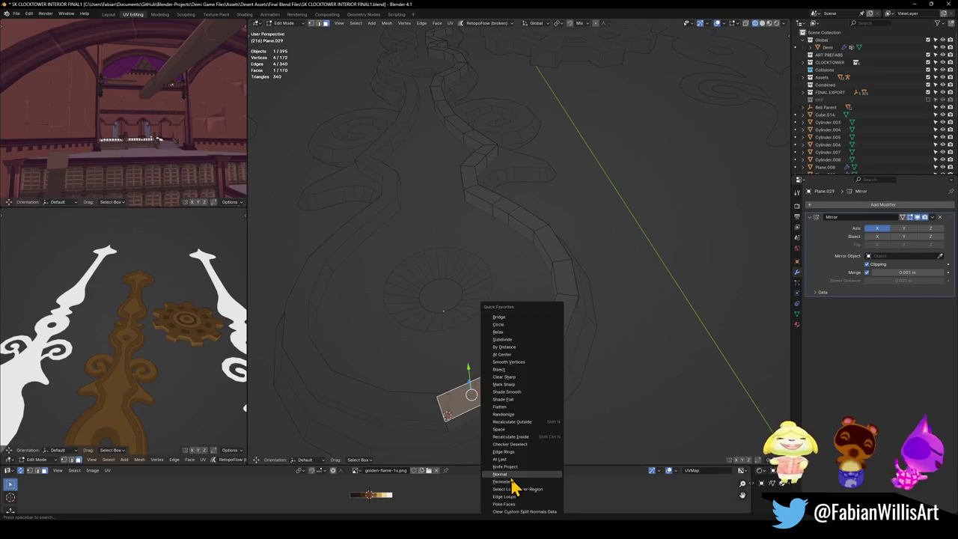
click(500, 474)
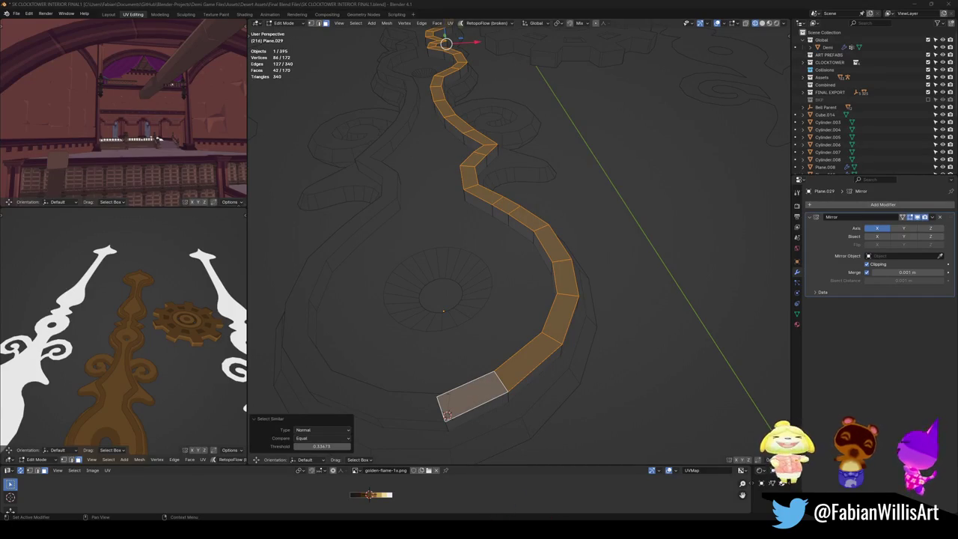
shift+middle_drag(508, 237, 508, 247)
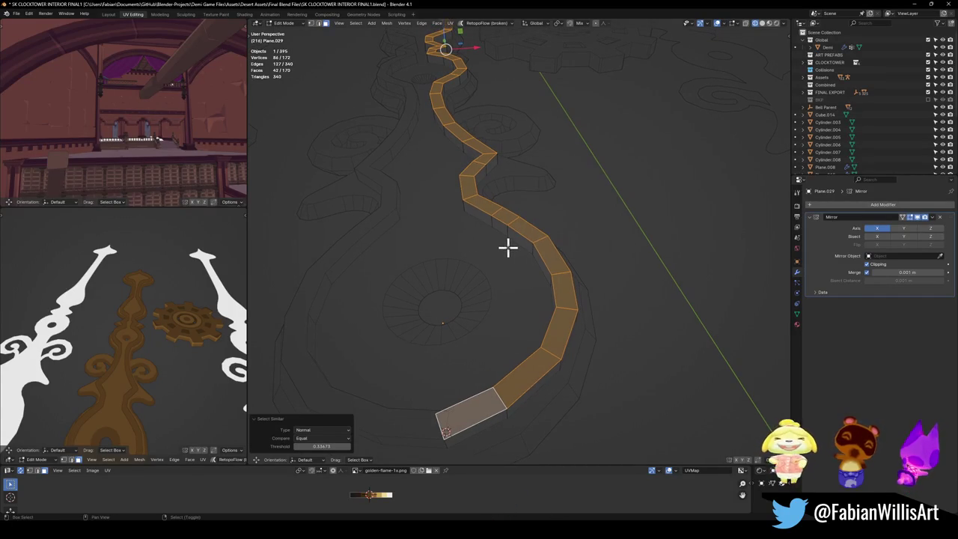
key(ctrl+KP_Add)
key(x)
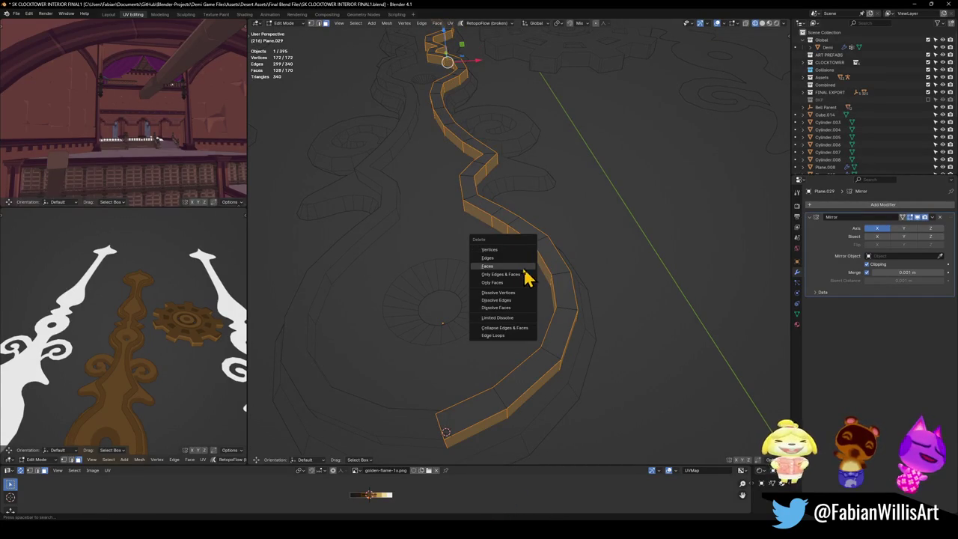
click(515, 268)
- Lower the remaining top faces about 0.51 m along Z, then leave Edit Mode
key(g)
key(z)
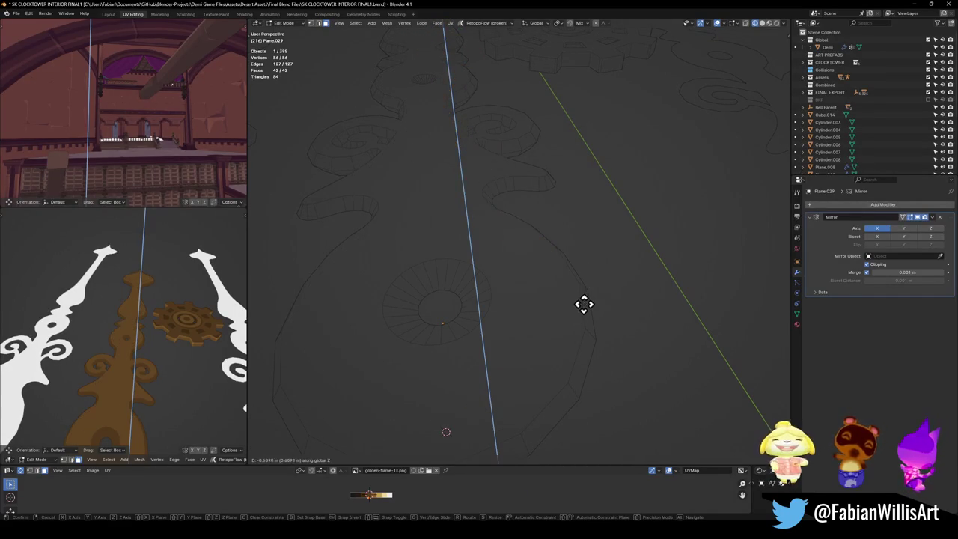
click(585, 277)
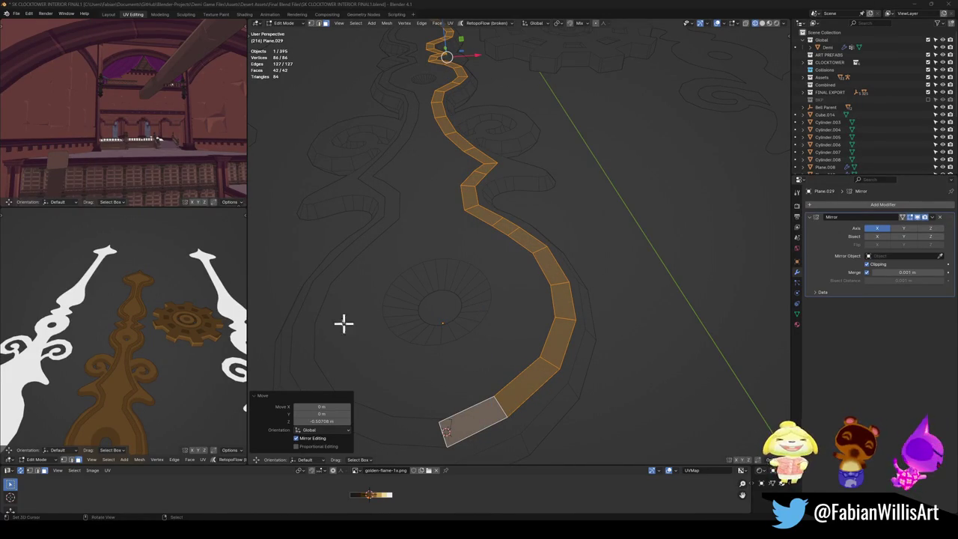
scroll(156, 331, down, 2)
scroll(141, 306, up, 4)
mouse_move(158, 343)
middle_down()
mouse_move(149, 370)
mouse_move(175, 352)
mouse_move(154, 342)
mouse_move(184, 368)
mouse_move(175, 347)
mouse_move(158, 353)
middle_up()
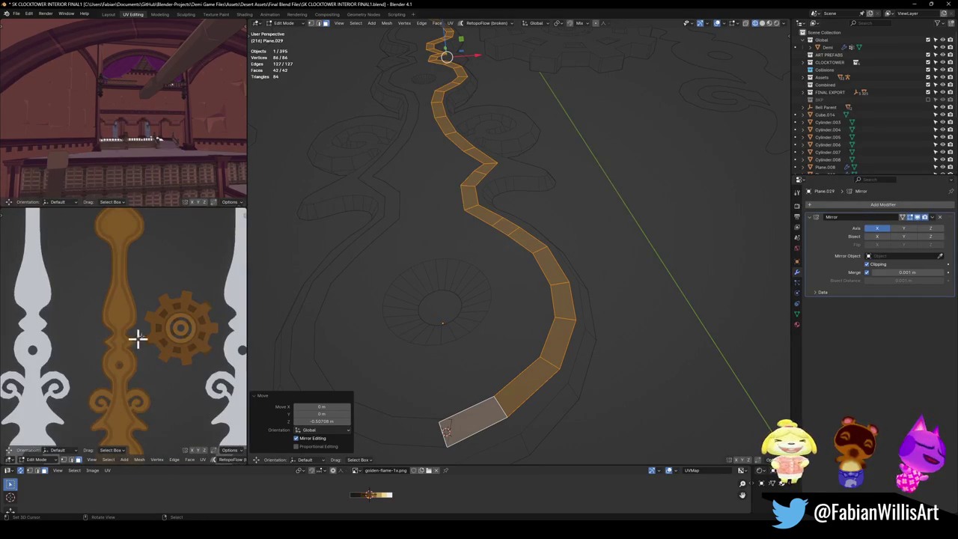
key(Tab)
- Add a level-1 Subdivision Surface modifier and move it below the Mirror modifier
key(ctrl+1)
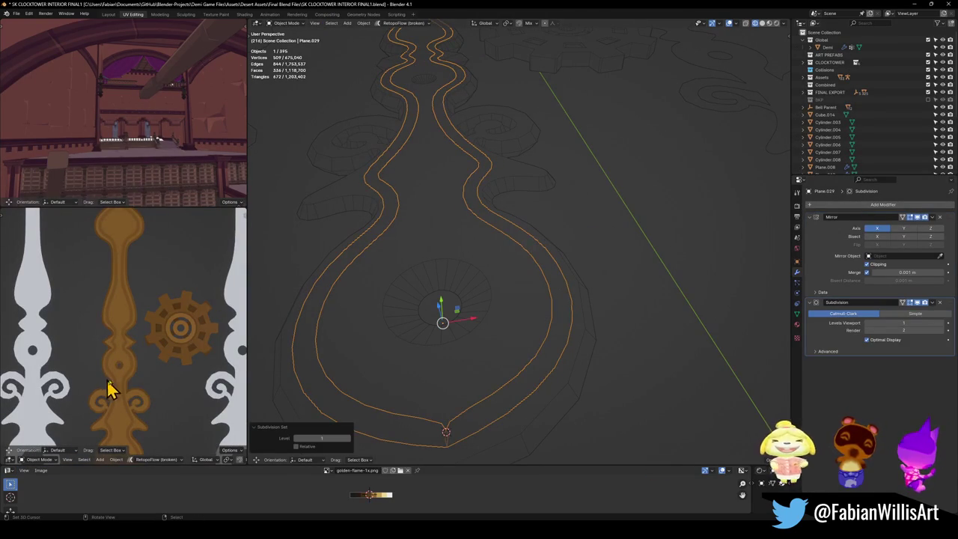
mouse_move(145, 372)
shift+middle_down()
mouse_move(132, 341)
mouse_move(142, 284)
shift+middle_up()
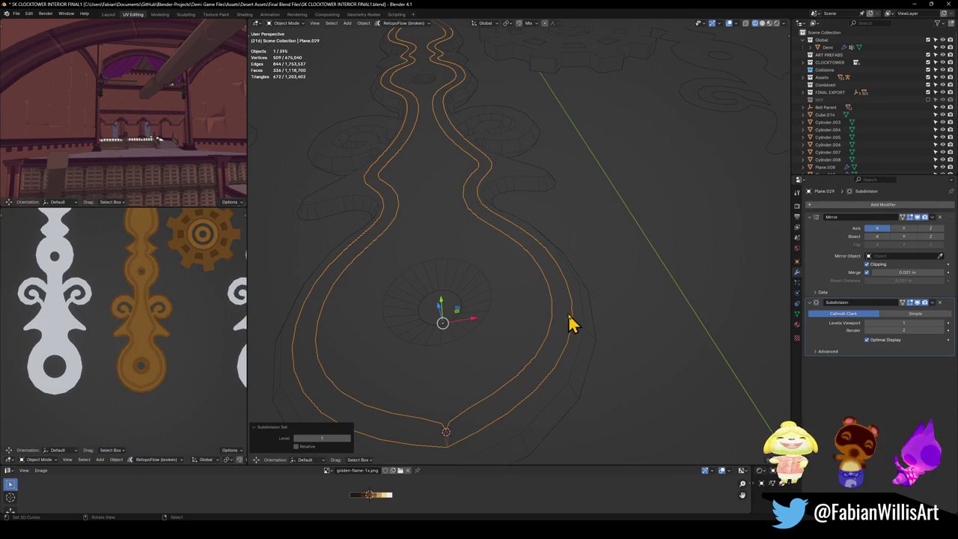
key(KP_7)
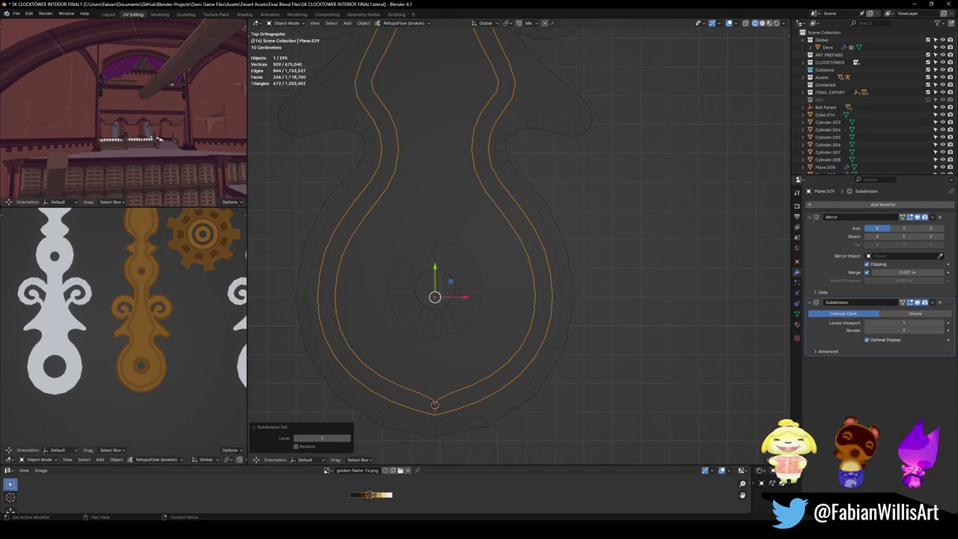
drag(950, 309, 949, 252)
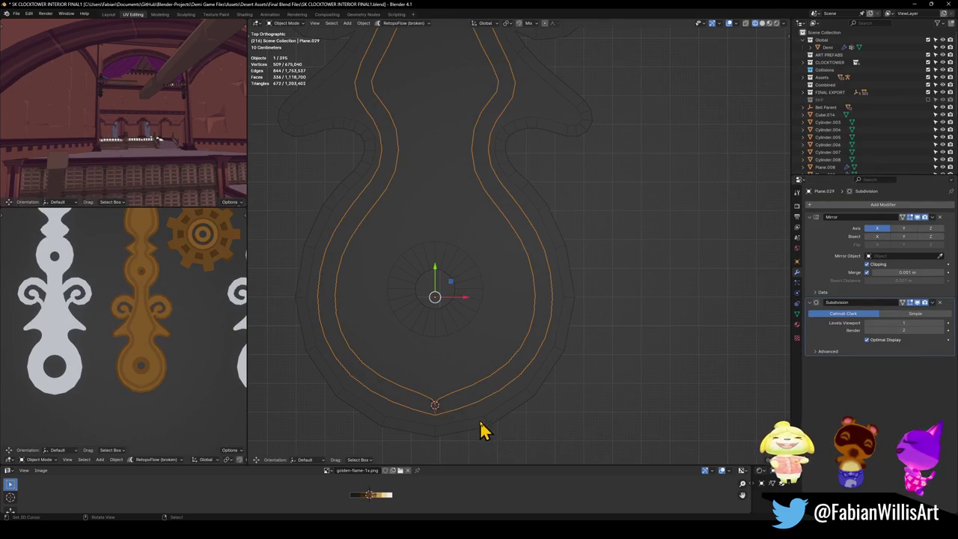
- In vertex select mode, move a vertex near the strip's bottom point along X
key(Tab)
key(1)
click(432, 404)
key(g)
key(x)
click(483, 408)
key(g)
key(x)
click(452, 412)
scroll(460, 396, up, 2)
- Reposition the spire's top vertex and dissolve the extra vertex at the tip
scroll(487, 336, up, 5)
shift+middle_drag(515, 270, 536, 345)
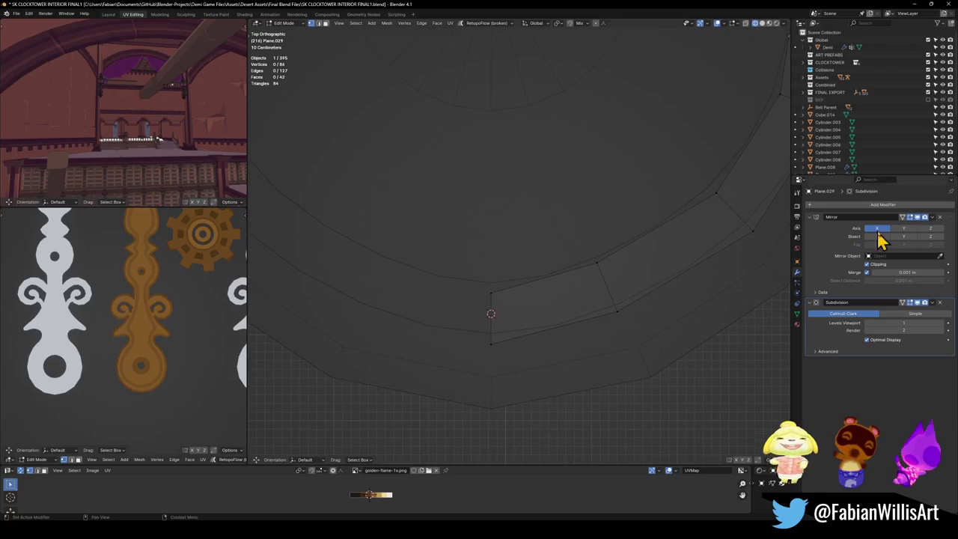
scroll(547, 233, down, 5)
mouse_move(547, 233)
shift+middle_down()
mouse_move(526, 79)
mouse_move(554, 353)
shift+middle_up()
scroll(557, 245, up, 4)
shift+middle_drag(557, 244, 546, 306)
scroll(563, 250, up, 3)
scroll(553, 275, up, 2)
click(549, 279)
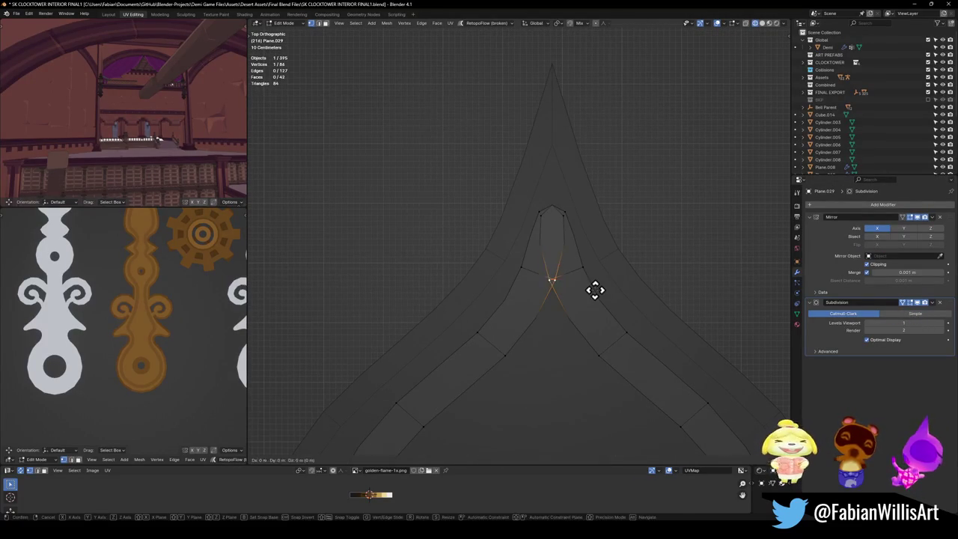
click(549, 216)
key(g)
click(622, 230)
click(639, 233)
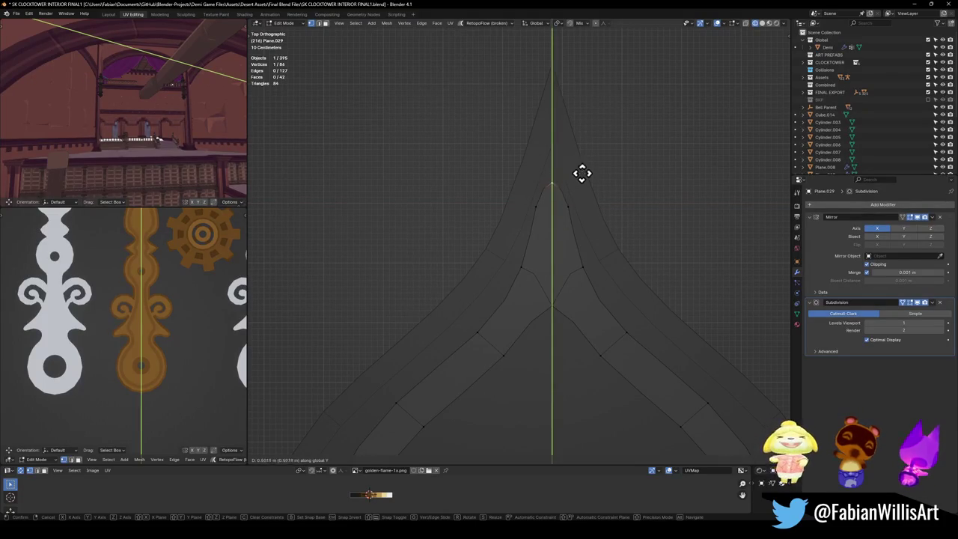
key(ctrl+x)
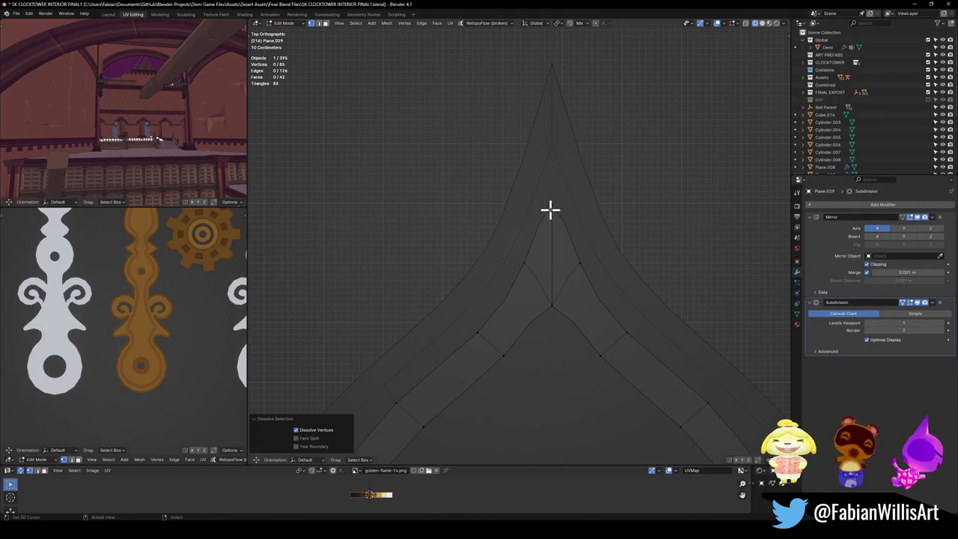
- Crease the centre edge of the spire tip to keep it sharp
alt+click(550, 209)
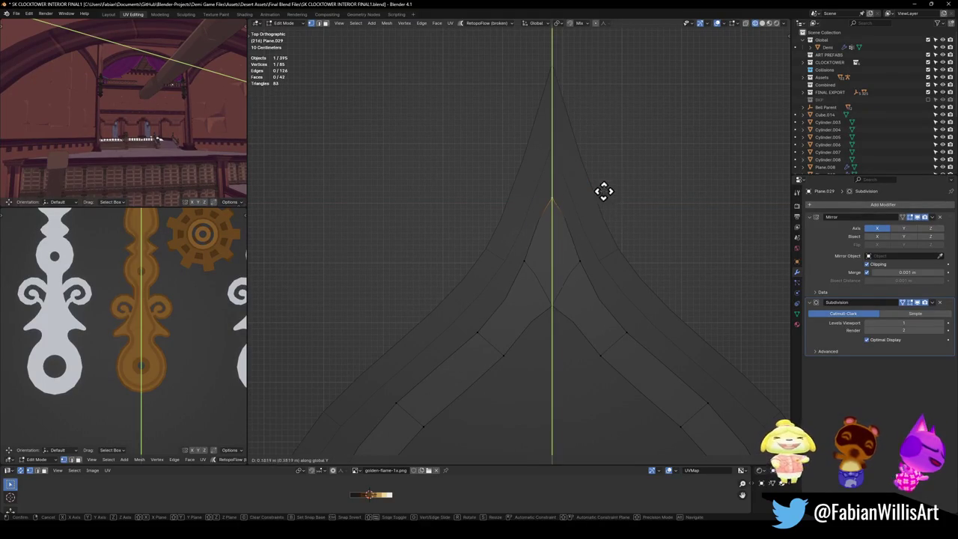
click(604, 174)
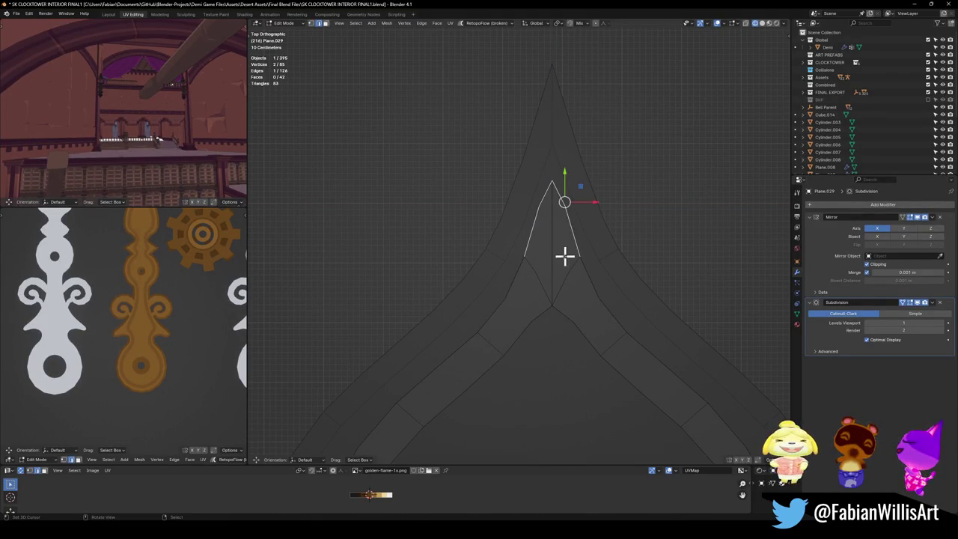
click(552, 244)
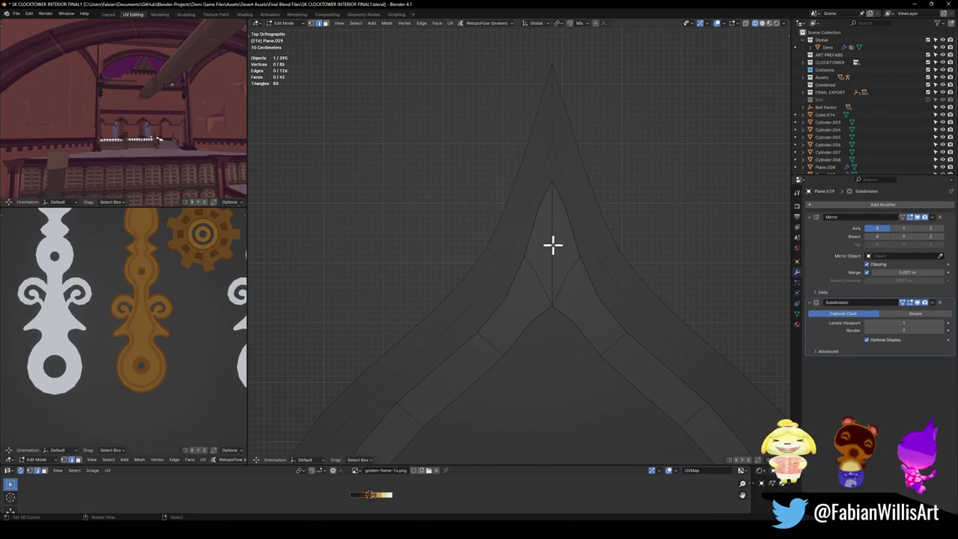
key(shift+e)
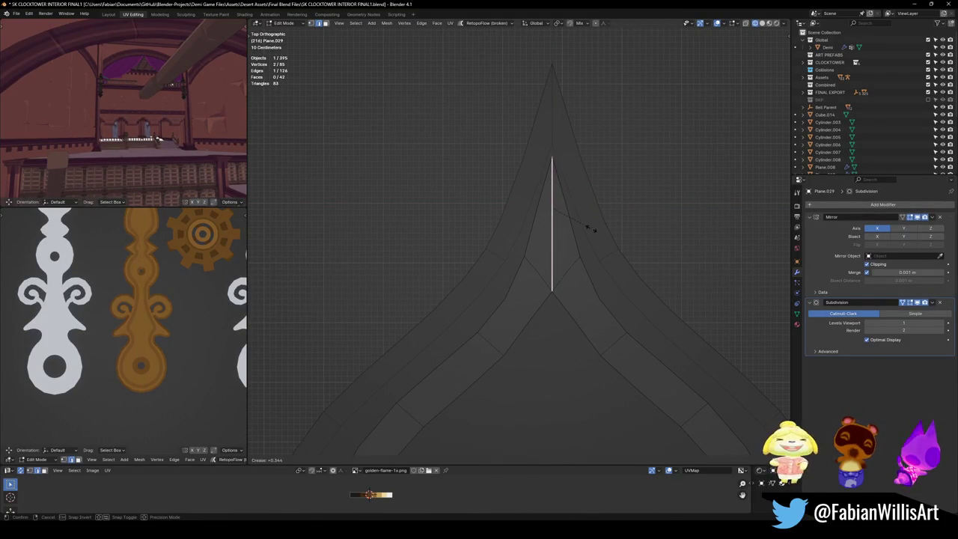
click(582, 230)
- Move the kite-shaped tip face down along Y
key(3)
click(542, 253)
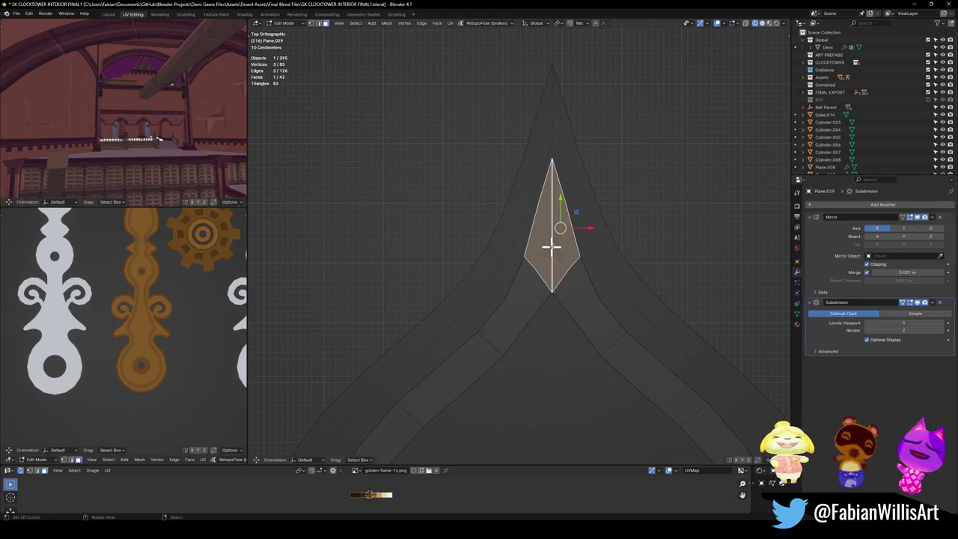
key(g)
key(y)
click(593, 289)
- Nudge a vertex beside the tip into place
key(1)
click(621, 331)
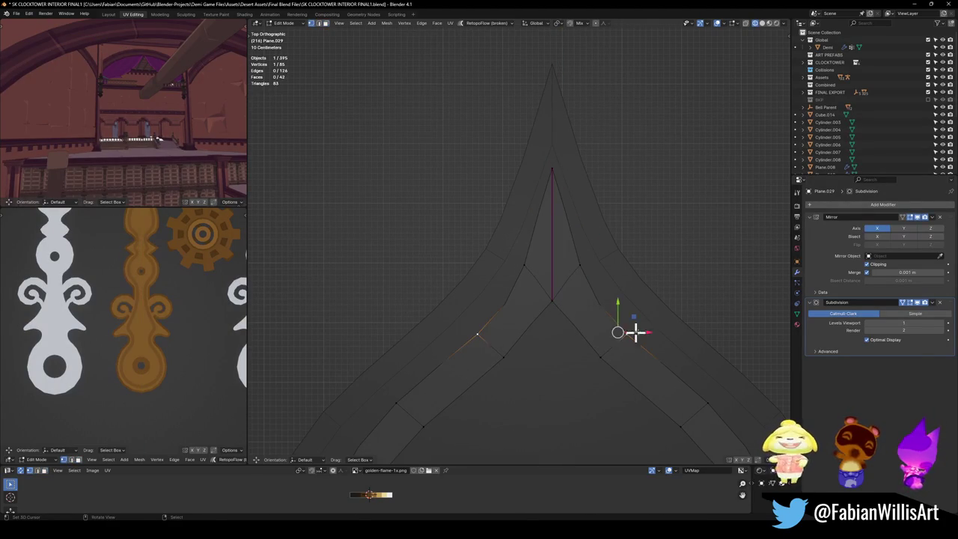
key(g)
click(655, 326)
key(alt+a)
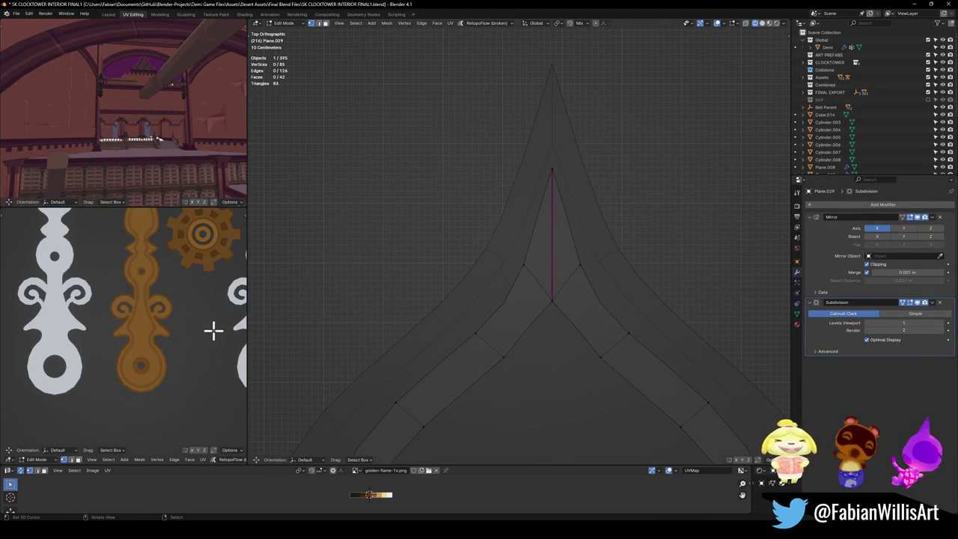
- Select an edge on the strip's side in edge select mode
scroll(152, 342, up, 1)
scroll(152, 352, up, 2)
scroll(149, 322, up, 2)
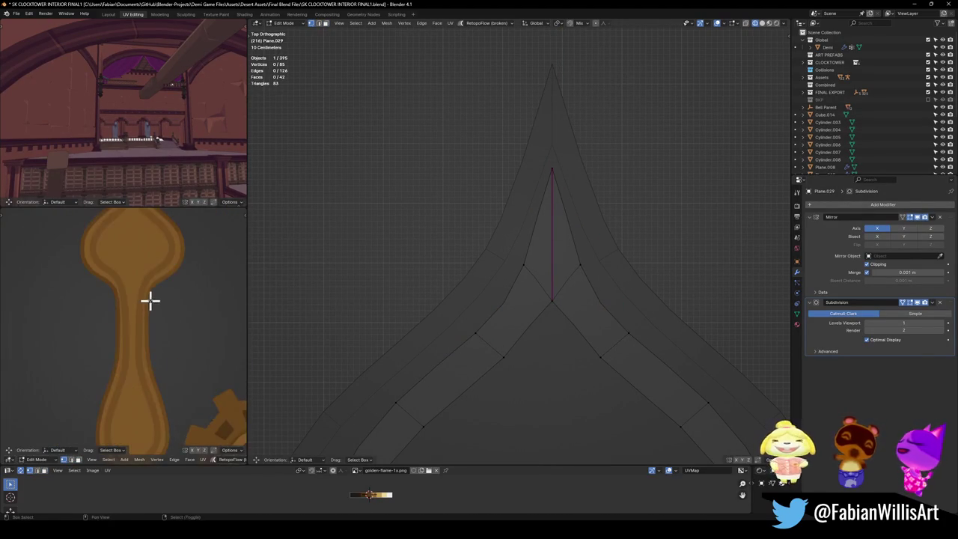
scroll(152, 342, up, 2)
scroll(658, 359, down, 3)
scroll(649, 314, down, 3)
scroll(611, 294, up, 2)
scroll(569, 330, up, 3)
key(2)
click(553, 360)
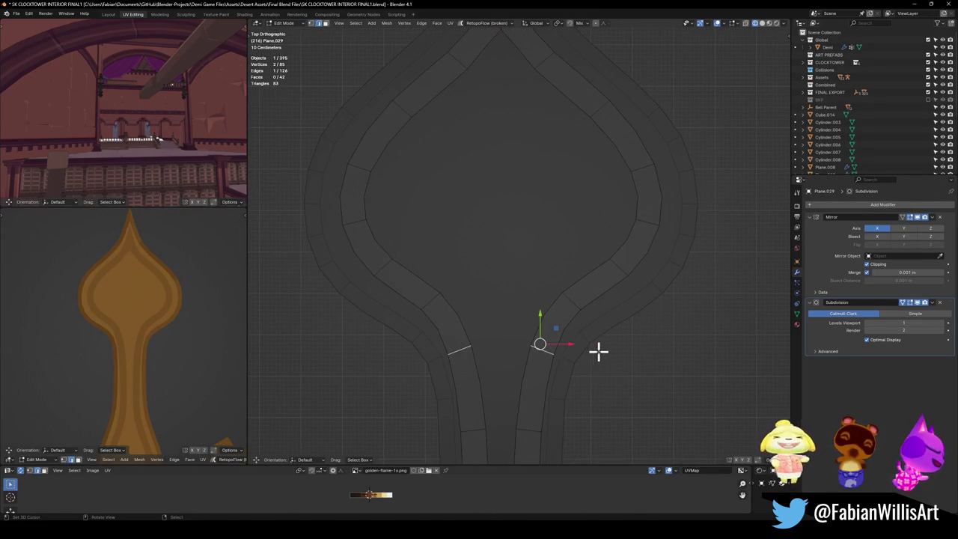
- Adjust the side edge, then select the strip's inner edge loop
key(g)
click(499, 339)
click(541, 338)
alt+click(605, 289)
scroll(584, 277, down, 3)
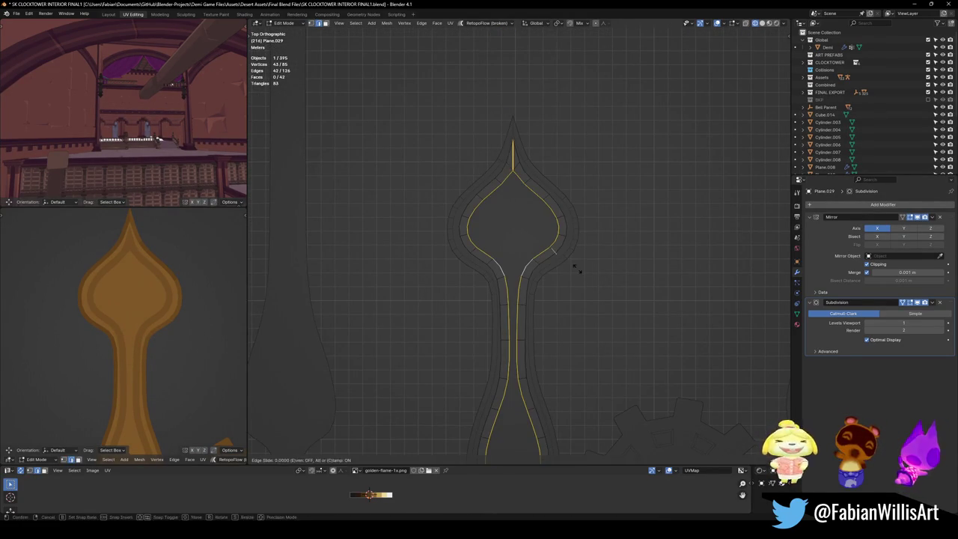
key(alt+a)
alt+click(521, 179)
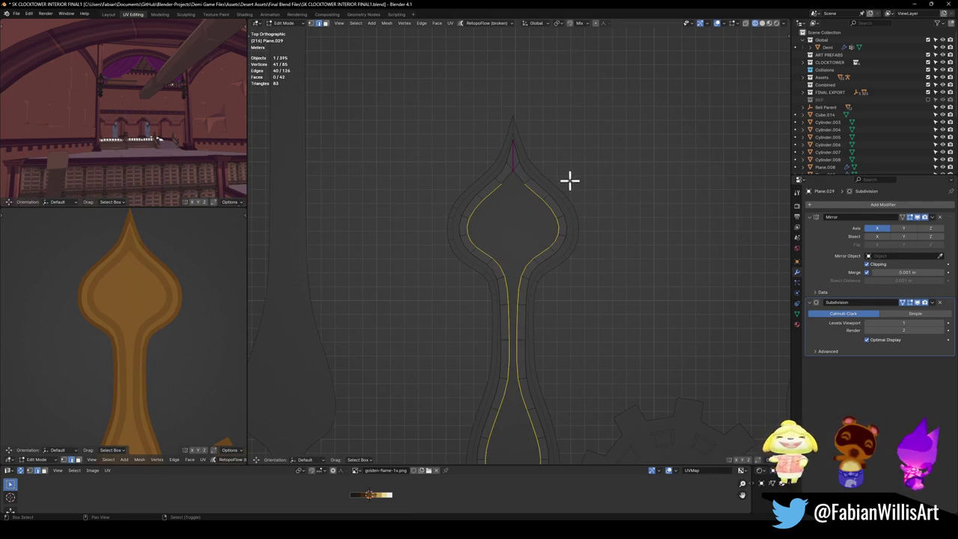
- Edge-slide the inner loop by a factor of 0.248 to narrow the trim
mouse_move(551, 384)
shift+middle_down()
mouse_move(552, 154)
mouse_move(535, 186)
shift+middle_up()
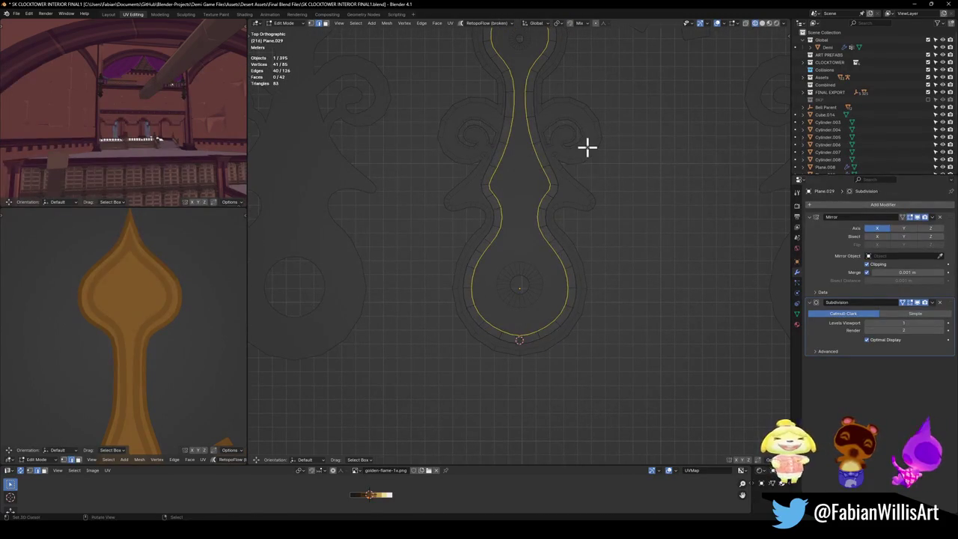
key(g)
key(g)
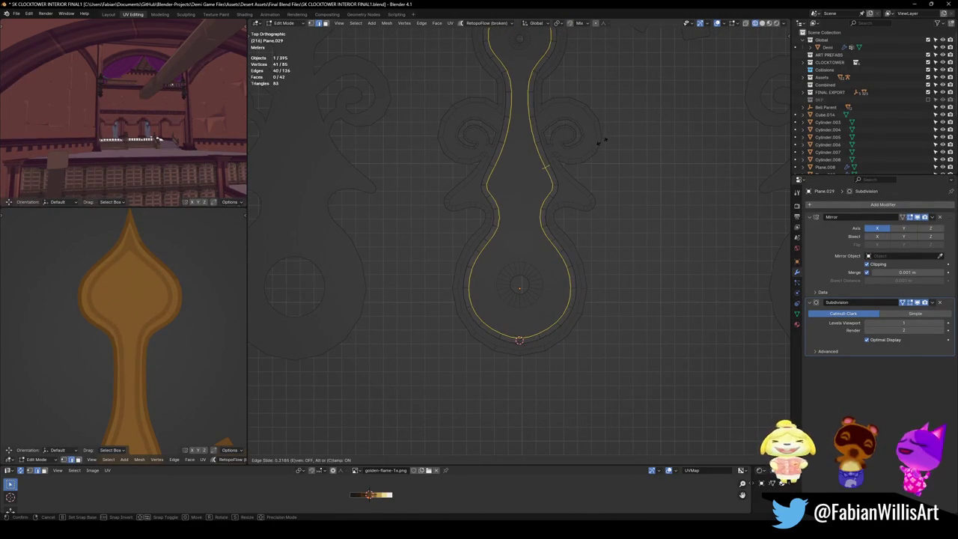
click(603, 143)
scroll(158, 345, down, 3)
middle_drag(158, 344, 182, 268)
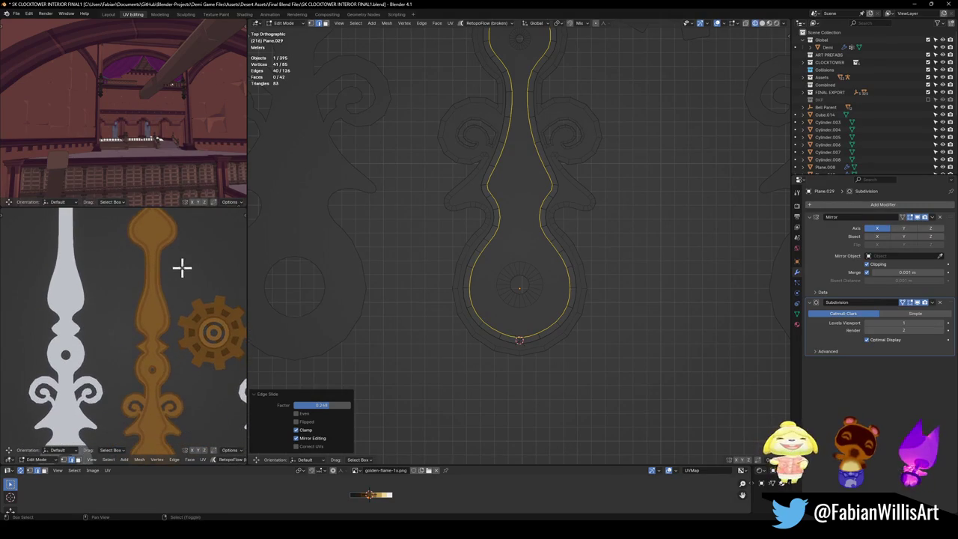
scroll(524, 238, up, 3)
key(alt+a)
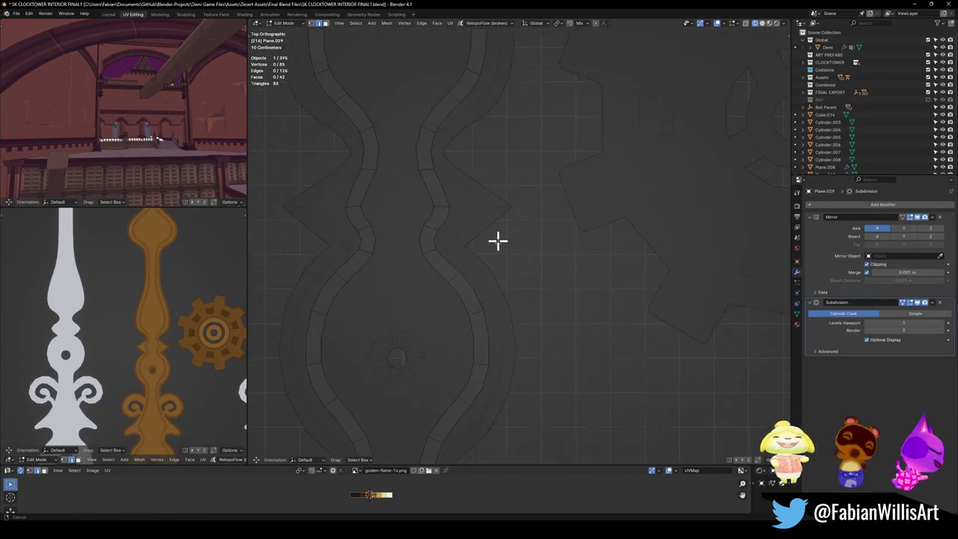
- Crease the mirrored notch edges along the stem
click(437, 271)
key(g)
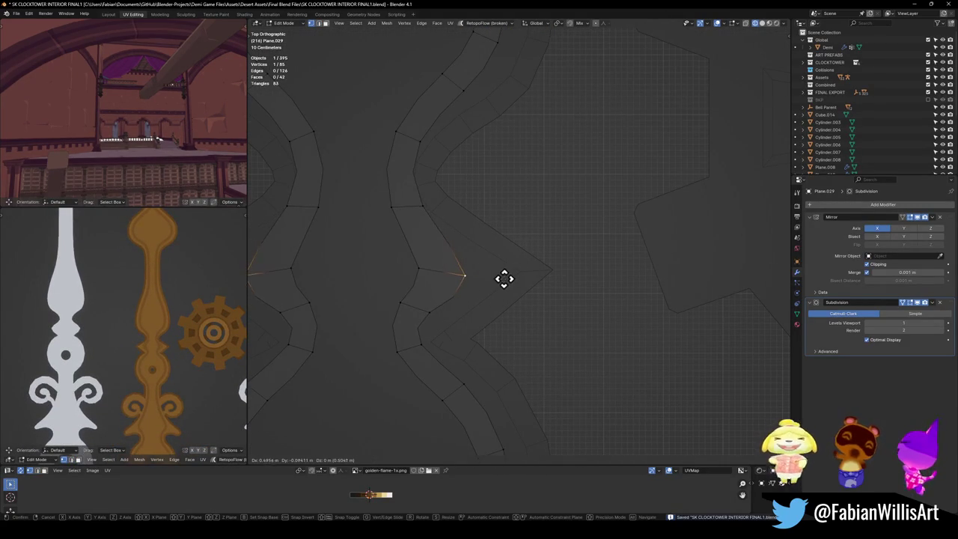
right_click(508, 276)
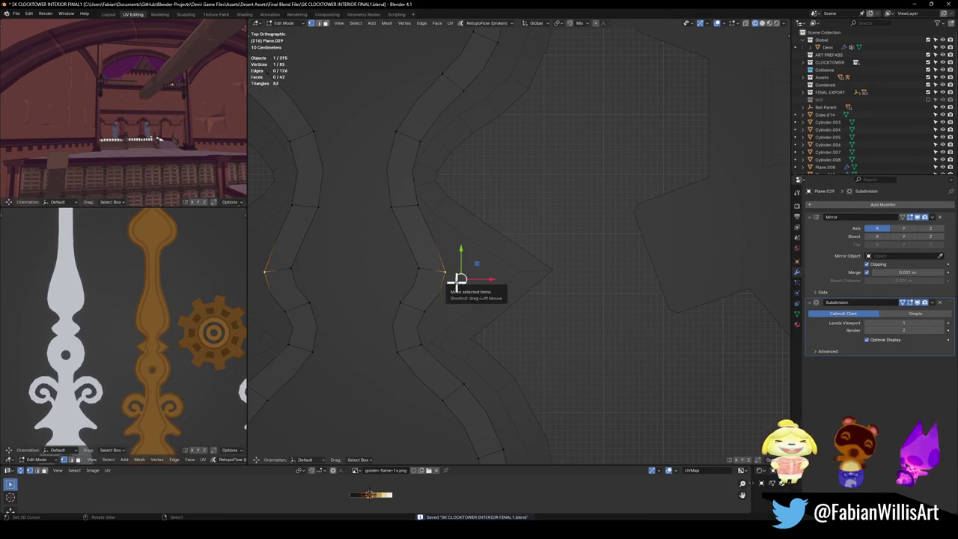
key(2)
click(432, 271)
key(shift+e)
click(458, 262)
- Reposition the outer and inner notch point vertices
key(1)
click(464, 274)
key(g)
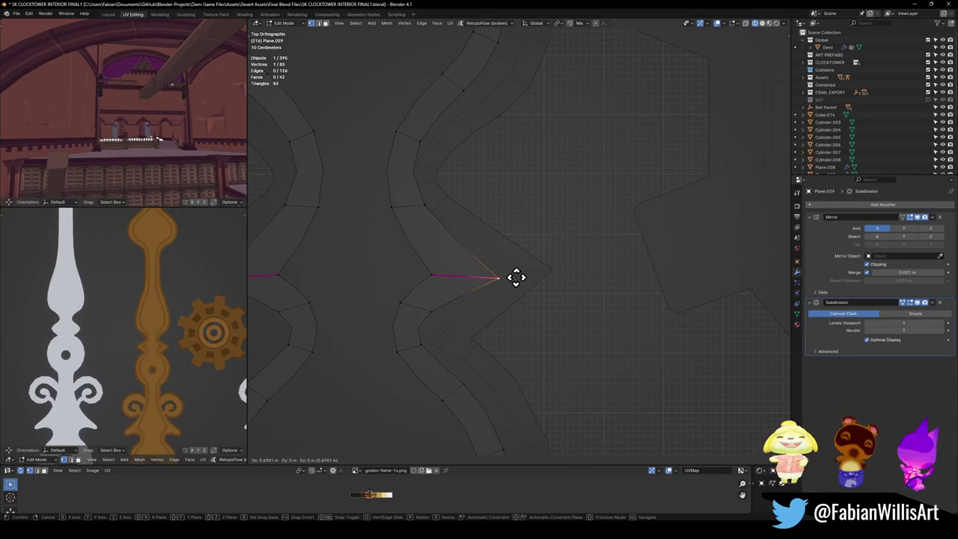
click(509, 273)
click(425, 219)
click(424, 285)
key(g)
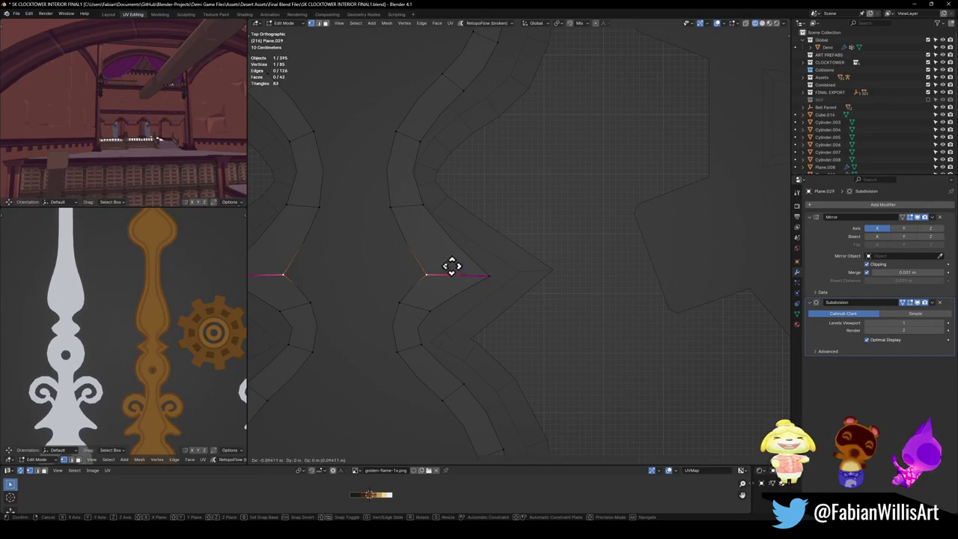
click(453, 264)
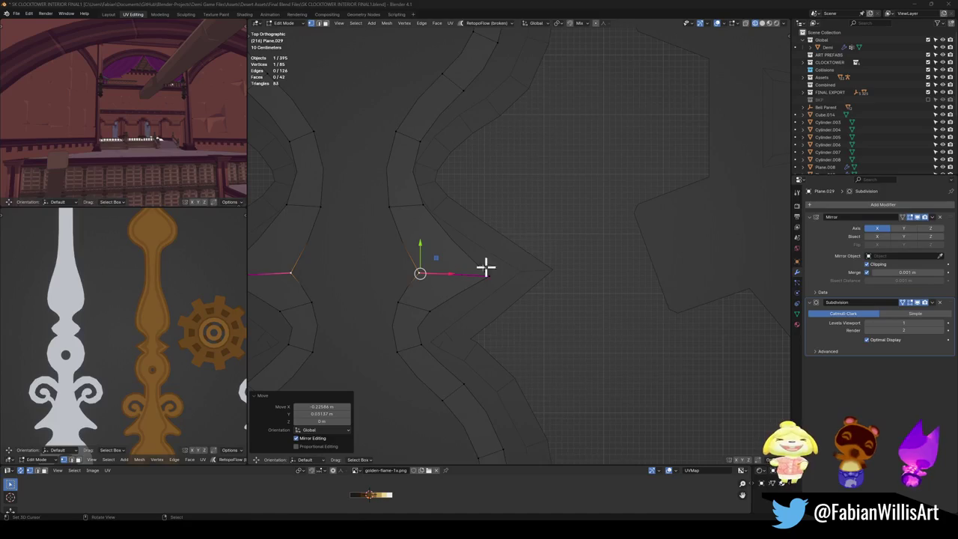
- Move the notch vertices inward along X by −0.22586 m and −0.075398 m
shift+middle_drag(486, 267, 590, 257)
key(g)
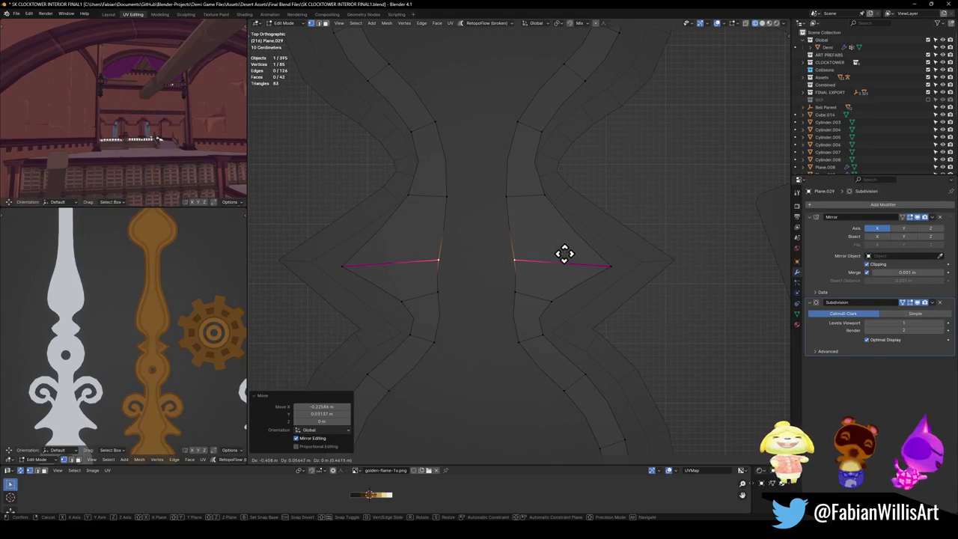
click(564, 253)
click(555, 302)
key(g)
key(x)
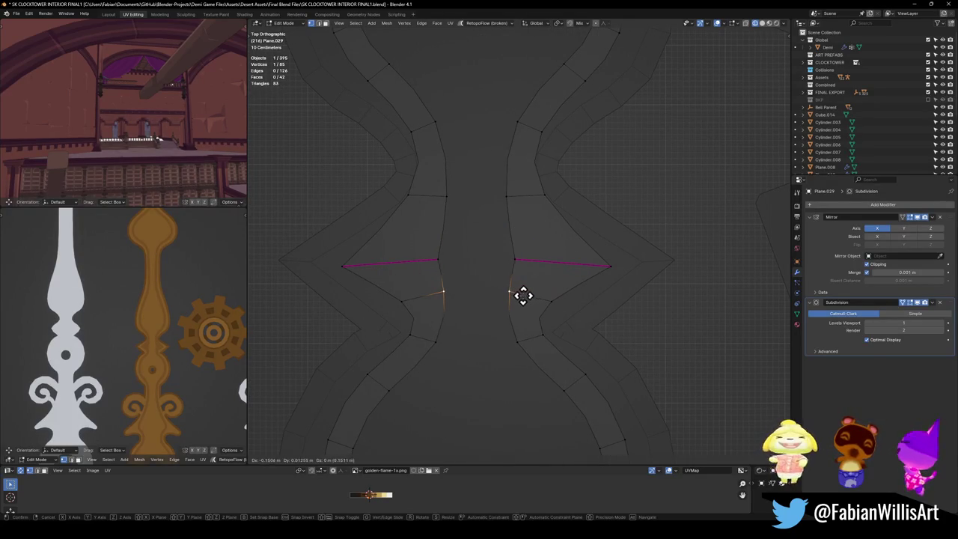
click(526, 295)
- Reposition a vertex on the upper stem edge
scroll(172, 361, up, 3)
scroll(172, 360, up, 2)
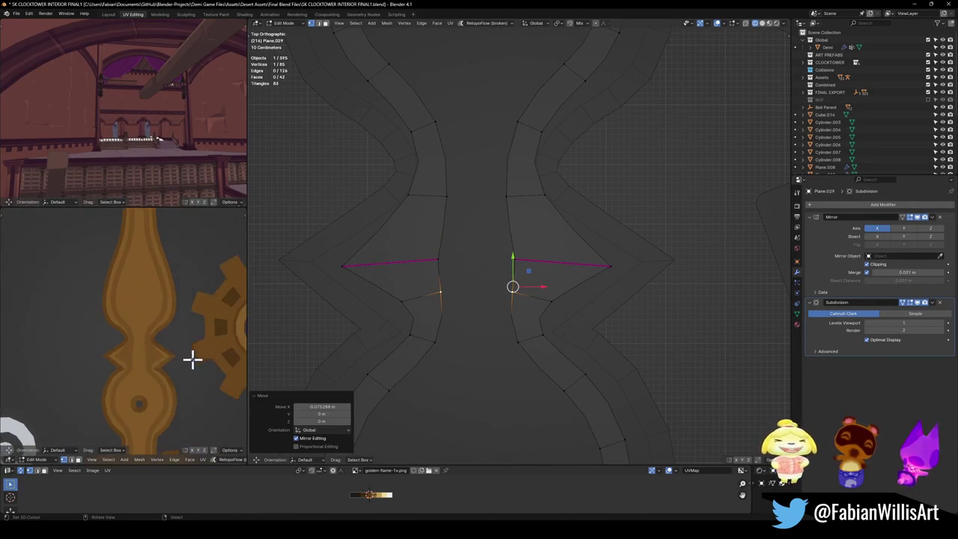
scroll(192, 359, up, 2)
shift+middle_drag(561, 220, 548, 294)
click(549, 293)
click(546, 262)
key(g)
click(573, 259)
- Move the vertex above the notch into its final position
click(554, 232)
click(533, 202)
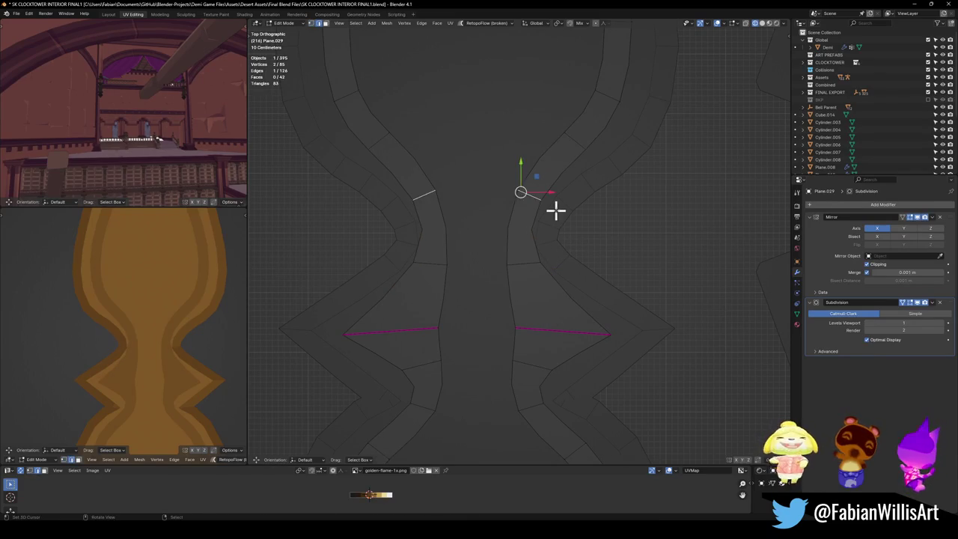
key(g)
click(558, 255)
key(g)
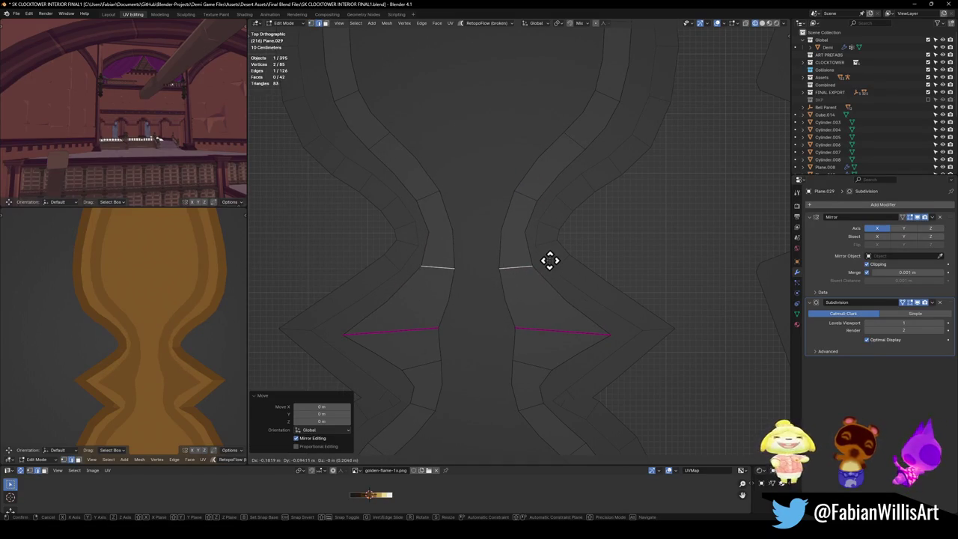
click(549, 263)
click(566, 278)
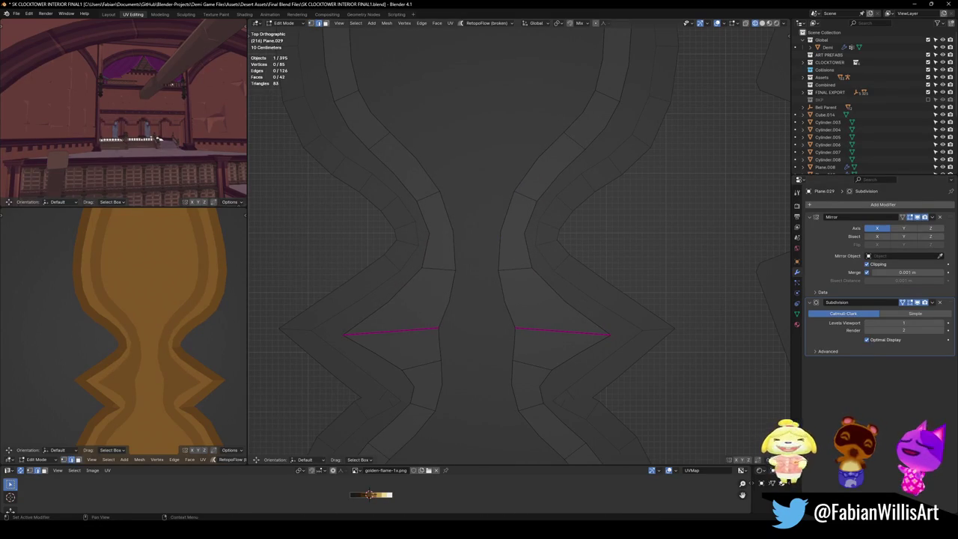
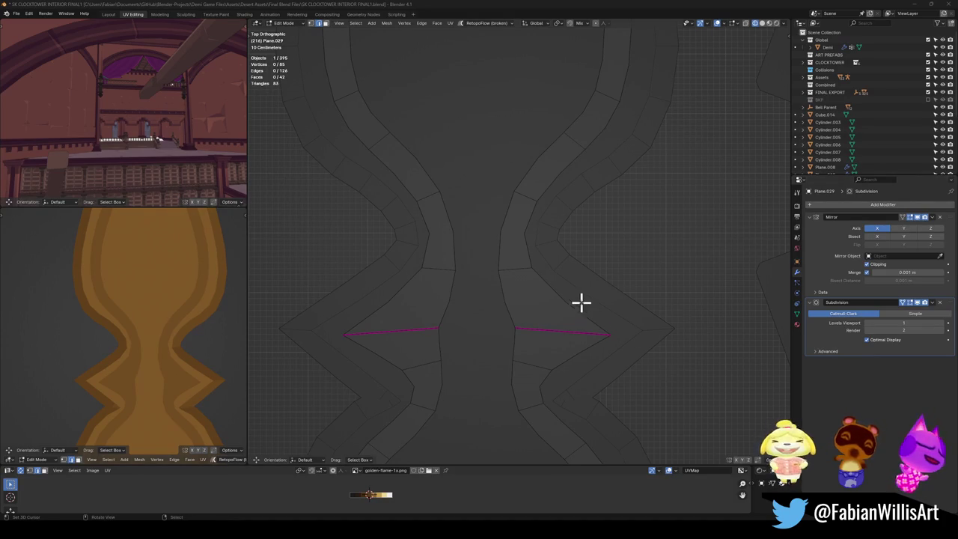
- Frame the pinched middle of the clock-hand mesh and pick the vertex at its right point
shift+middle_drag(609, 332, 637, 289)
key(a)
key(alt+a)
click(542, 285)
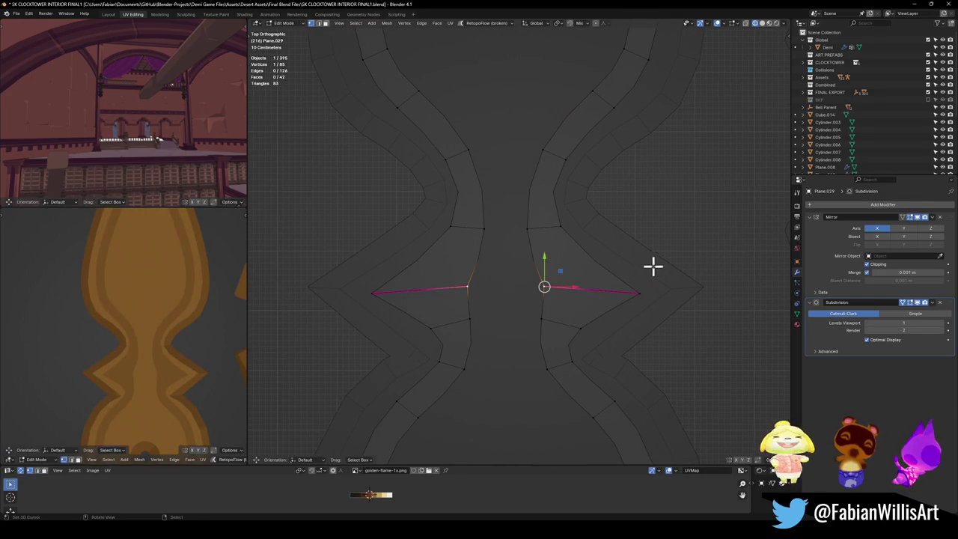
click(545, 286)
scroll(587, 313, down, 4)
shift+middle_drag(588, 315, 569, 297)
click(568, 297)
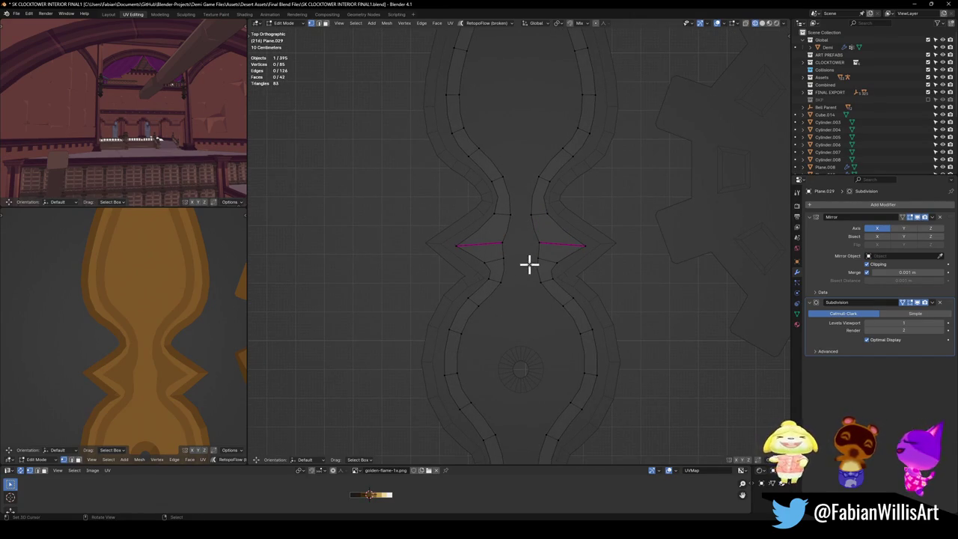
click(568, 213)
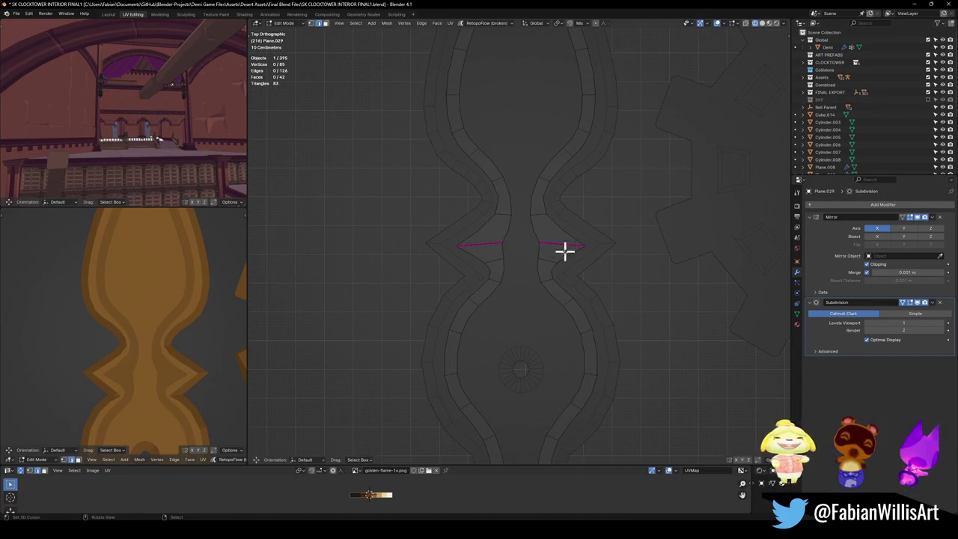
- Move the point's inner vertex and the vertex above the pinch to follow the reference
key(g)
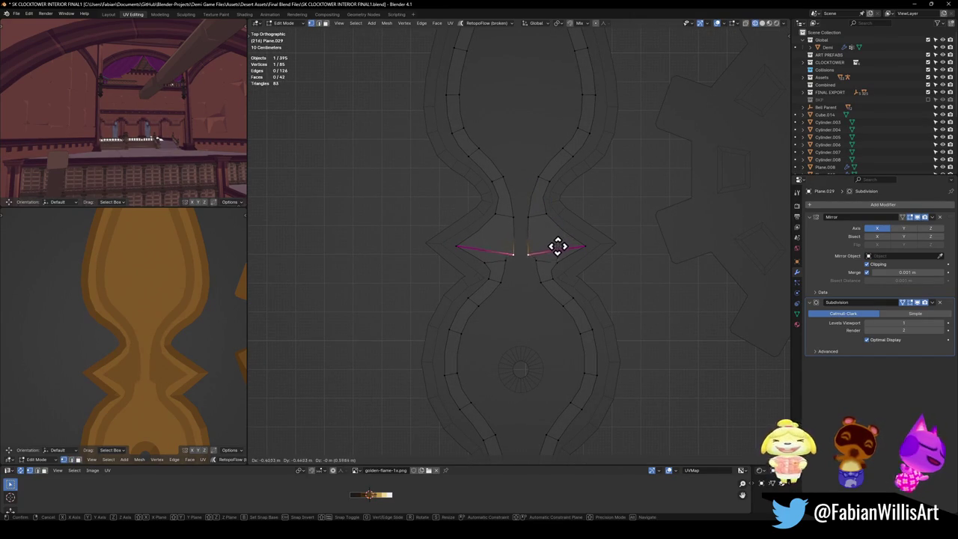
click(554, 247)
key(g)
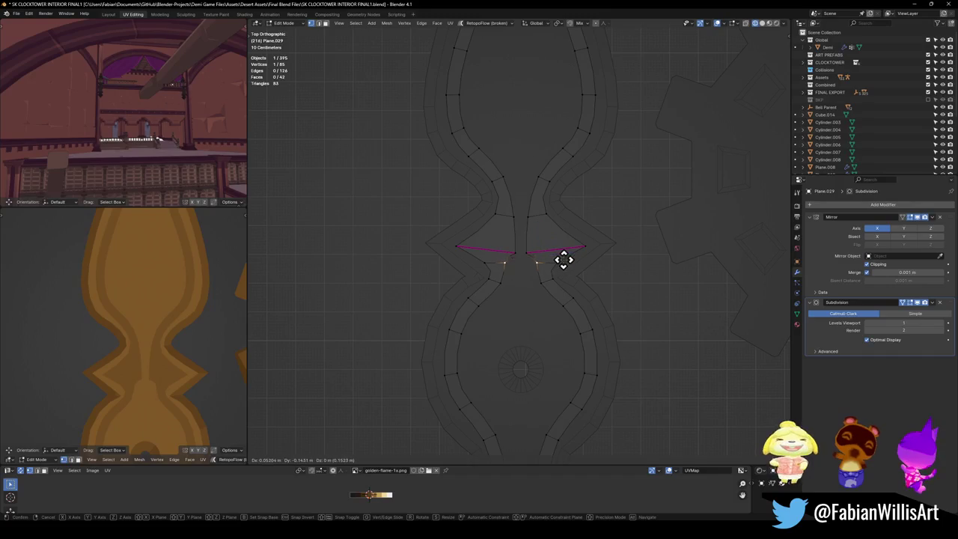
click(565, 259)
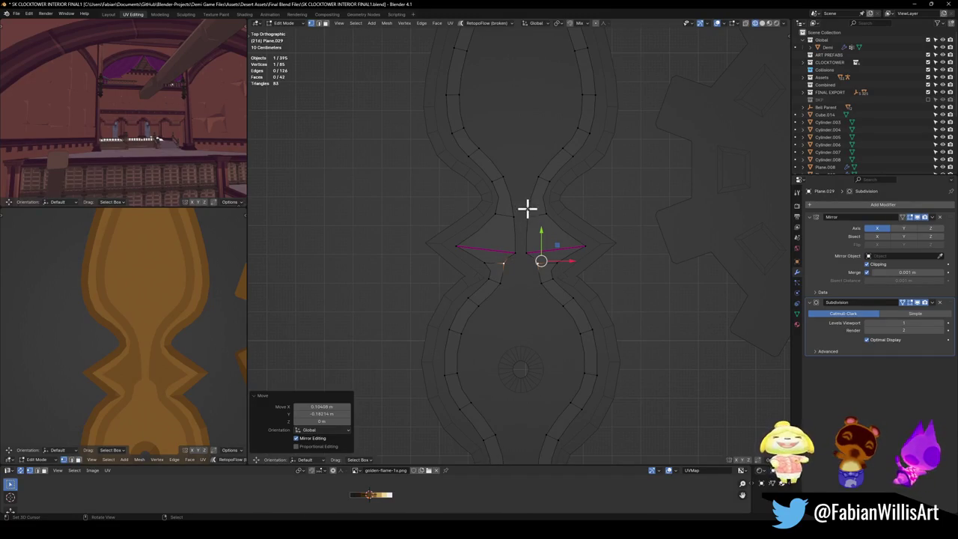
click(530, 179)
key(g)
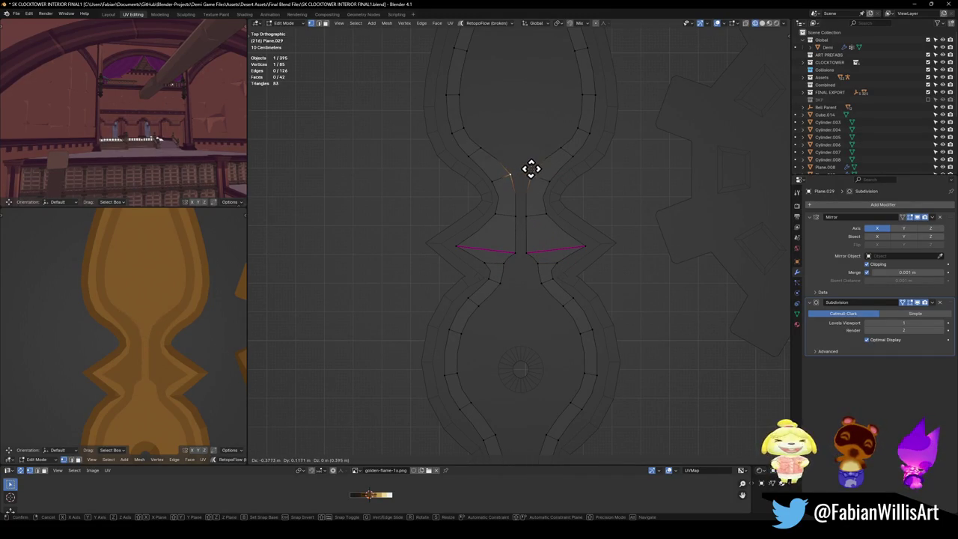
click(531, 169)
- Crease the edge above the pinch and its mirrored twin
click(543, 175)
shift+click(544, 172)
key(shift+e)
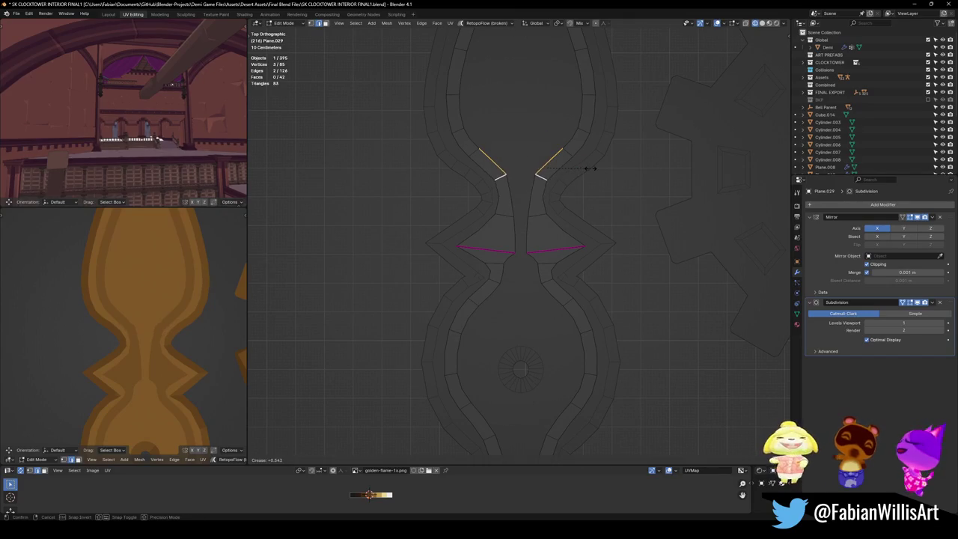
click(589, 171)
- Nudge the vertex beside the creased edge, then save the blend file
click(542, 171)
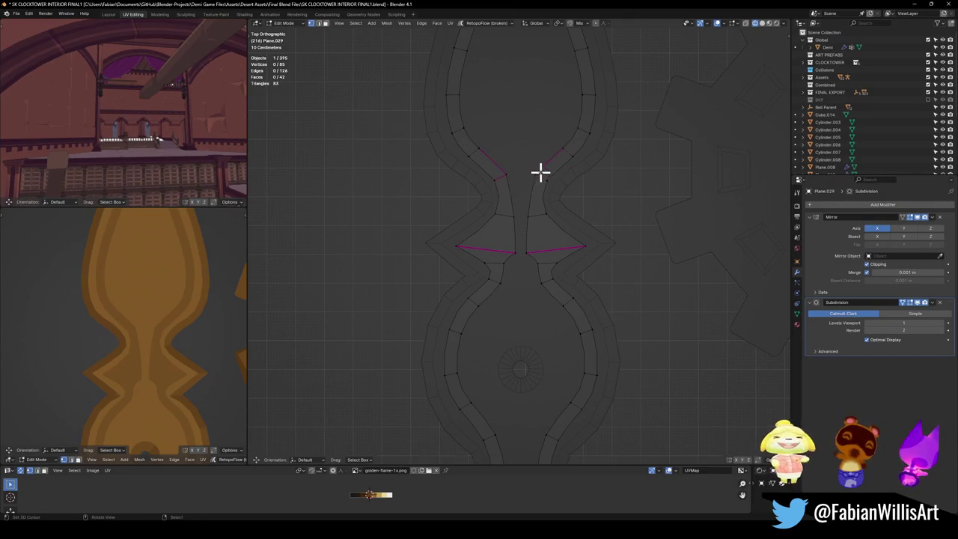
key(g)
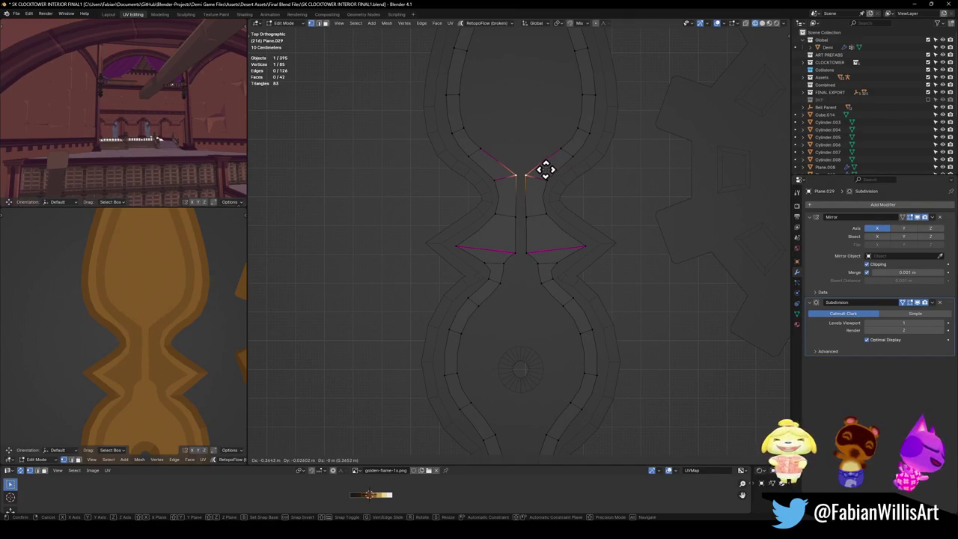
click(546, 171)
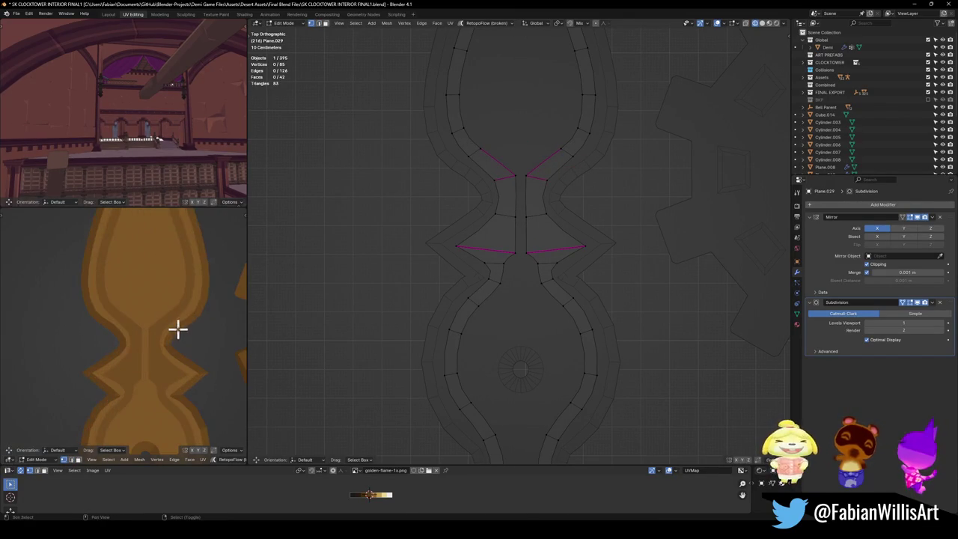
scroll(158, 327, down, 3)
key(ctrl+s)
- Bring the ornament reference and curl section into view, then move the curl's outer vertex
middle_drag(128, 368, 156, 278)
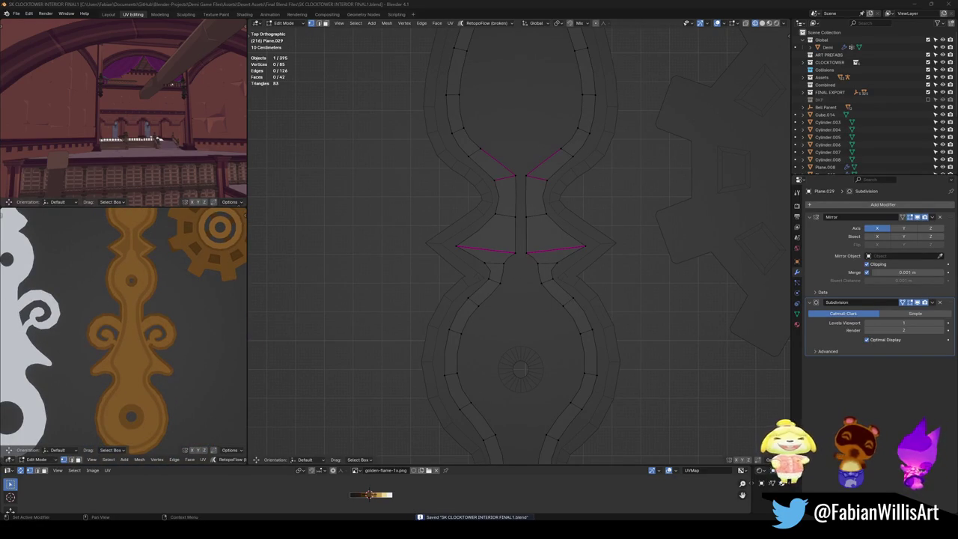
mouse_move(591, 359)
shift+middle_down()
mouse_move(592, 287)
mouse_move(564, 186)
mouse_move(582, 342)
mouse_move(550, 314)
shift+middle_up()
click(524, 282)
key(g)
click(541, 282)
key(g)
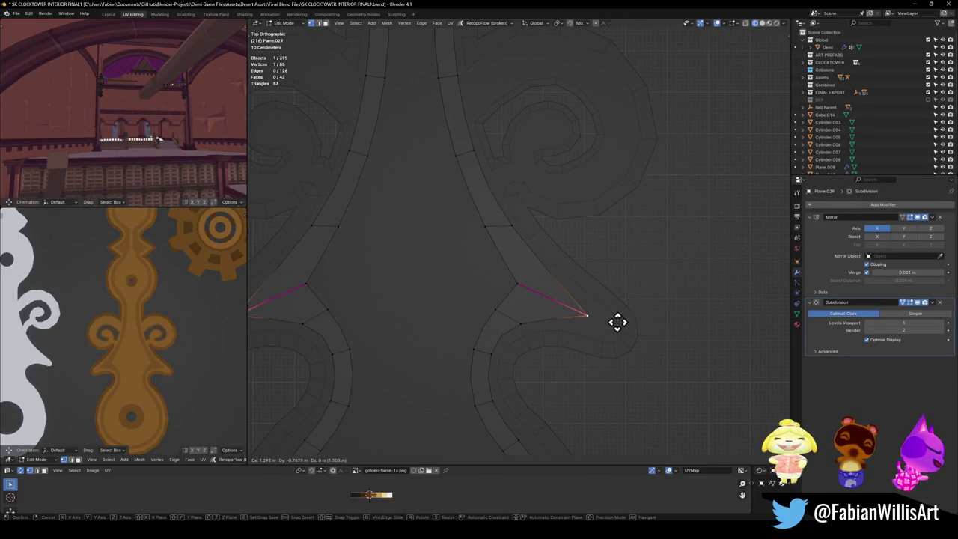
click(616, 321)
- Shift the point's inner vertex left to match the reference and save the file
click(515, 283)
key(g)
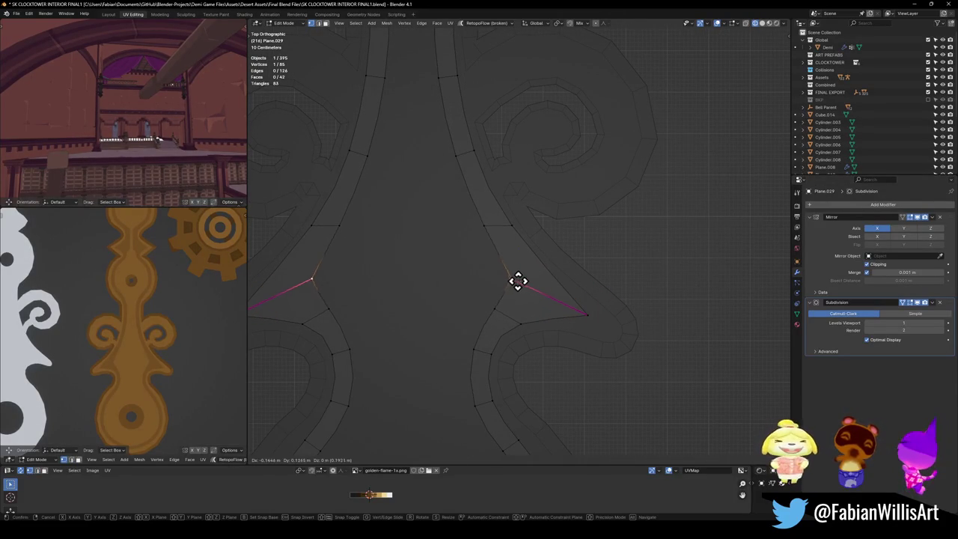
click(491, 275)
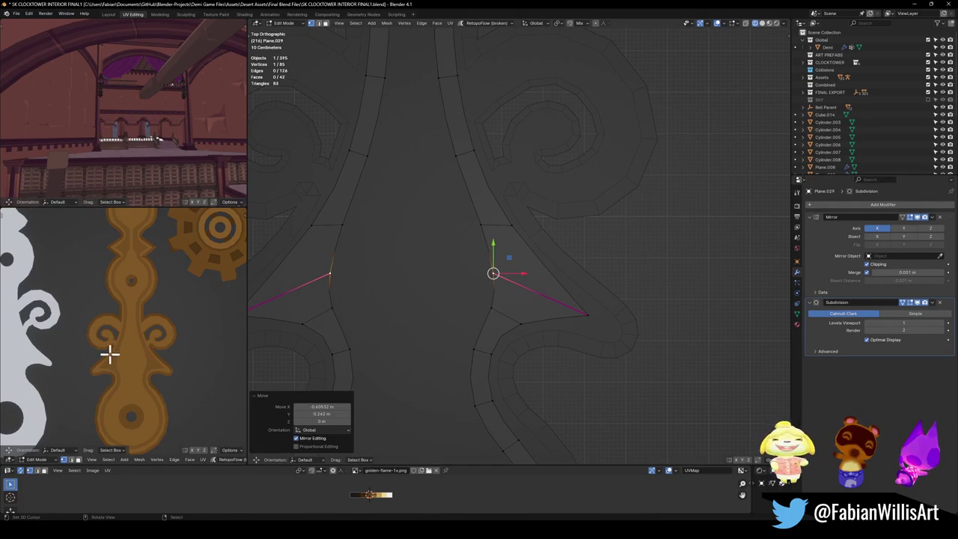
scroll(146, 337, down, 3)
key(ctrl+s)
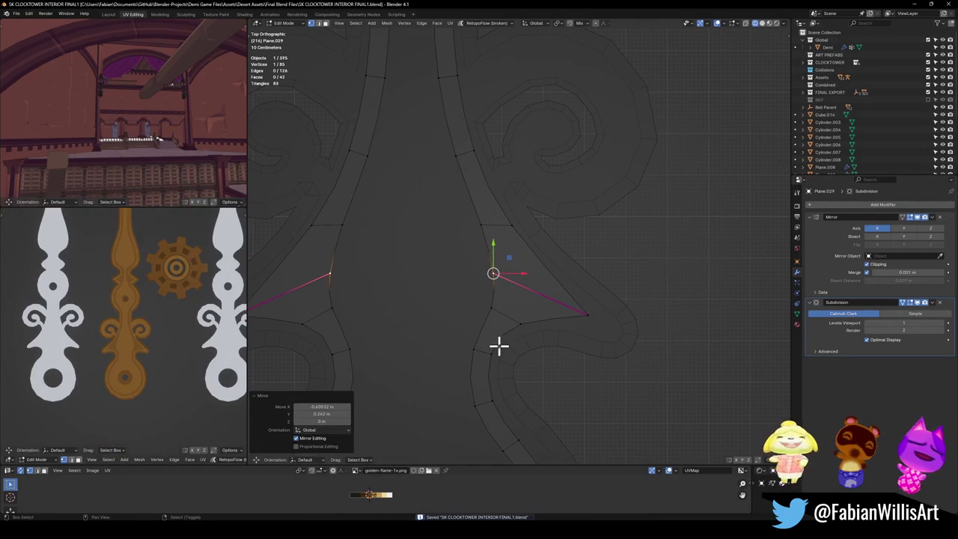
- Zoom around the ornament and clear the vertex selection
scroll(533, 364, down, 3)
scroll(529, 361, down, 1)
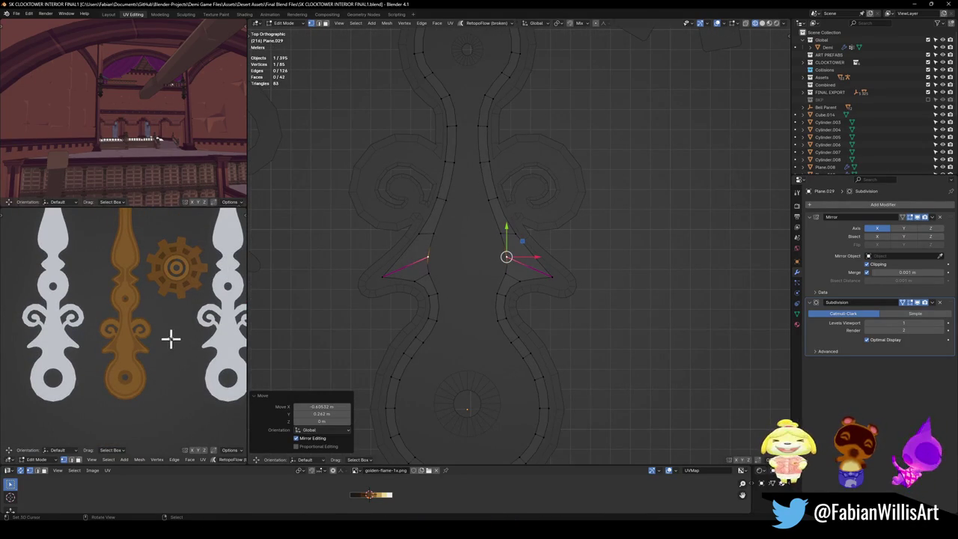
scroll(171, 336, up, 2)
shift+scroll(124, 276, up, 4)
shift+scroll(132, 334, up, 1)
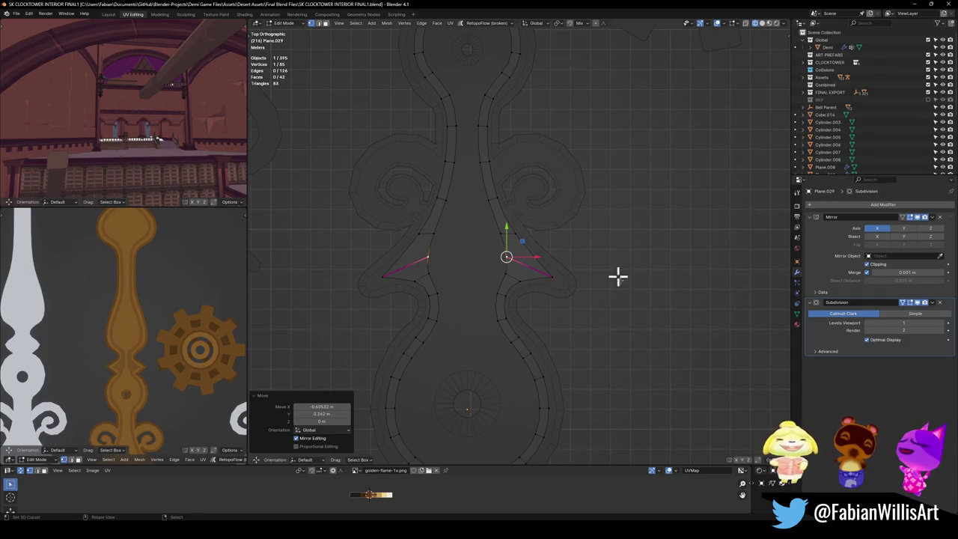
shift+scroll(527, 212, up, 3)
key(alt+a)
scroll(546, 312, up, 3)
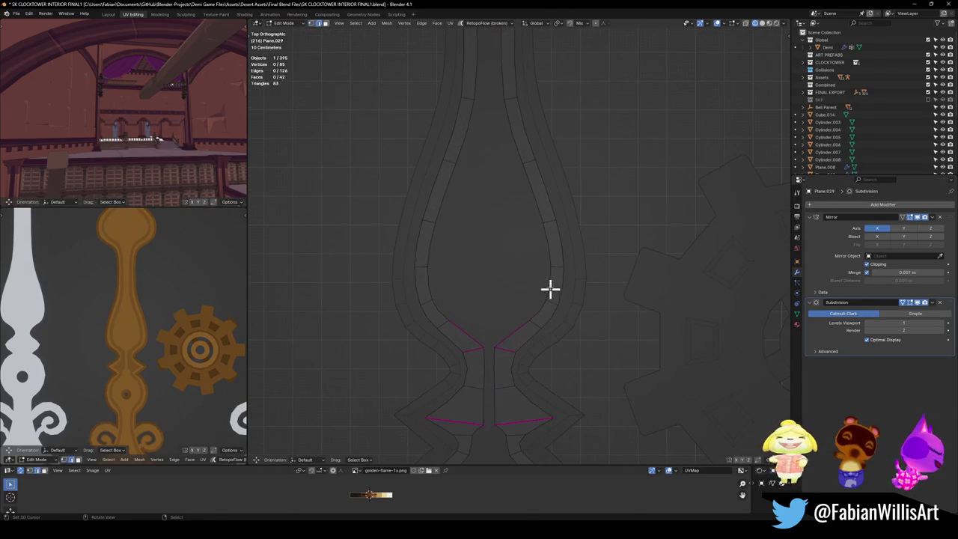
- Move the flame's inner-edge vertex up along the outline and save the file
click(532, 319)
key(g)
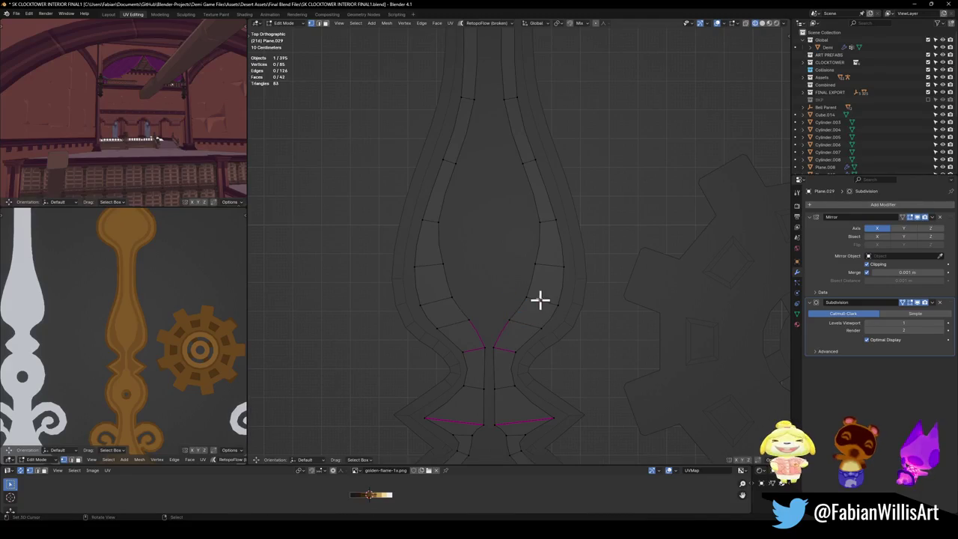
click(549, 295)
drag(547, 297, 557, 263)
key(g)
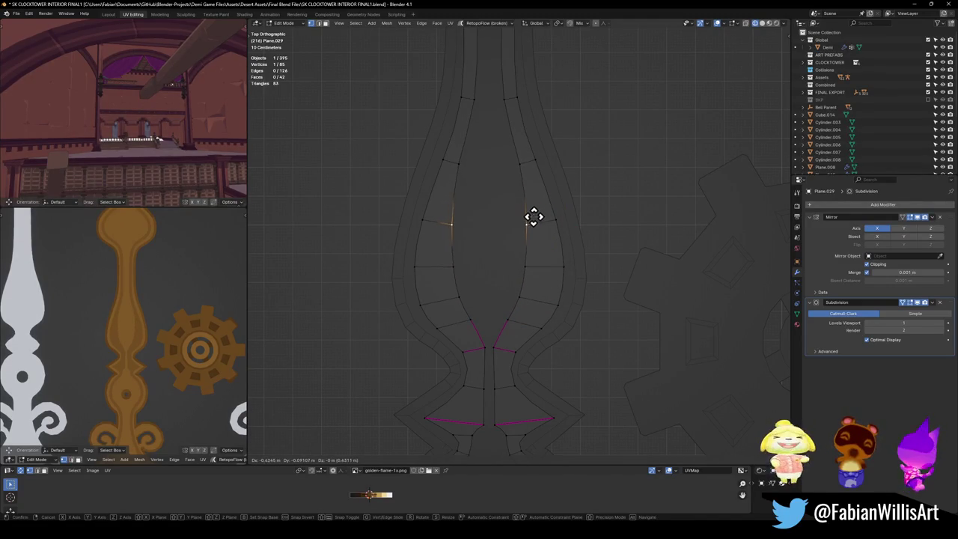
scroll(150, 322, down, 4)
key(ctrl+s)
shift+scroll(478, 304, down, 5)
shift+scroll(478, 304, up, 5)
- Reposition a vertex on the upper loop, then clear the selection
click(506, 283)
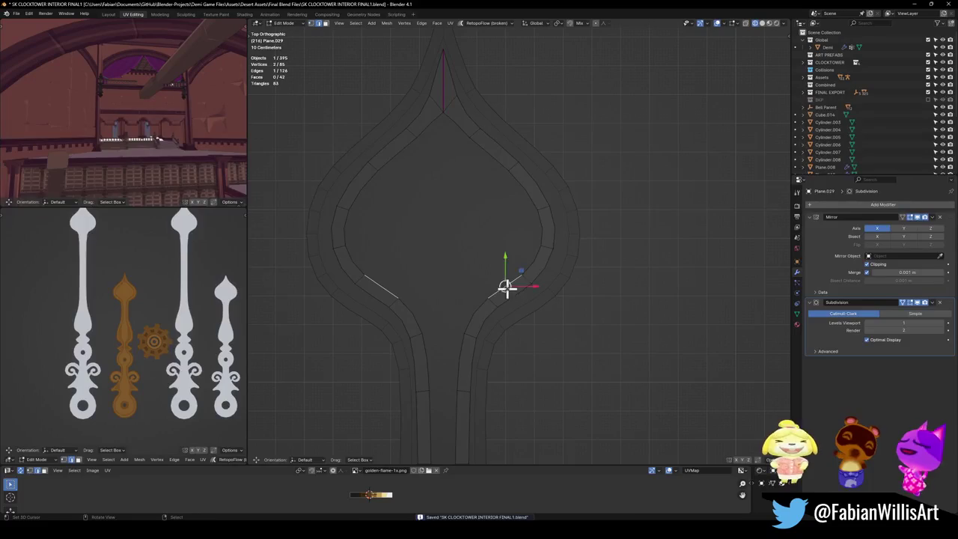
key(g)
click(516, 274)
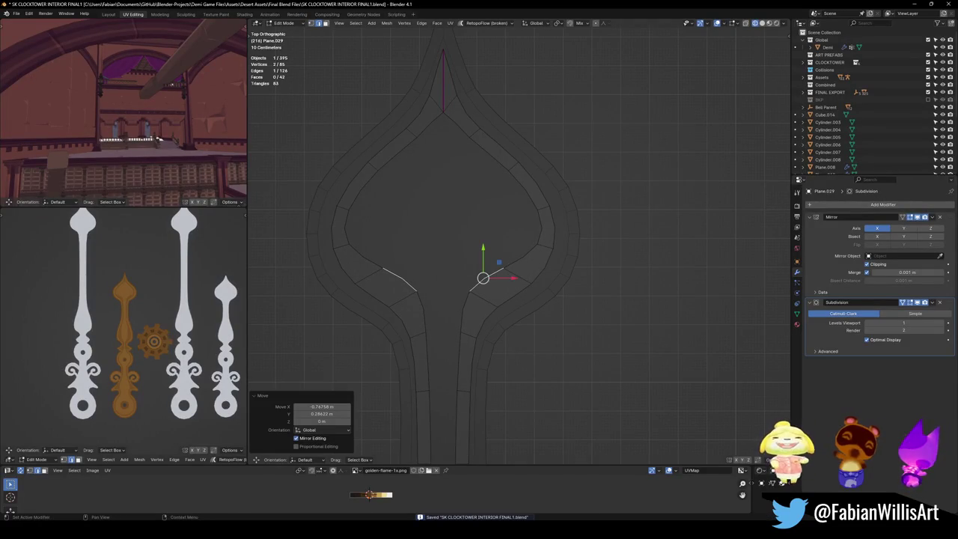
scroll(494, 239, up, 3)
scroll(516, 326, up, 2)
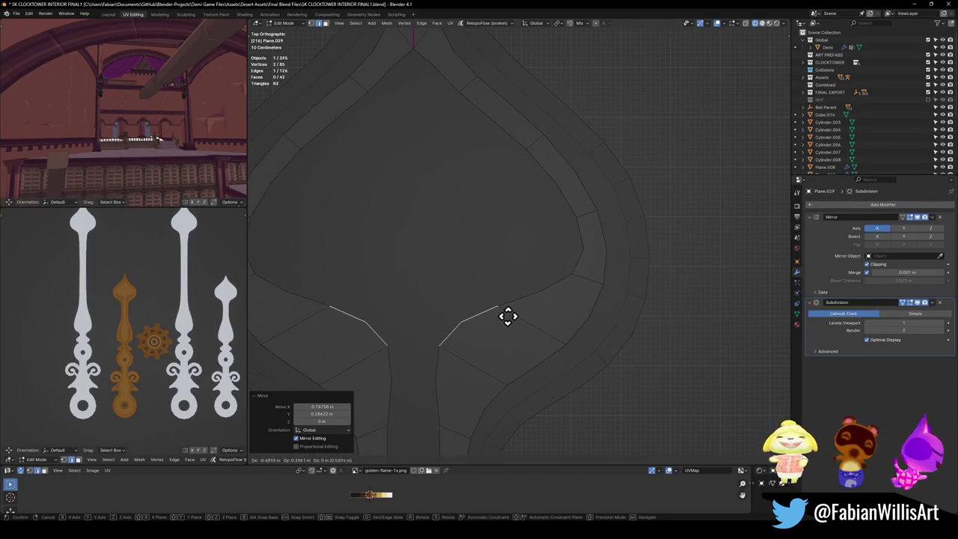
click(529, 315)
- Pull the bulb's inner-edge and right-side vertices leftward to match the onion-shaped reference
click(574, 276)
key(g)
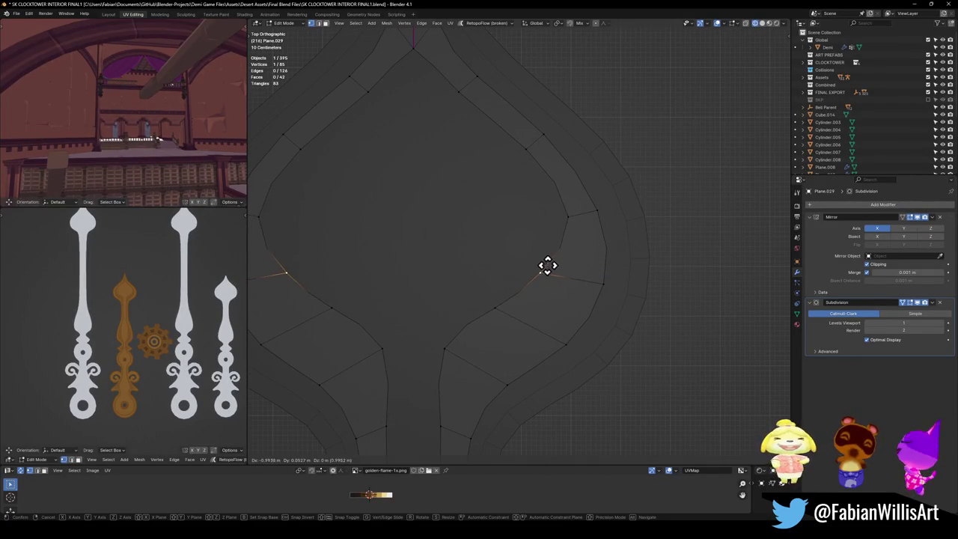
click(548, 262)
click(566, 218)
key(g)
click(564, 225)
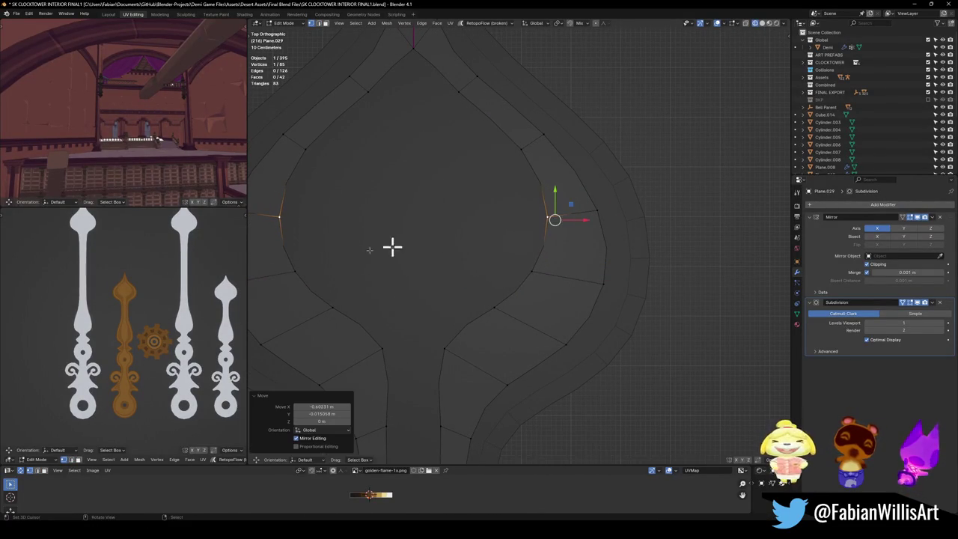
scroll(133, 294, up, 5)
scroll(133, 294, down, 3)
scroll(171, 342, up, 4)
key(g)
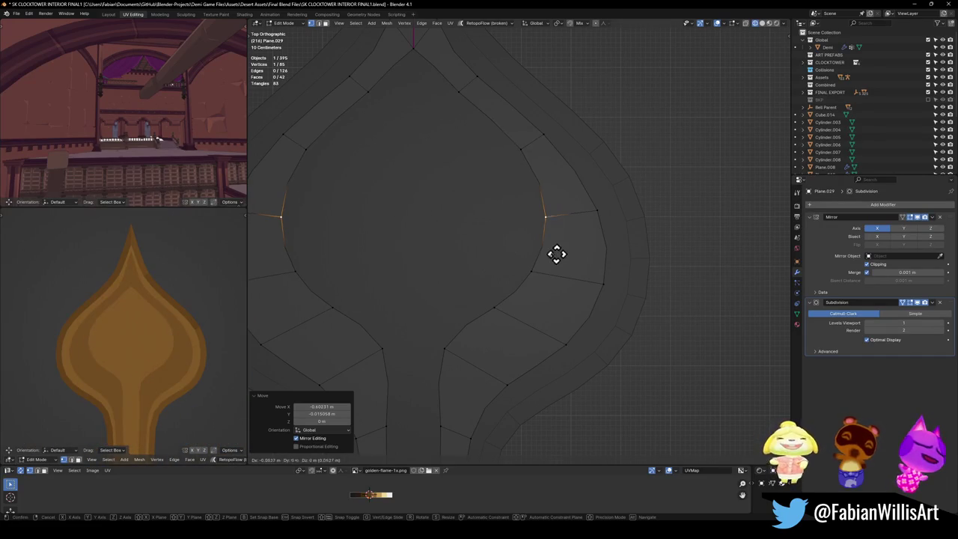
click(553, 255)
- Move another bulb vertex outward and select a vertex near the centre seam
click(529, 150)
key(g)
click(491, 176)
scroll(167, 381, down, 3)
scroll(167, 380, up, 1)
shift+scroll(524, 244, down, 4)
shift+scroll(486, 213, down, 2)
click(475, 273)
- Nudge the seam vertex, then crease the neck edges beside the centre seam
key(g)
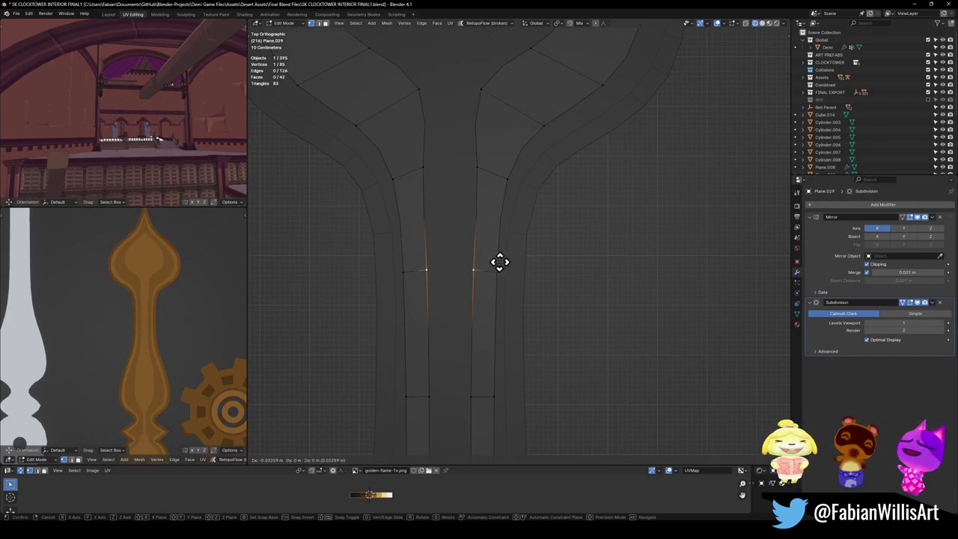
click(500, 261)
click(490, 232)
shift+scroll(494, 262, up, 3)
click(526, 208)
key(shift+e)
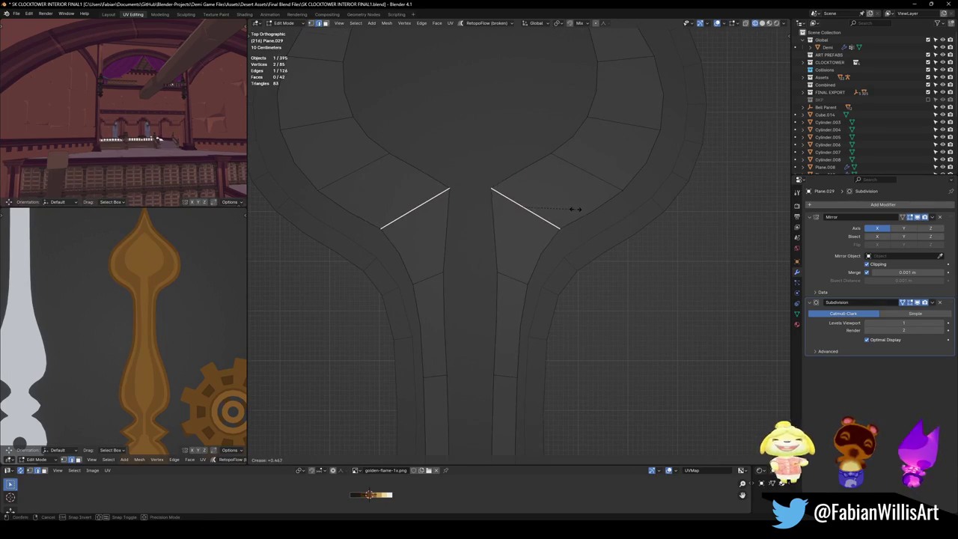
click(570, 210)
click(508, 195)
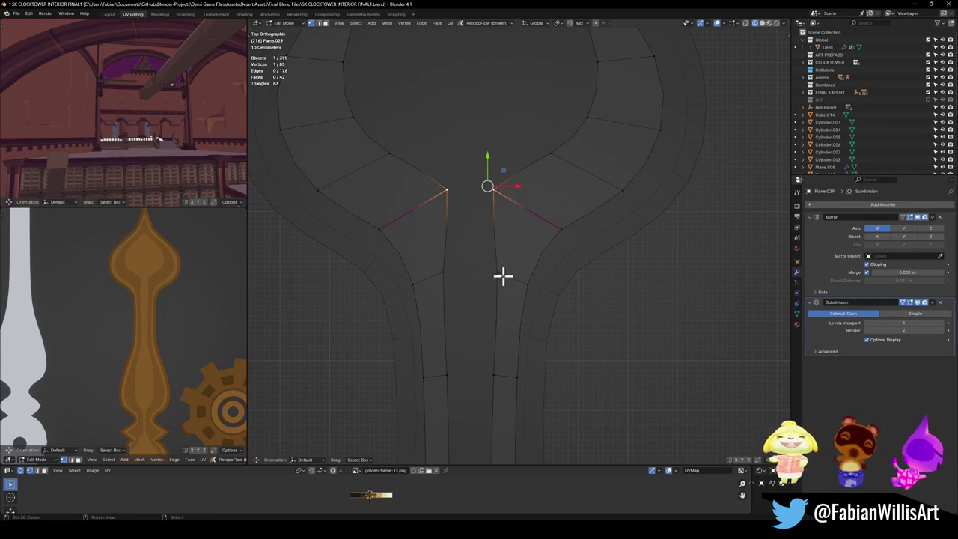
- Try moving the mirrored neck vertices down, cancel the move, and save
key(g)
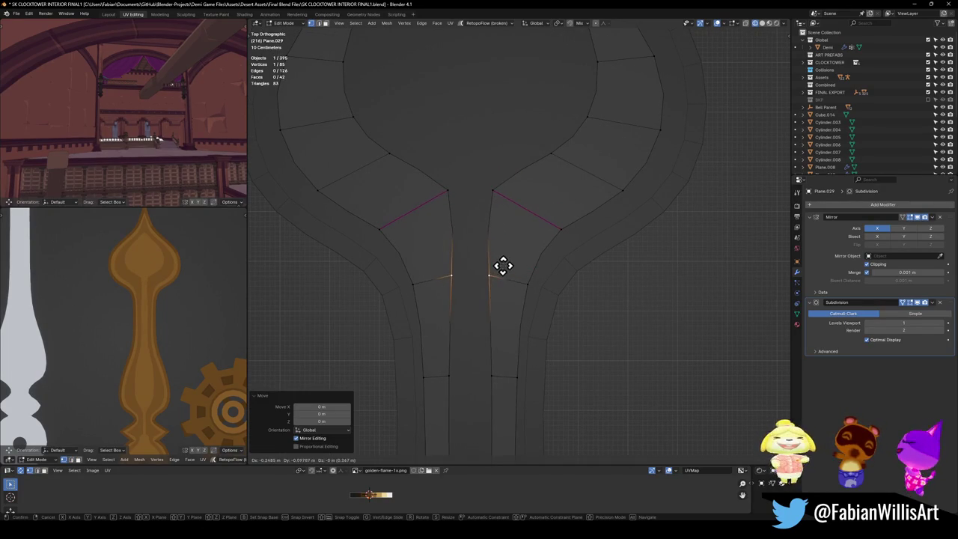
right_click(503, 266)
key(ctrl+s)
scroll(598, 169, down, 4)
scroll(547, 278, up, 2)
scroll(535, 277, up, 2)
- Sketch a guide outline around the rounded head and save the file again
drag(422, 302, 607, 311)
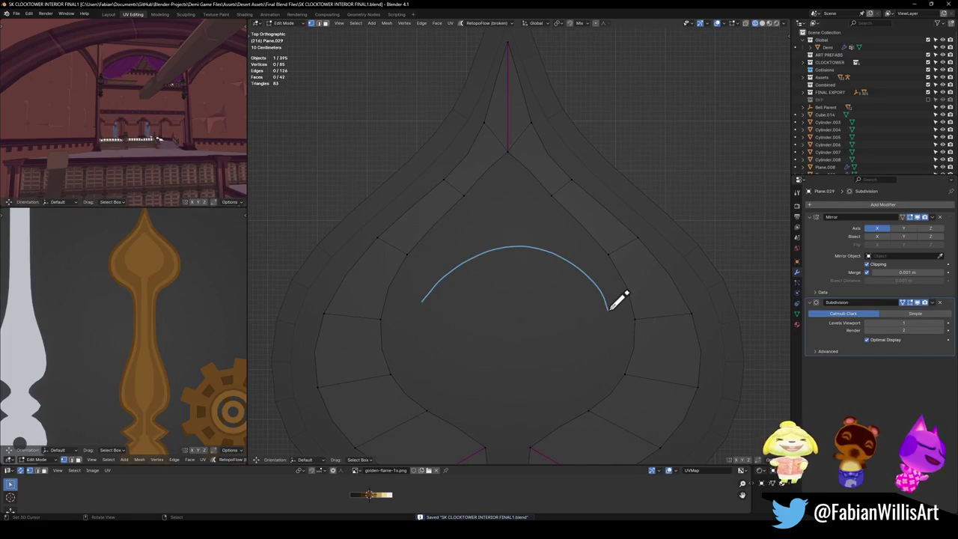
drag(537, 342, 413, 287)
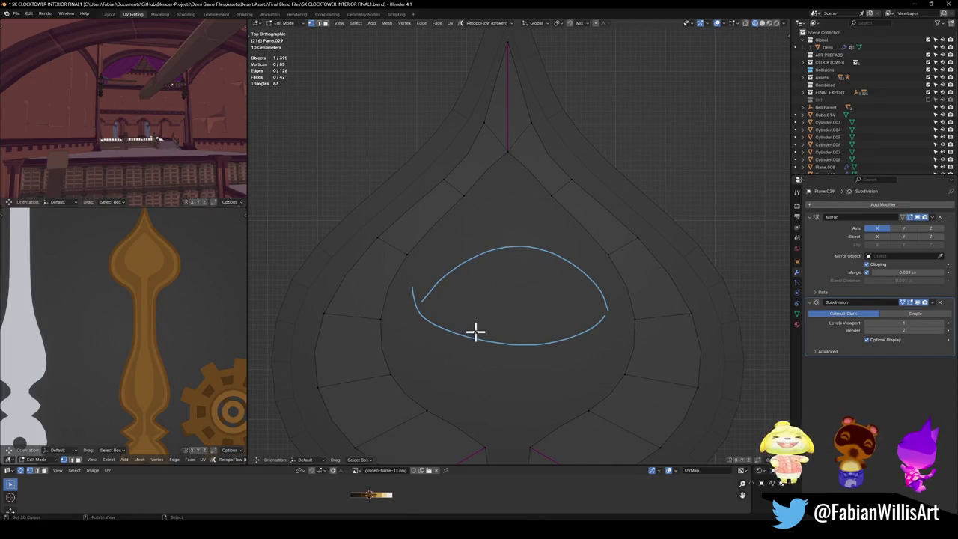
scroll(560, 289, down, 5)
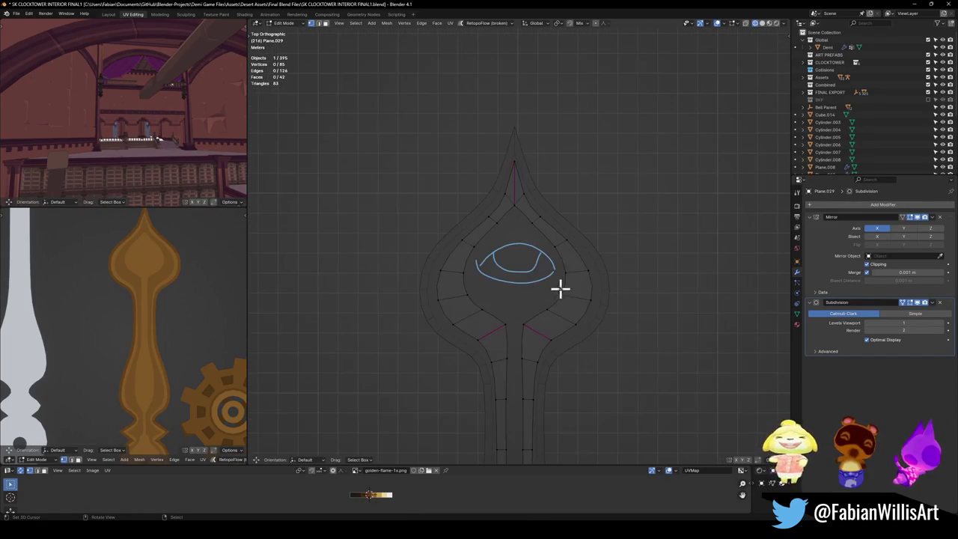
scroll(188, 314, down, 3)
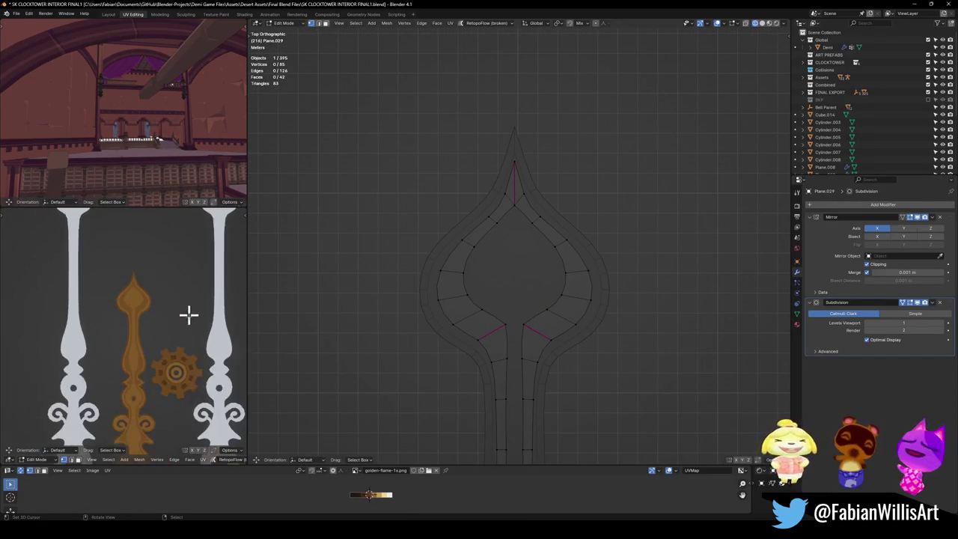
key(ctrl+s)
scroll(552, 321, down, 5)
scroll(515, 225, up, 3)
scroll(581, 306, up, 3)
- Add a face at the ring's inner bottom and raise the bottom vertex into an upward notch
key(a)
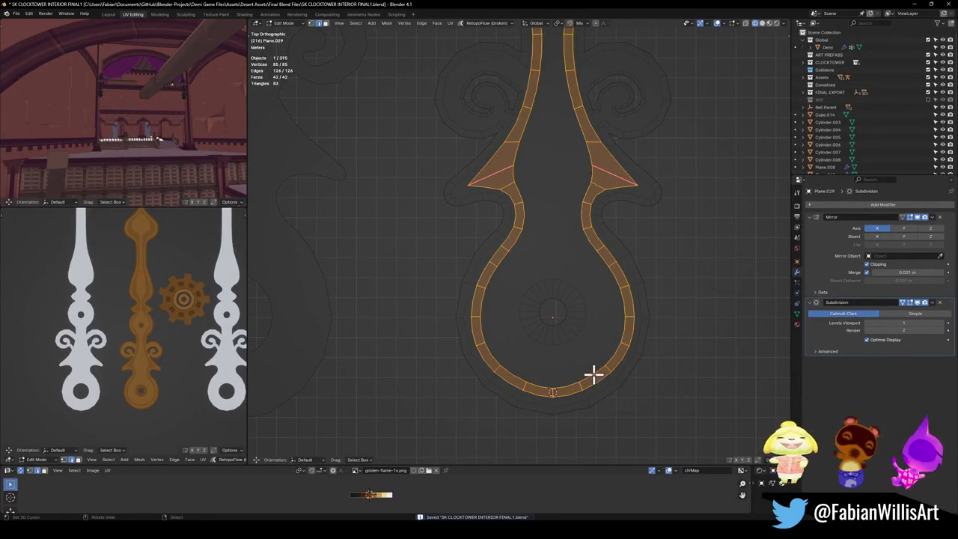
key(alt+a)
key(2)
scroll(564, 392, up, 1)
scroll(560, 366, up, 1)
scroll(560, 345, up, 1)
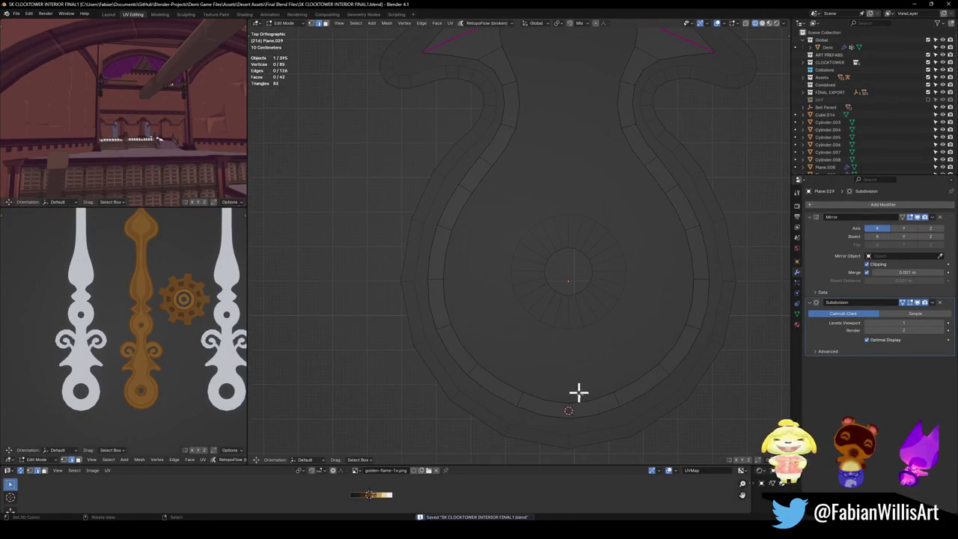
mouse_move(556, 406)
mouse_down()
mouse_move(621, 375)
mouse_move(595, 355)
mouse_up()
click(567, 411)
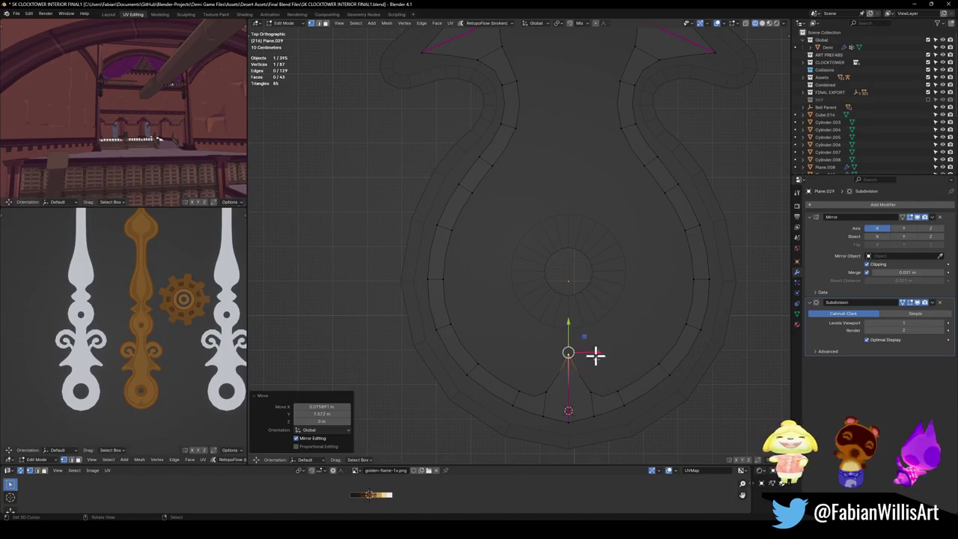
key(g)
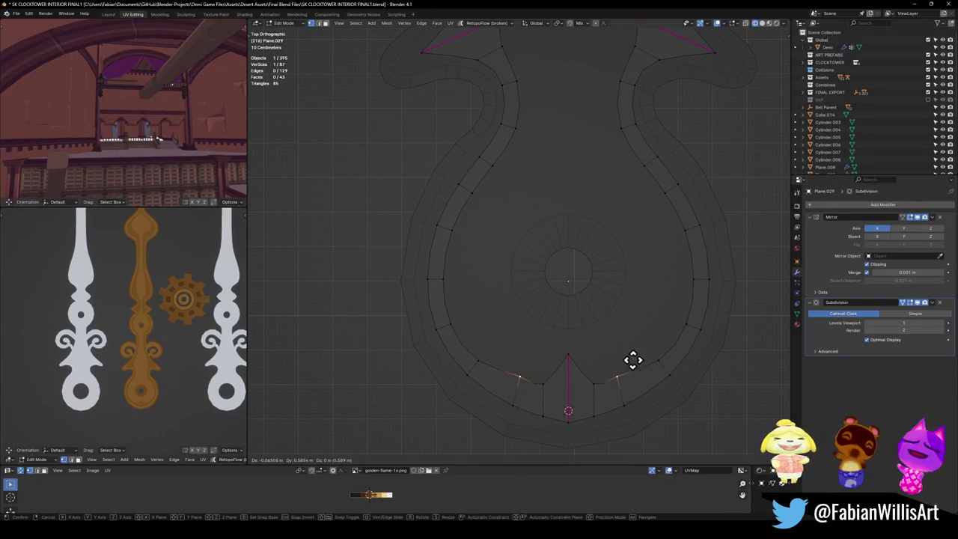
click(637, 378)
- Shift the ring's right-side edge and a nearby vertex slightly left to smooth the outline
click(690, 292)
key(g)
click(676, 291)
key(g)
click(667, 229)
click(659, 199)
key(g)
click(650, 204)
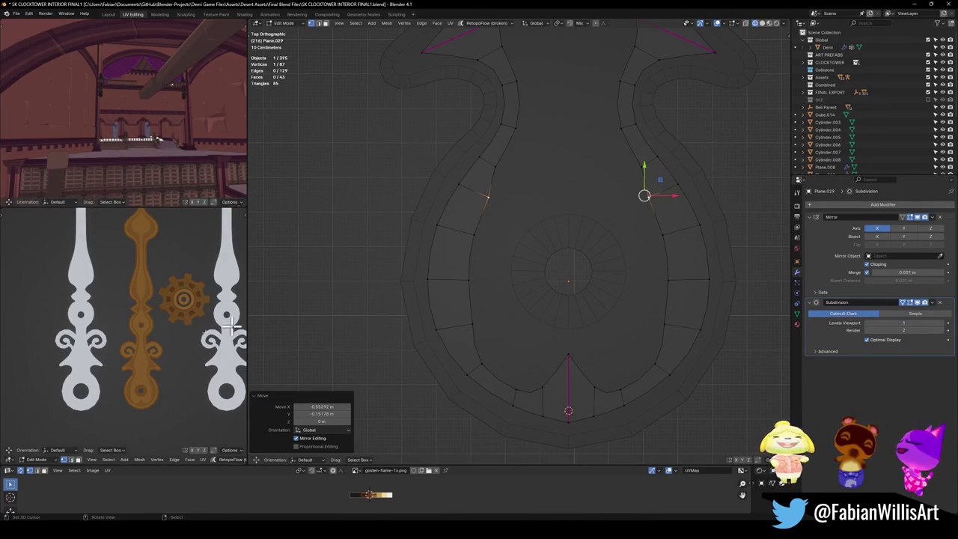
- Zoom out and toggle the selection of a ring vertex
scroll(187, 397, up, 2)
scroll(146, 292, up, 2)
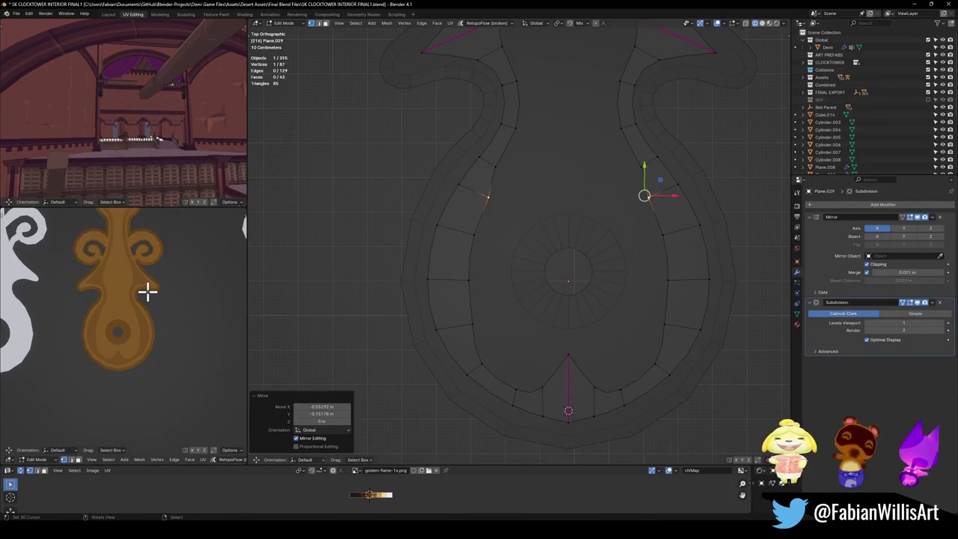
click(155, 300)
click(155, 299)
- Compare the hand mesh against the golden reference image shown full screen
click(146, 303)
click(147, 303)
scroll(146, 303, down, 3)
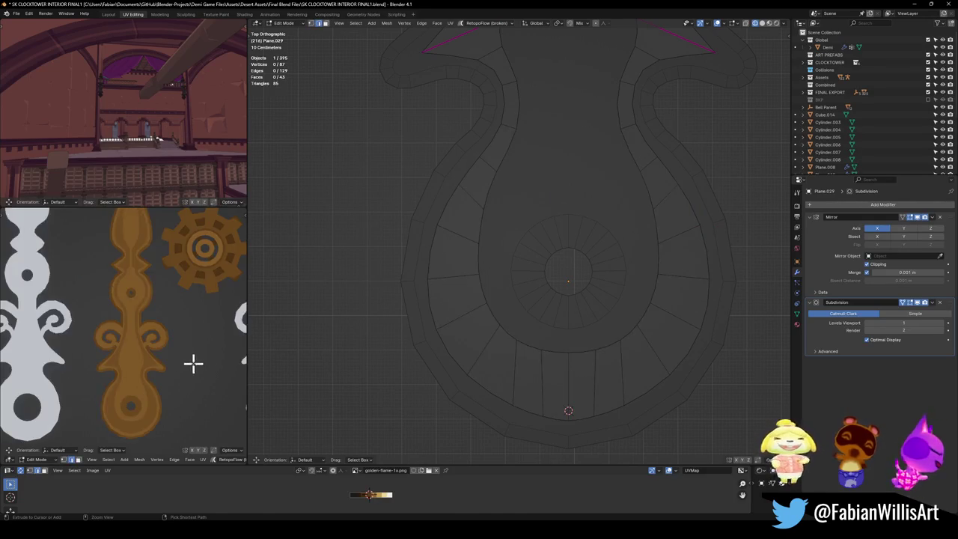
key(ctrl+space)
middle_drag(492, 301, 532, 412)
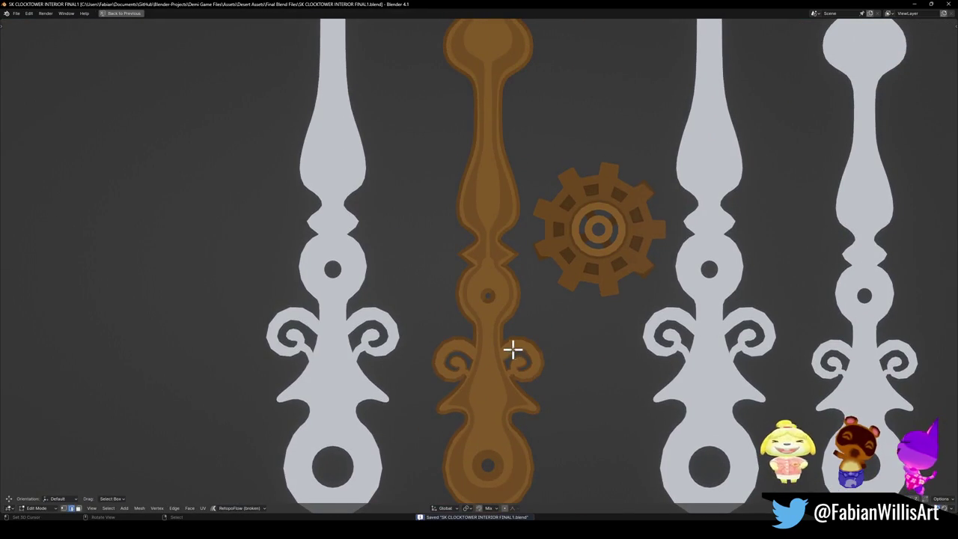
scroll(498, 349, down, 2)
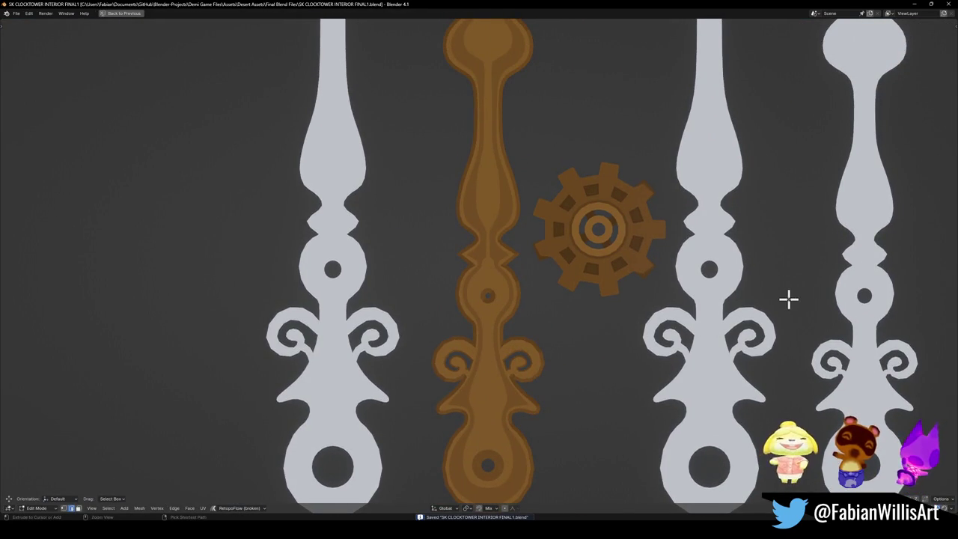
key(ctrl+space)
scroll(569, 284, down, 3)
scroll(534, 355, up, 1)
- Edge-slide the loop across the hand's waist outward, then save the file
alt+click(557, 320)
key(g)
key(g)
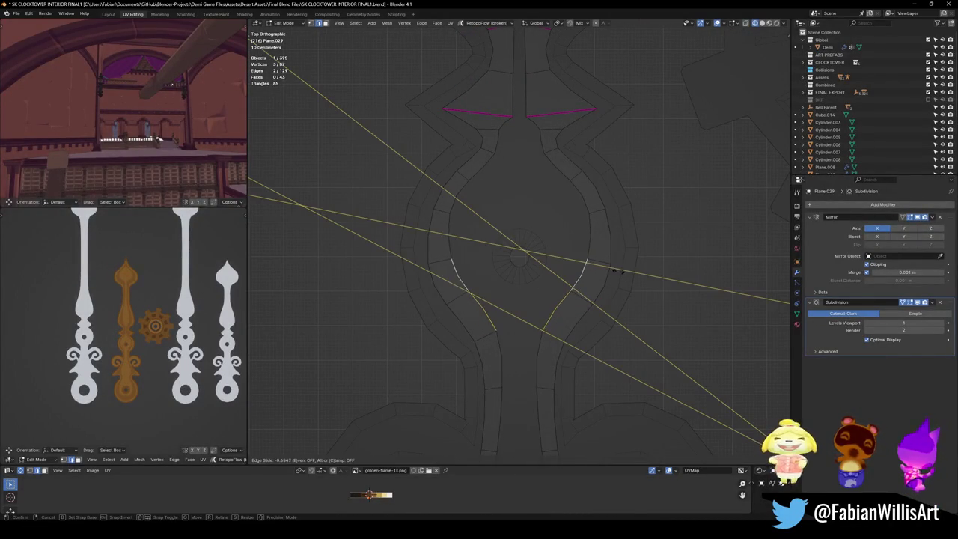
click(599, 277)
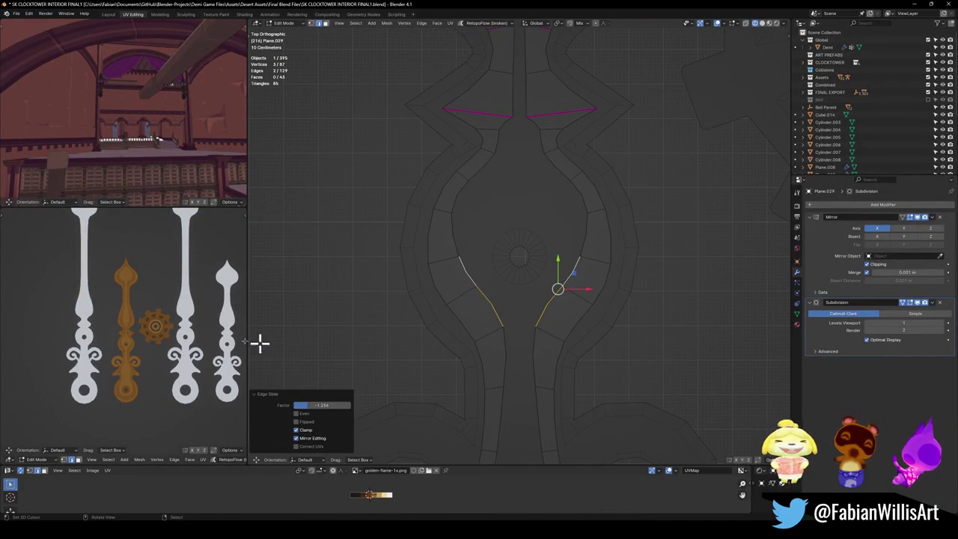
scroll(118, 340, up, 3)
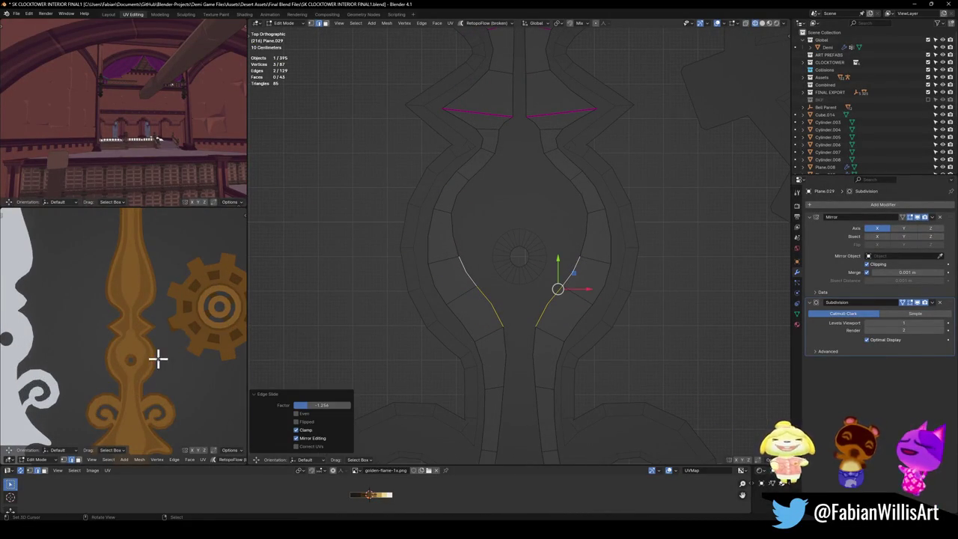
scroll(165, 361, down, 2)
key(ctrl+z)
key(ctrl+s)
- Recheck the reshaped waist against the full-screen golden reference
scroll(145, 377, up, 2)
key(ctrl+space)
scroll(541, 338, down, 2)
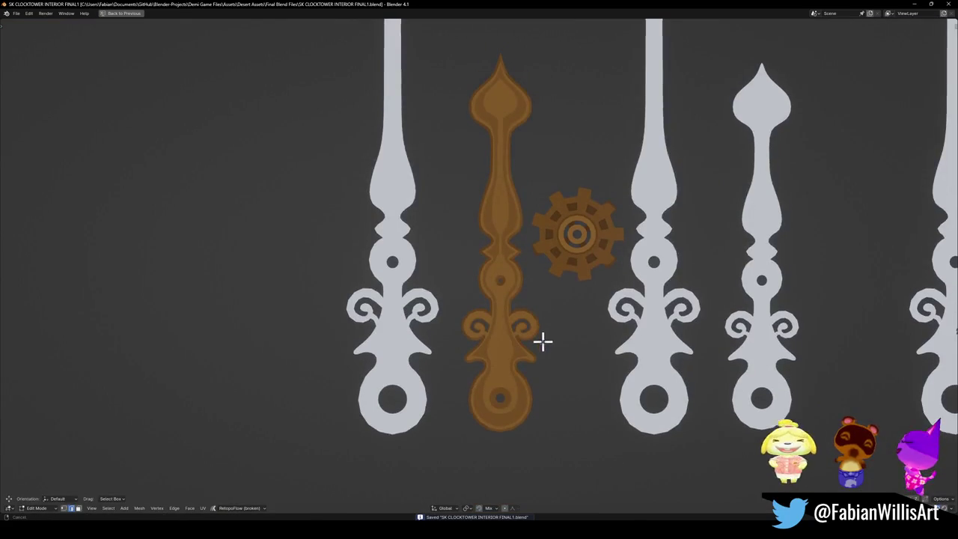
scroll(560, 314, down, 2)
scroll(560, 314, up, 2)
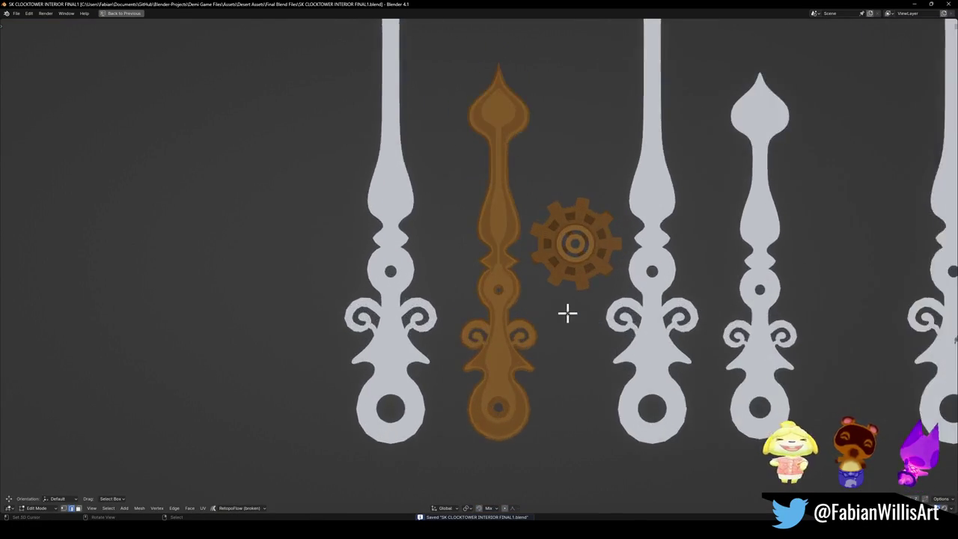
scroll(566, 313, up, 2)
scroll(573, 342, up, 1)
key(ctrl+space)
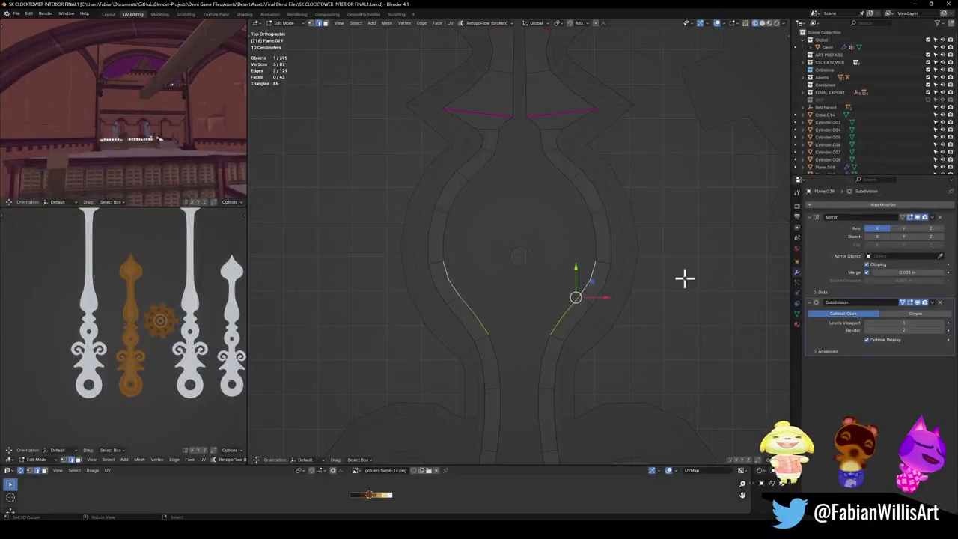
- Add two centred loop cuts across the hand's stem
scroll(614, 342, up, 3)
click(518, 323)
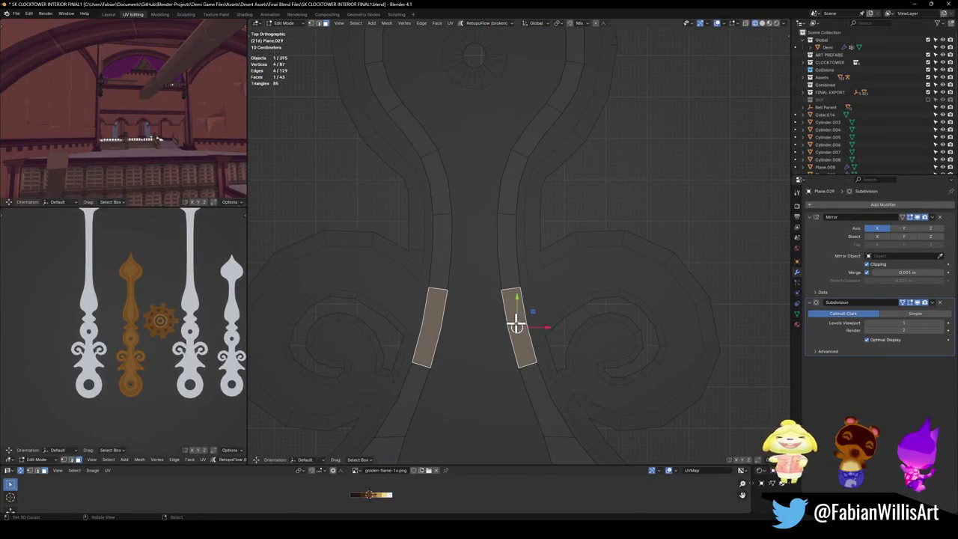
key(g)
right_click(560, 331)
click(539, 329)
key(ctrl+r)
click(531, 323)
right_click(541, 320)
key(ctrl+r)
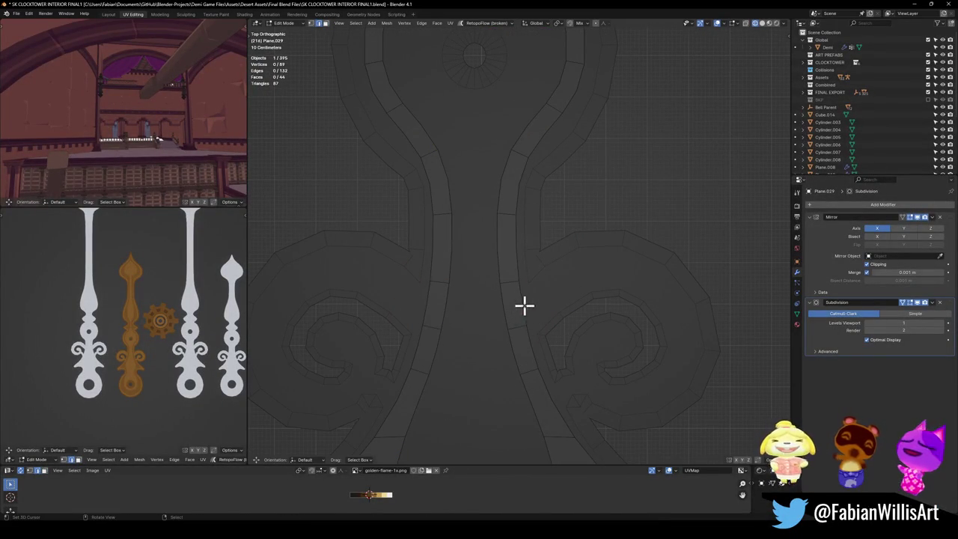
click(536, 314)
right_click(530, 313)
- Extrude the outer edge four times to extend the right scroll curl
key(e)
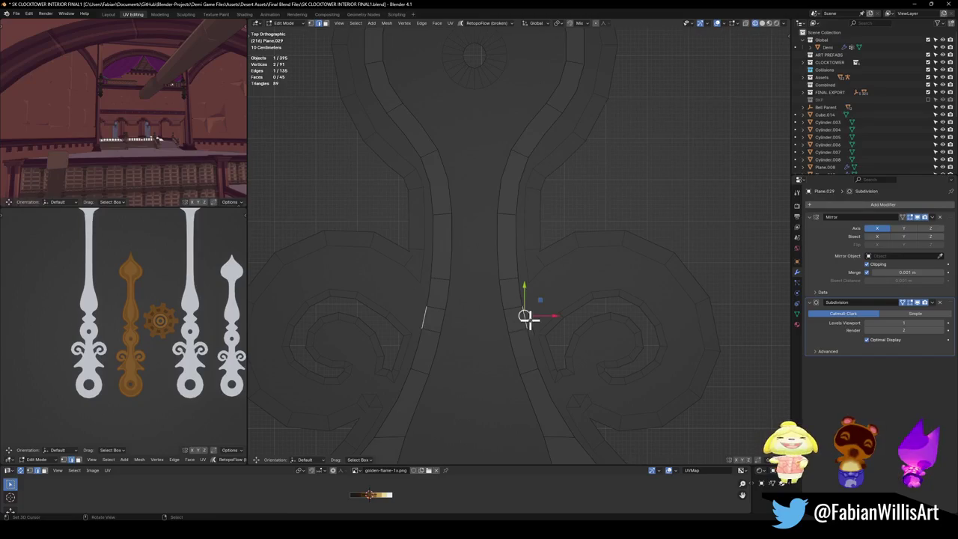
click(571, 289)
key(e)
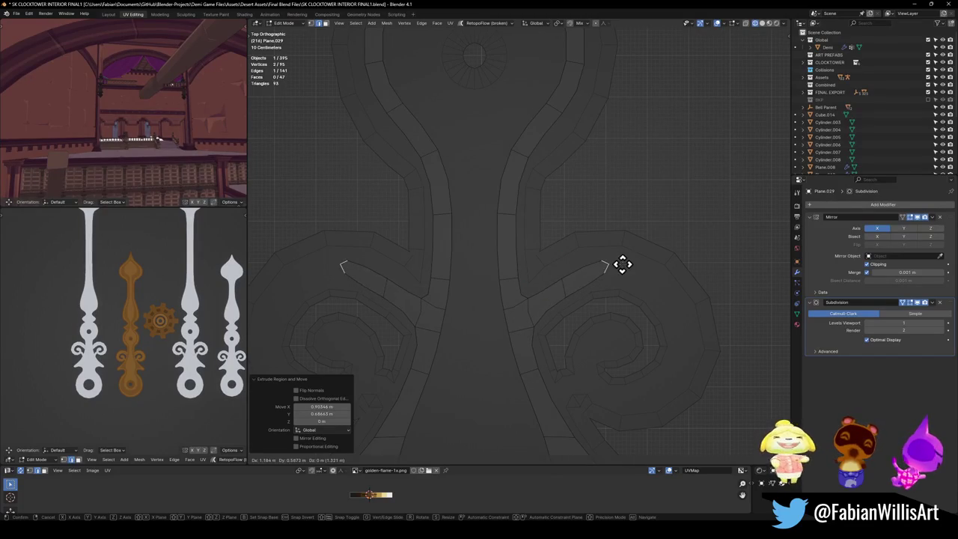
click(620, 267)
scroll(154, 365, up, 5)
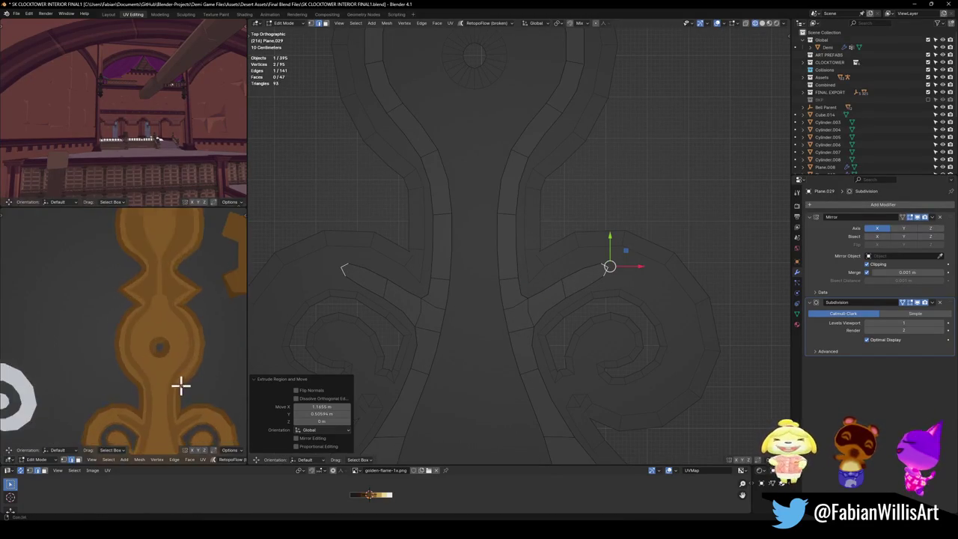
scroll(180, 384, up, 2)
shift+middle_drag(591, 306, 586, 257)
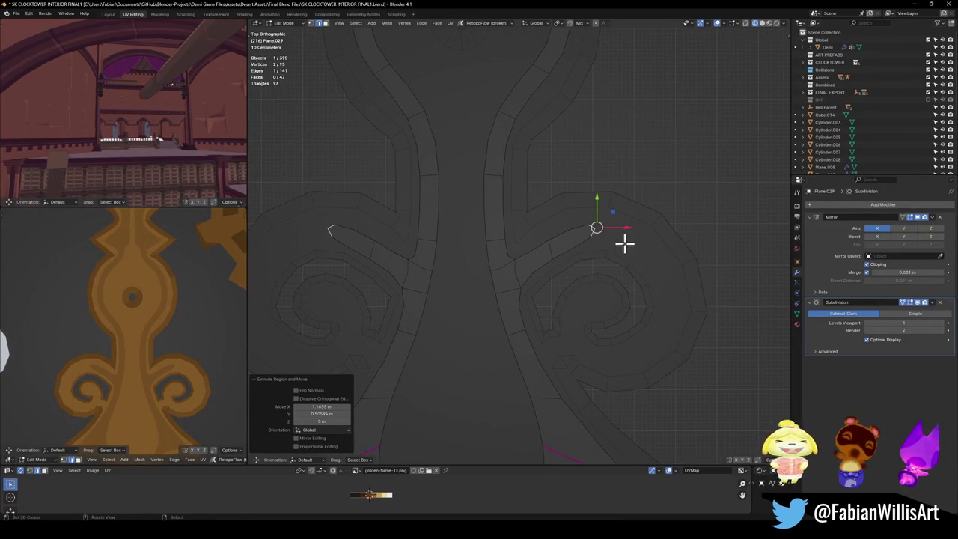
key(e)
click(673, 265)
key(e)
click(696, 318)
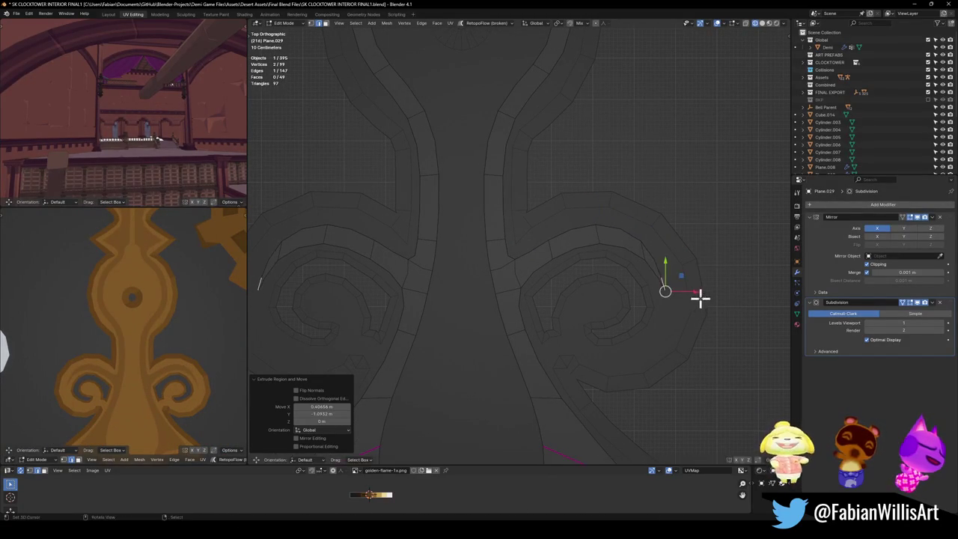
- Shift the curl's end edge to the left to refine its shape
click(648, 258)
key(g)
right_click(621, 259)
key(g)
right_click(613, 232)
key(g)
click(566, 227)
click(629, 247)
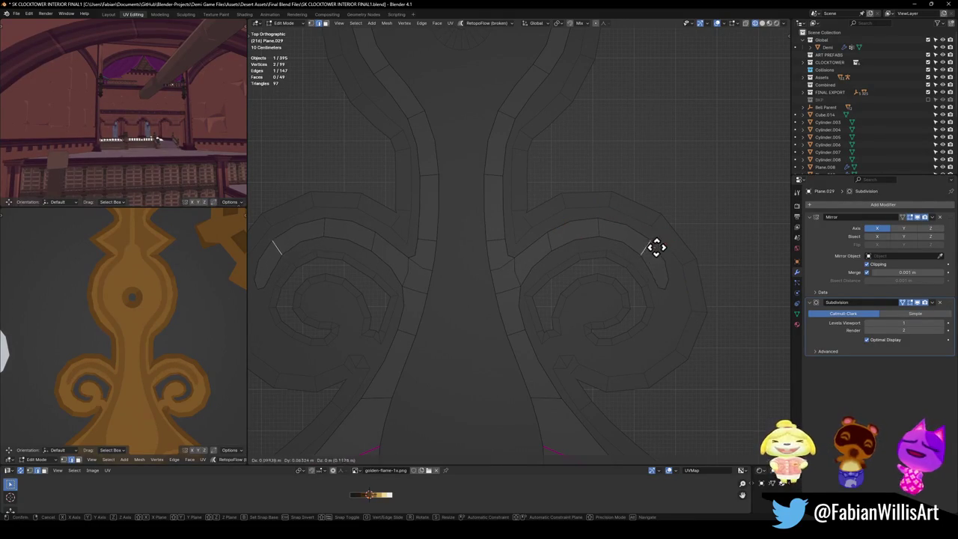
drag(648, 250, 653, 252)
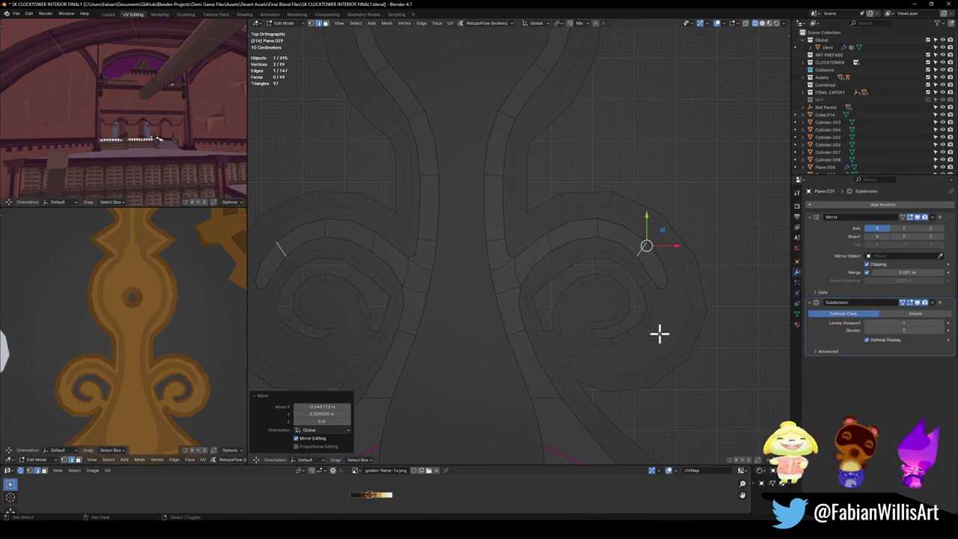
- Undo the last edit, save, and reposition the small face at the curl's tip
scroll(674, 254, up, 1)
shift+click(656, 223)
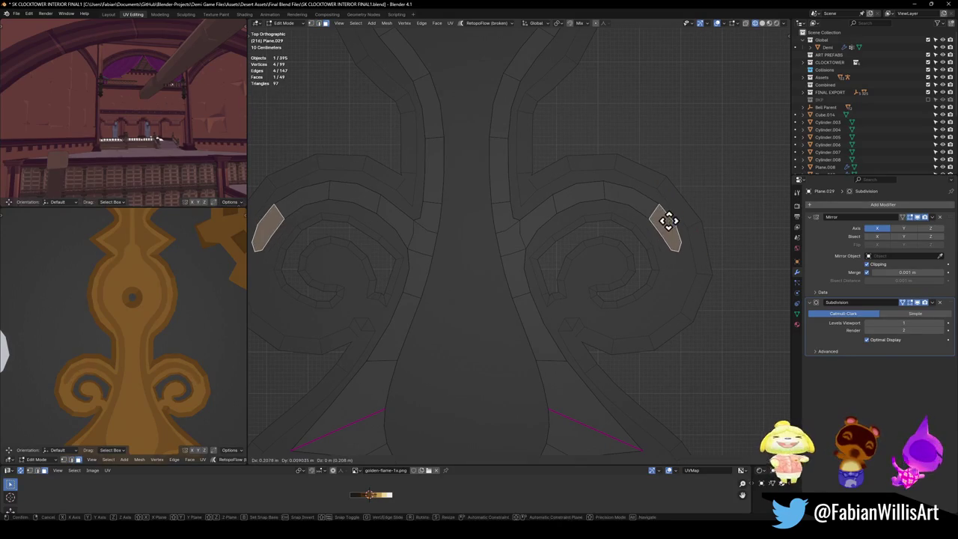
key(ctrl+z)
key(ctrl+s)
shift+click(665, 222)
key(g)
click(666, 228)
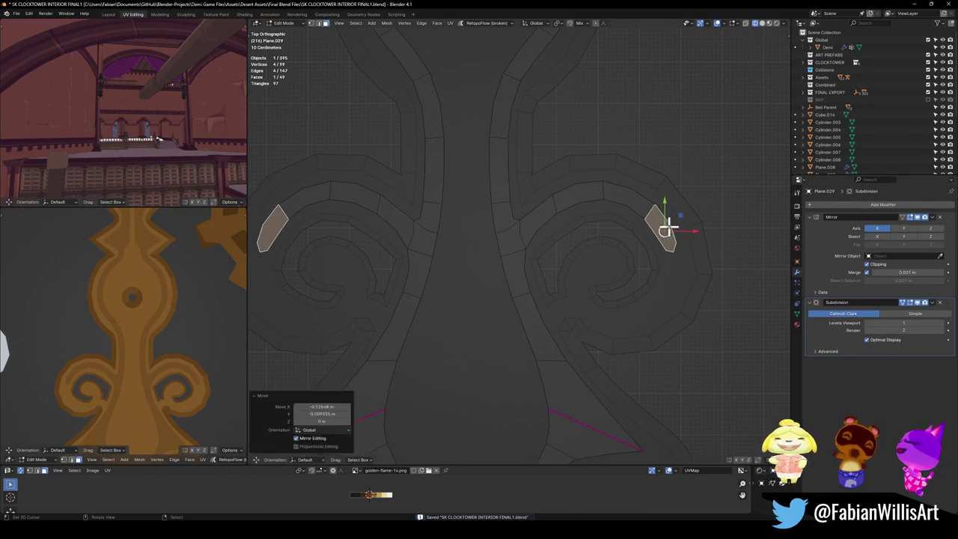
click(679, 252)
- Extrude and rotate three new segments that carry the curl into a spiral
key(e)
click(684, 292)
key(r)
click(690, 297)
key(e)
click(648, 325)
key(r)
click(659, 328)
key(e)
click(607, 327)
key(r)
click(638, 345)
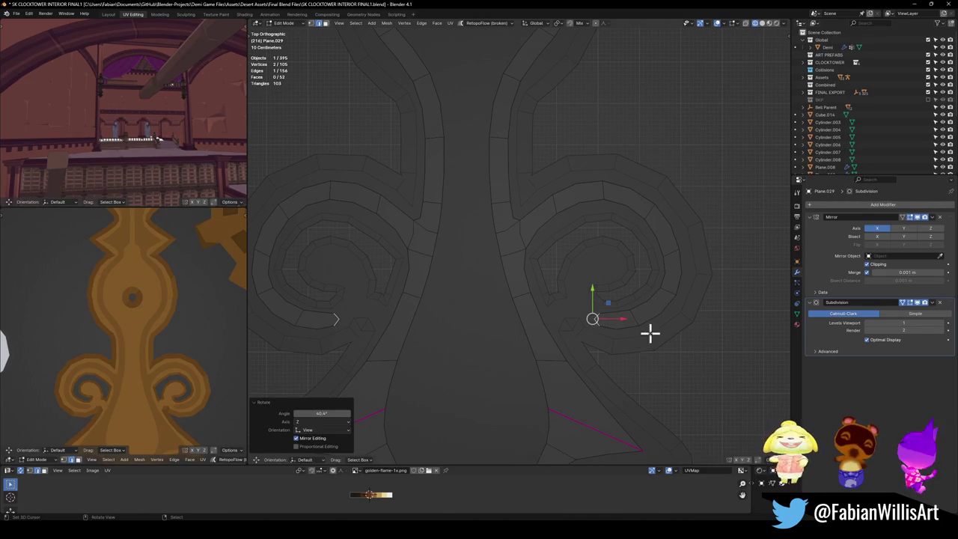
- Reposition the spiral's end edge and extrude another segment deeper inward
key(g)
click(658, 314)
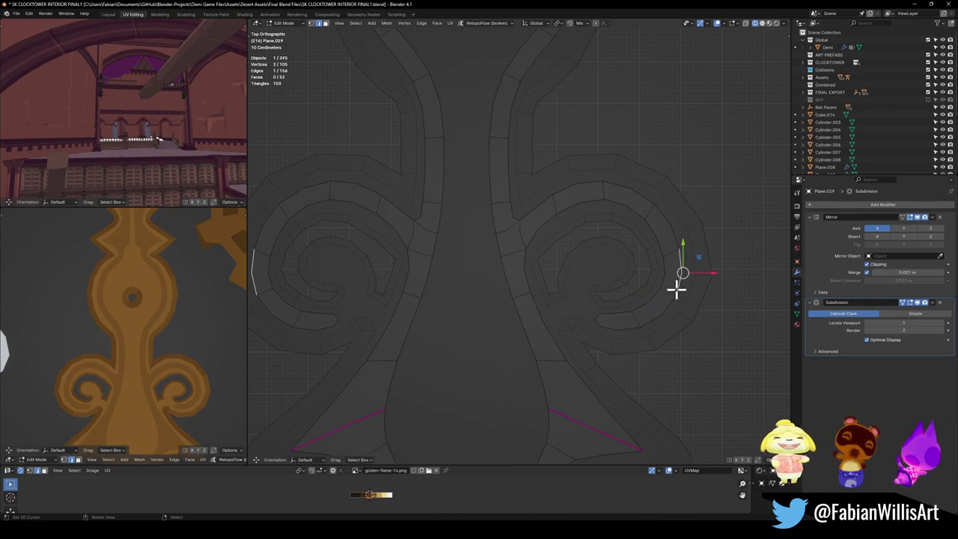
key(alt+a)
click(599, 320)
key(e)
click(606, 321)
key(r)
click(641, 321)
key(g)
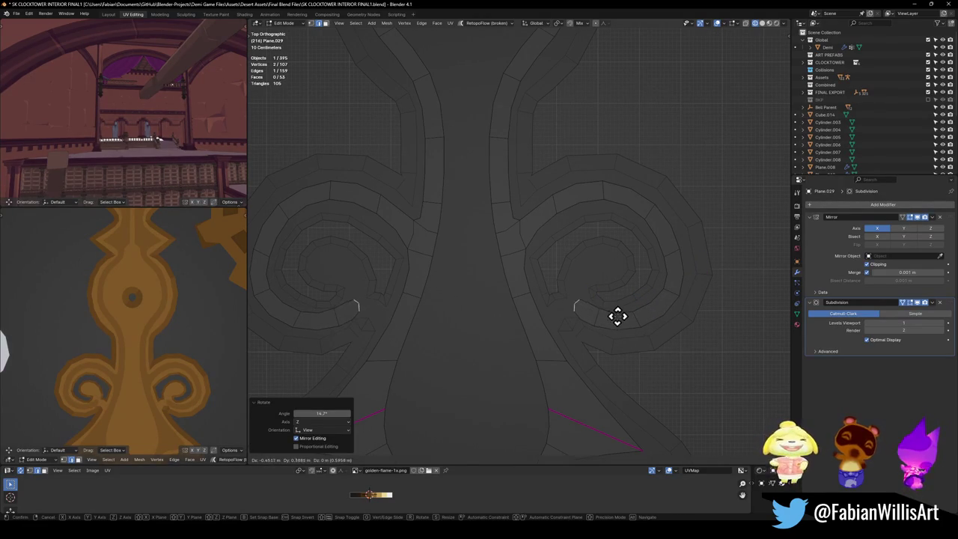
click(618, 314)
- Extrude two more rotated segments winding the spiral upward
key(e)
click(614, 271)
key(r)
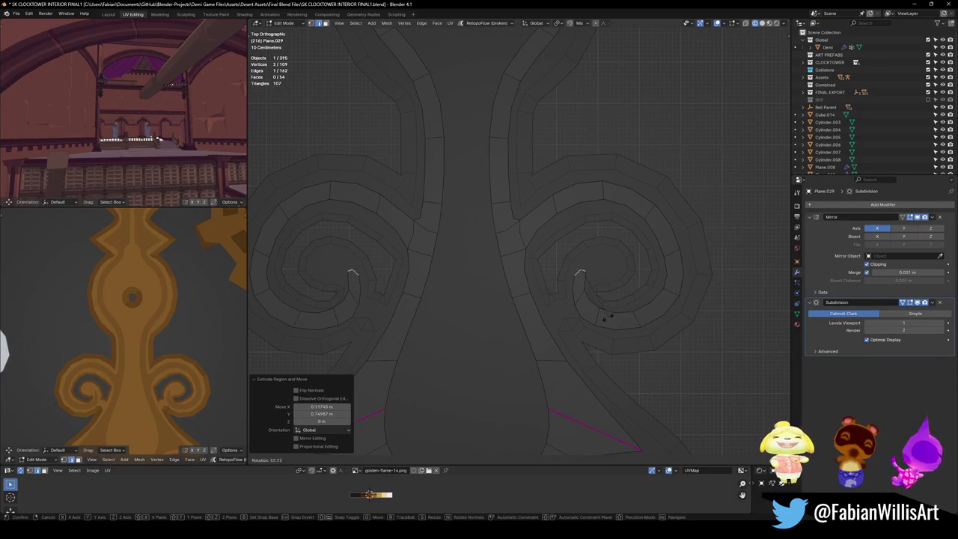
click(586, 334)
key(e)
click(610, 270)
key(r)
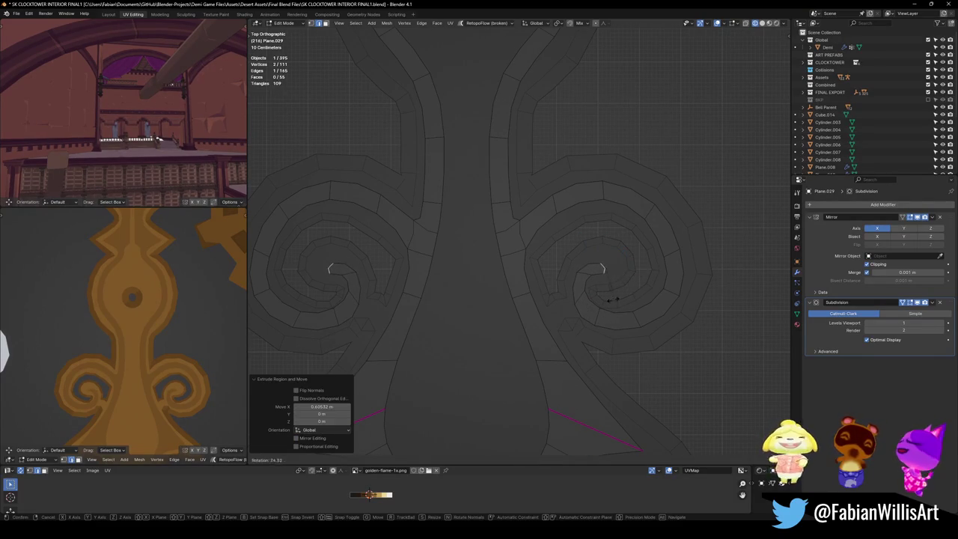
click(592, 283)
- Move, rotate and shrink the last edge to about half size toward the spiral centre
key(r)
click(612, 278)
key(g)
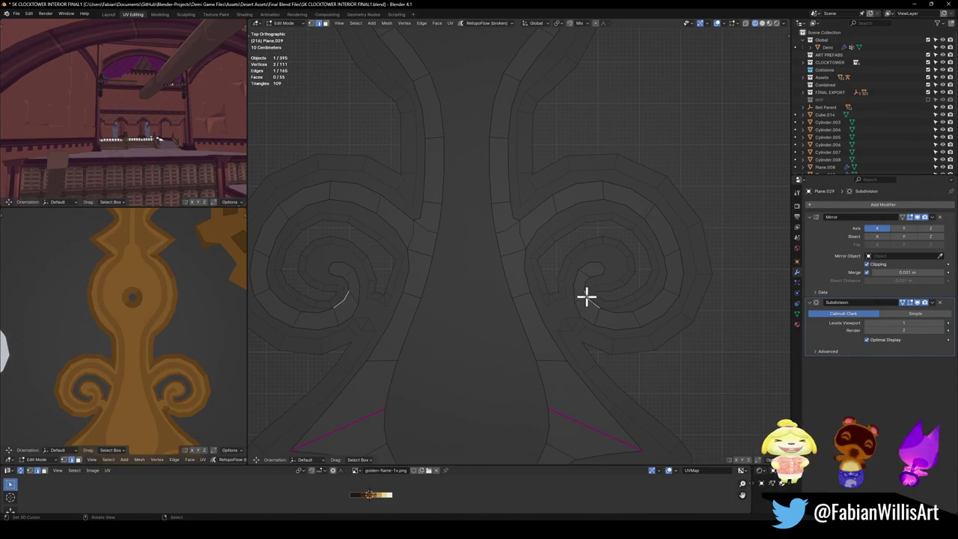
key(r)
click(606, 313)
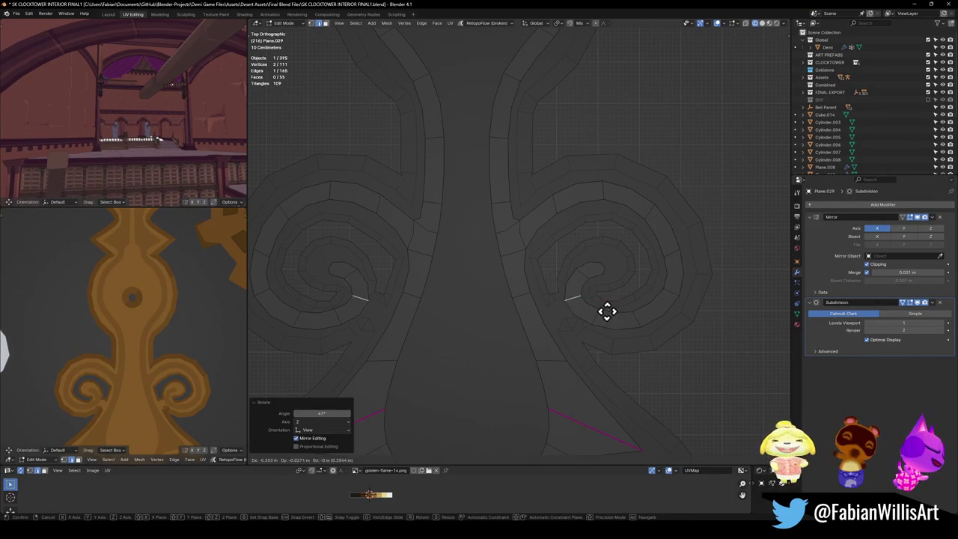
key(s)
click(602, 309)
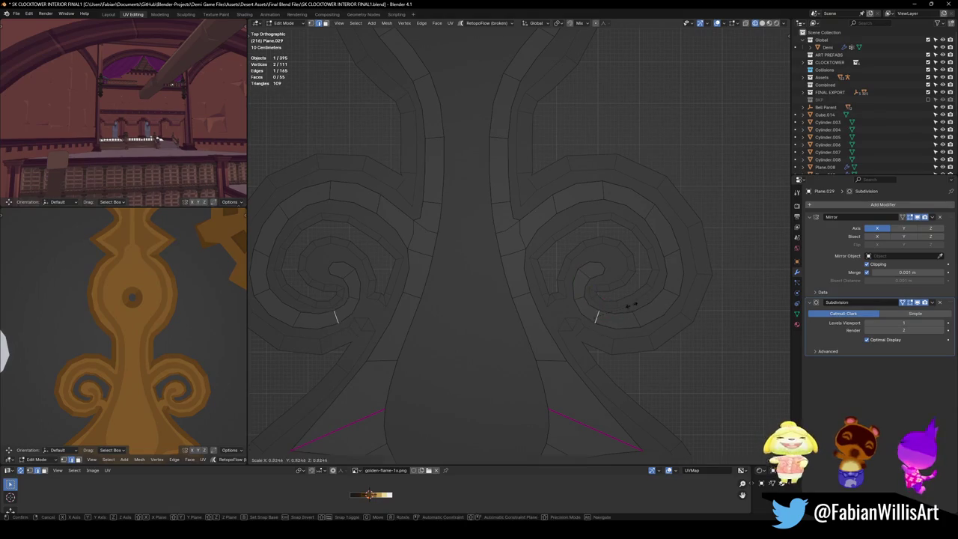
- Move and rotate an edge on the inner turn up and left to tighten the spiral
click(633, 306)
click(642, 314)
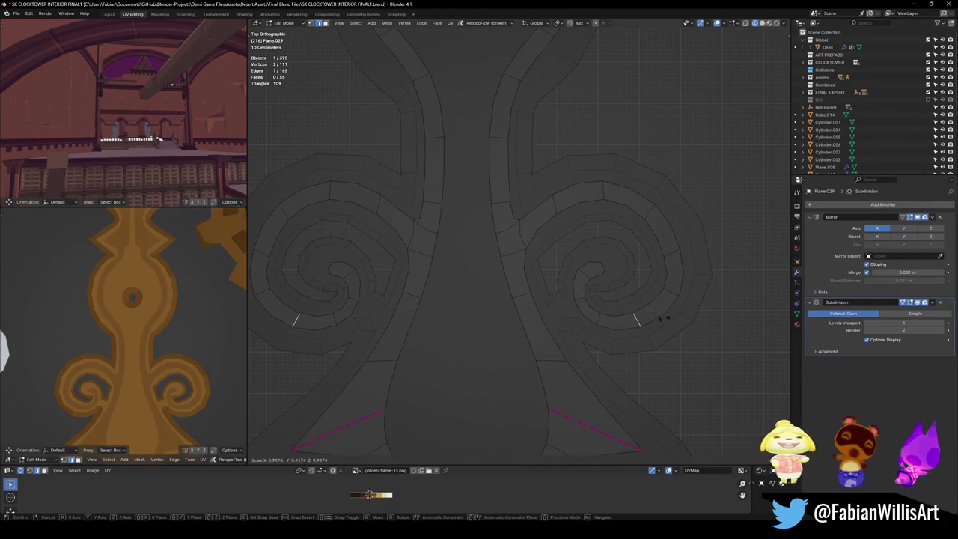
key(g)
click(584, 274)
key(r)
click(610, 269)
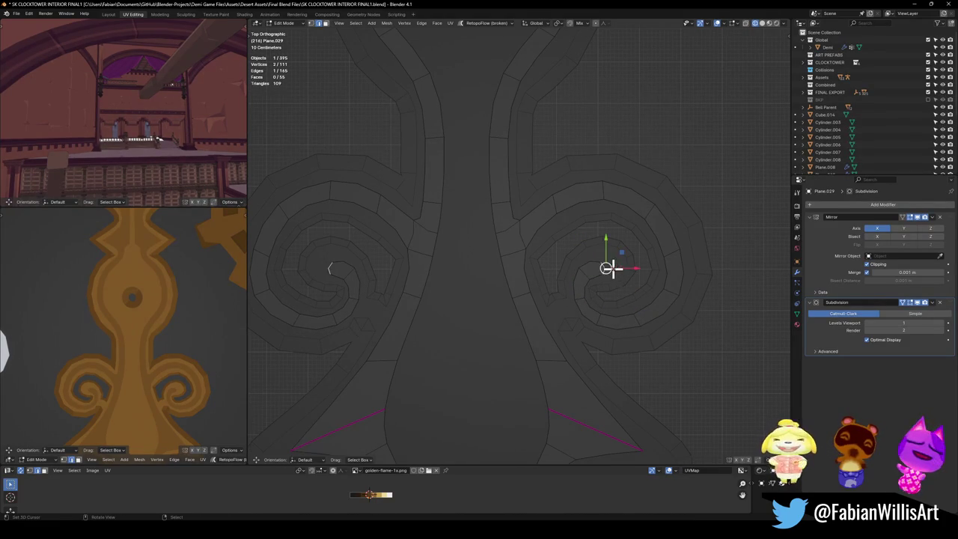
key(g)
click(607, 262)
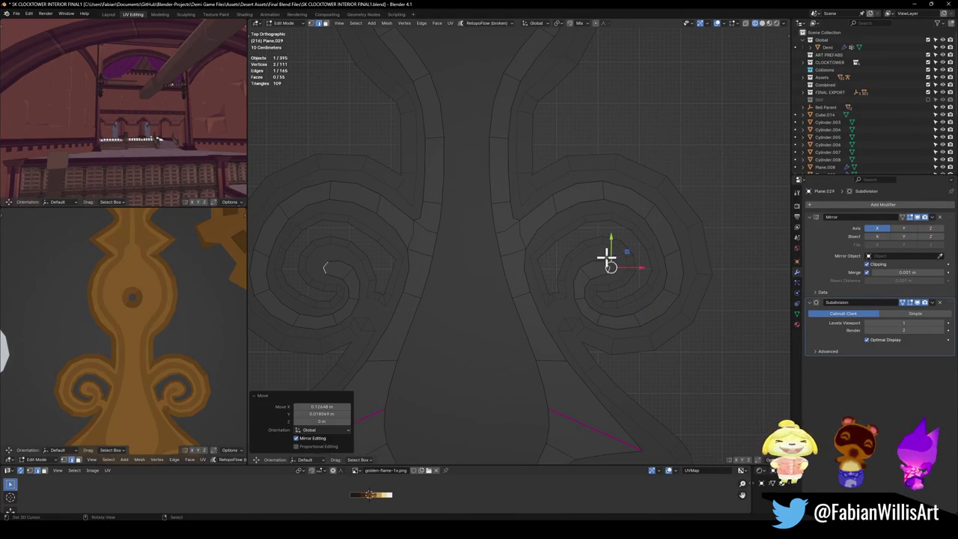
click(575, 274)
- Enlarge the spiral's end edge and shift the small centre face
key(s)
click(599, 260)
click(599, 267)
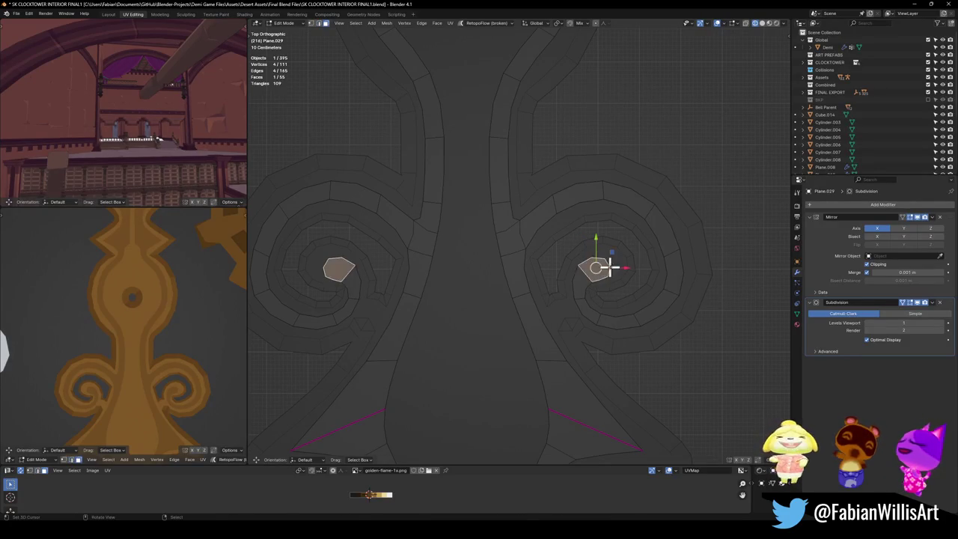
key(g)
click(612, 261)
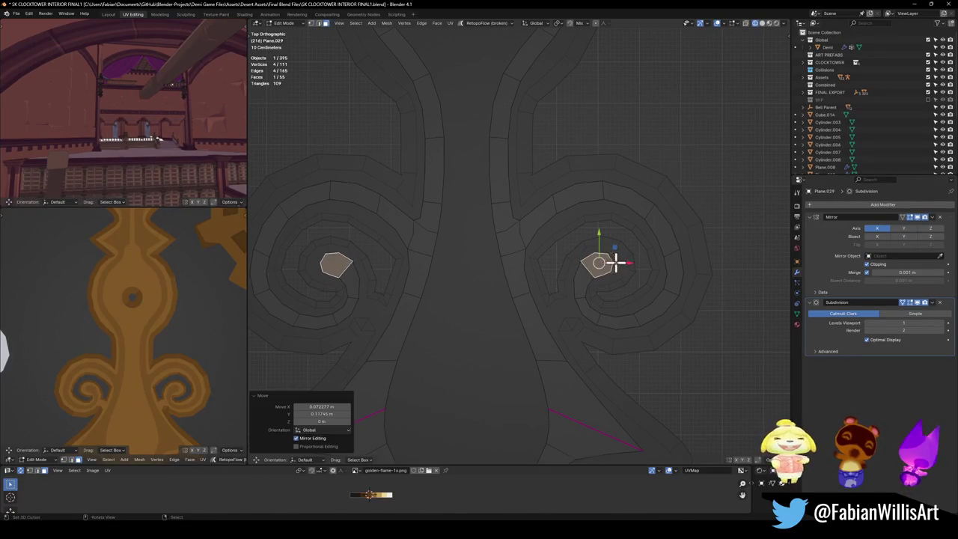
click(593, 297)
- Rotate an edge near the spiral centre to follow the curve
click(594, 297)
key(r)
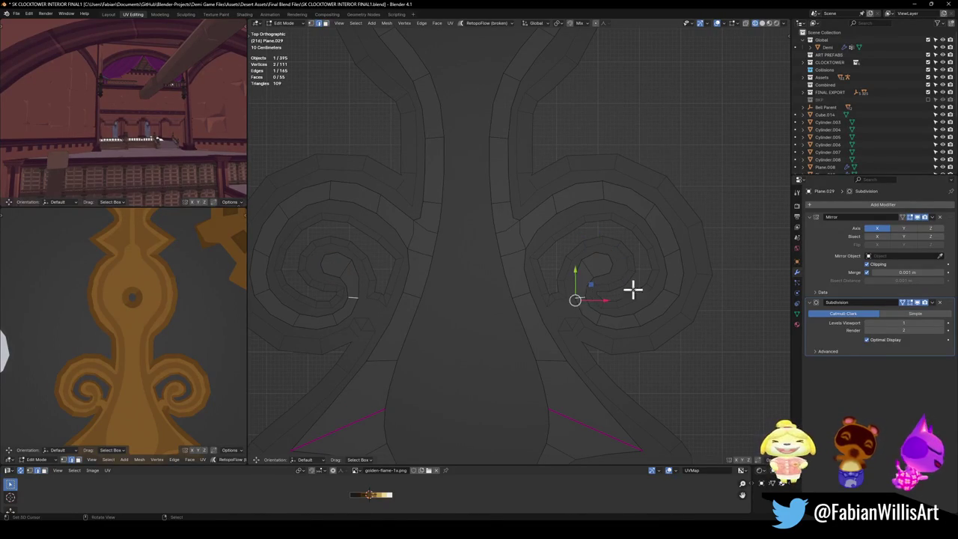
click(623, 299)
key(g)
key(Escape)
key(r)
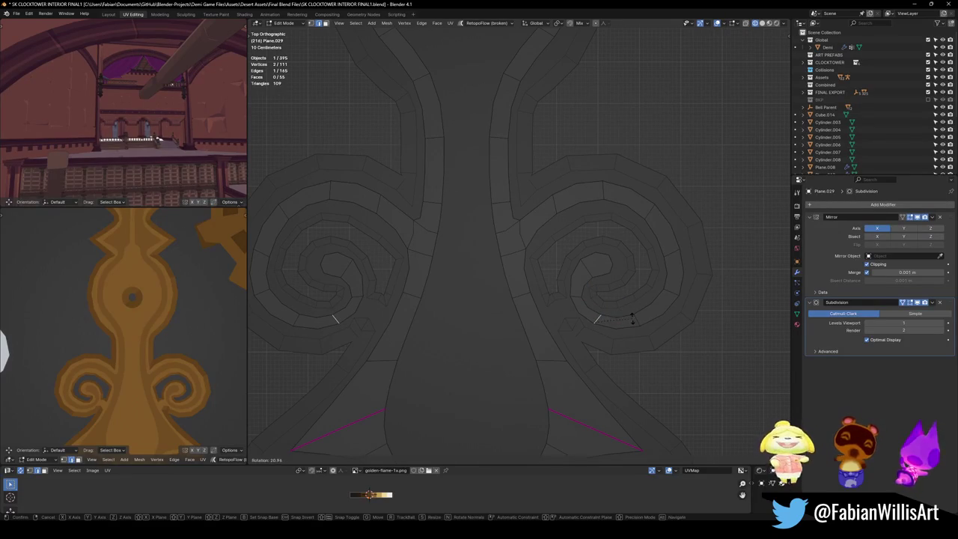
click(633, 320)
- Slightly rotate and enlarge the spiral-centre faces, deselect, and save the file
click(593, 262)
shift+click(601, 272)
key(r)
click(626, 270)
key(s)
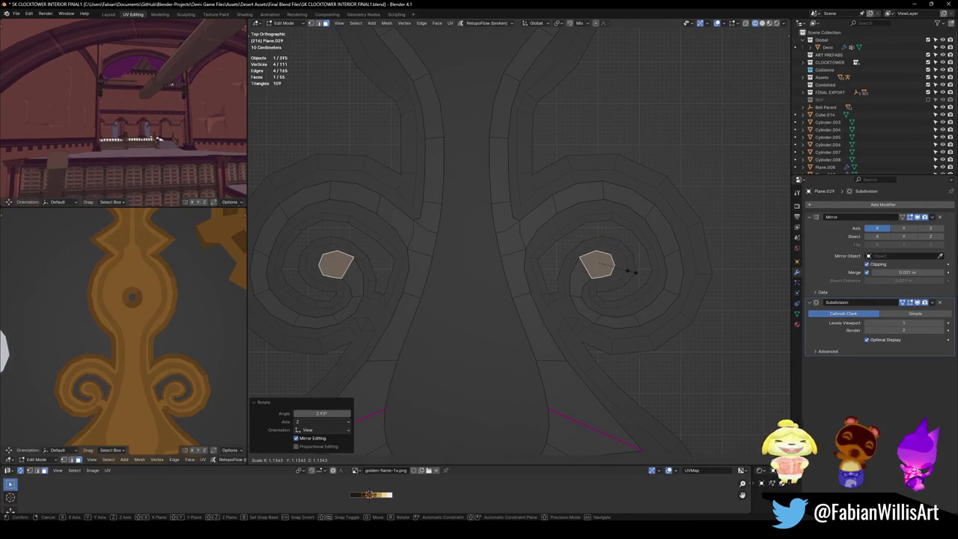
click(633, 271)
key(g)
key(Escape)
key(alt+a)
key(ctrl+s)
scroll(181, 368, down, 2)
scroll(182, 368, up, 2)
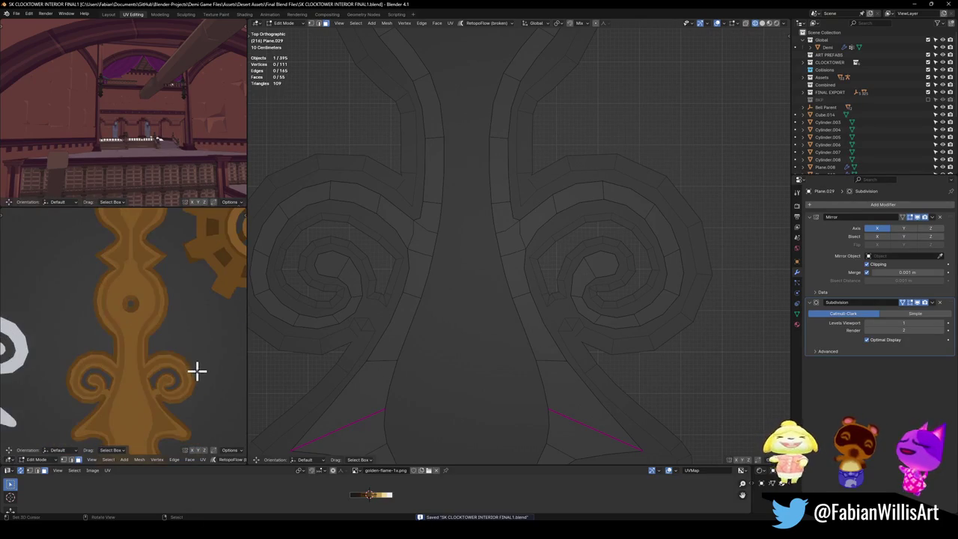
- Maximize the viewport, then zoom and orbit to inspect the brown clock hand beside the white reference hands
scroll(186, 364, up, 1)
key(ctrl+space)
scroll(543, 345, down, 2)
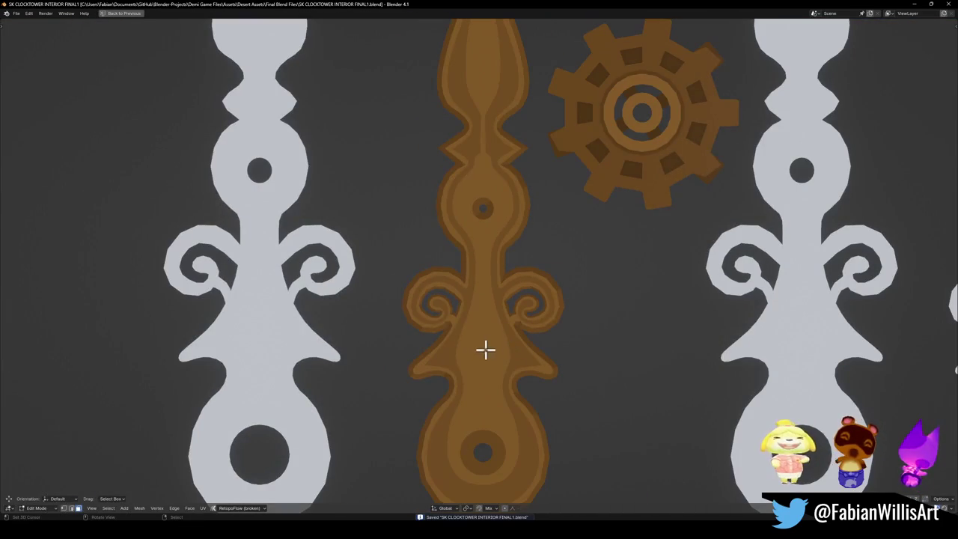
scroll(535, 319, down, 1)
scroll(530, 321, down, 3)
scroll(523, 323, up, 3)
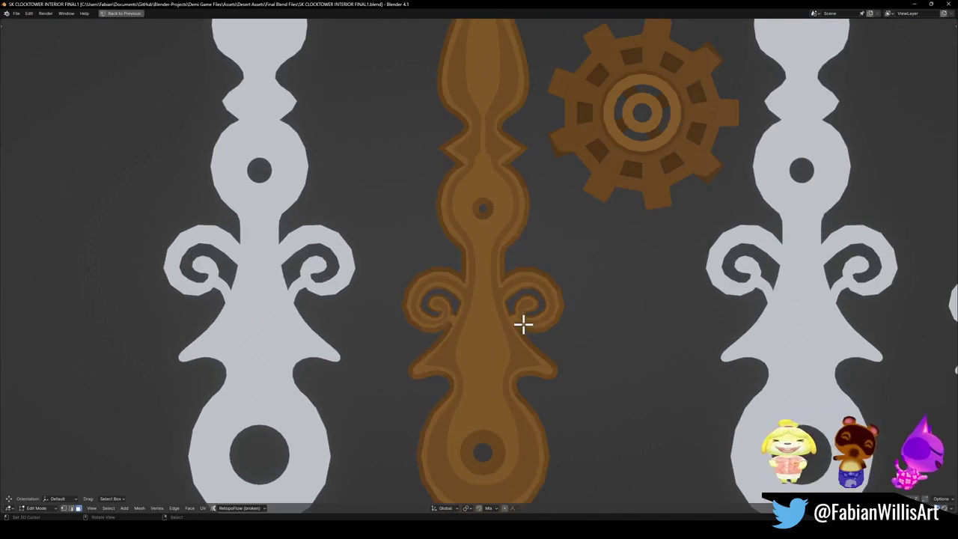
scroll(522, 322, up, 3)
scroll(531, 345, up, 1)
mouse_move(522, 280)
middle_down()
mouse_move(592, 245)
mouse_move(652, 321)
mouse_move(587, 320)
middle_up()
scroll(592, 246, down, 2)
- Switch to top view over the clock hands and save the Blender file
key(KP_7)
key(ctrl+s)
scroll(515, 292, up, 3)
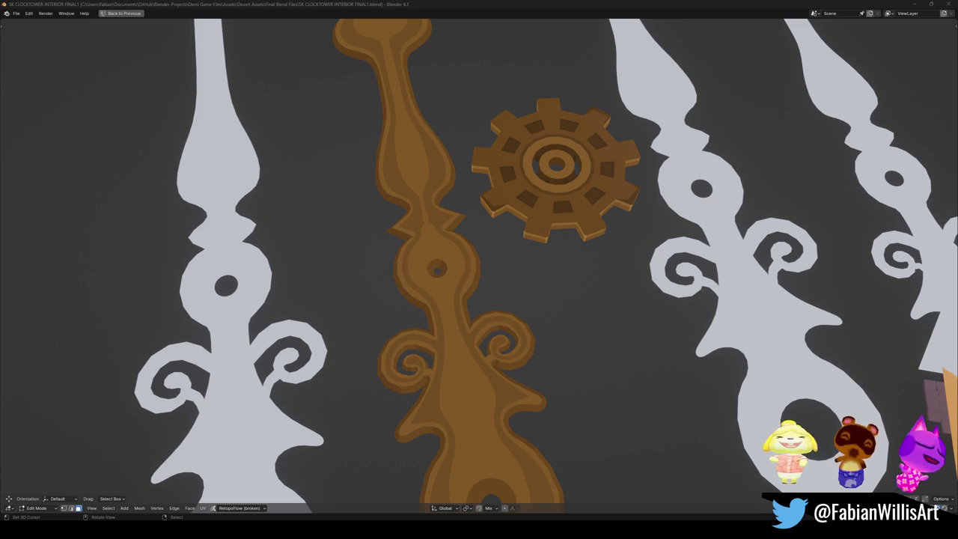
key(super)
- Search Windows for 'overwatch' to bring up the Overwatch page in Battle.net
text(overwatch)
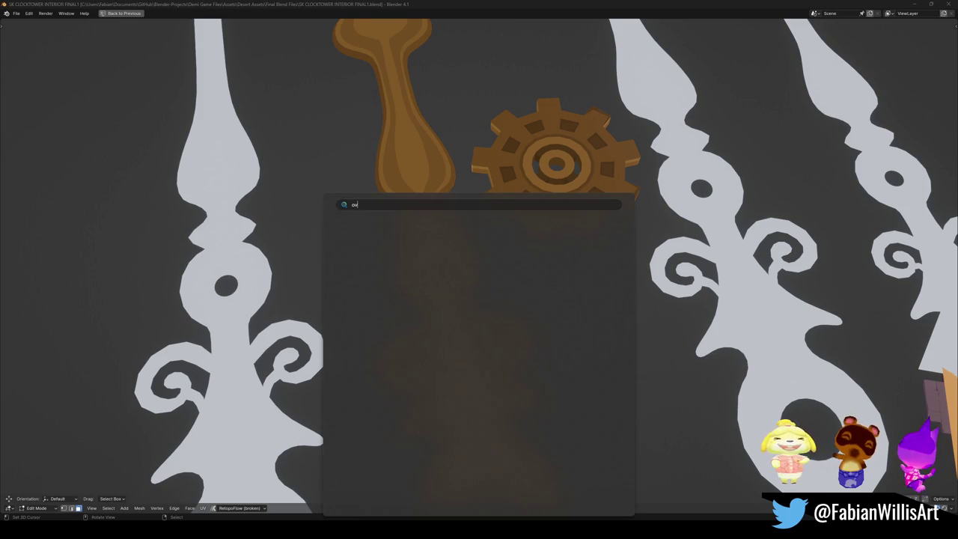
key(Escape)
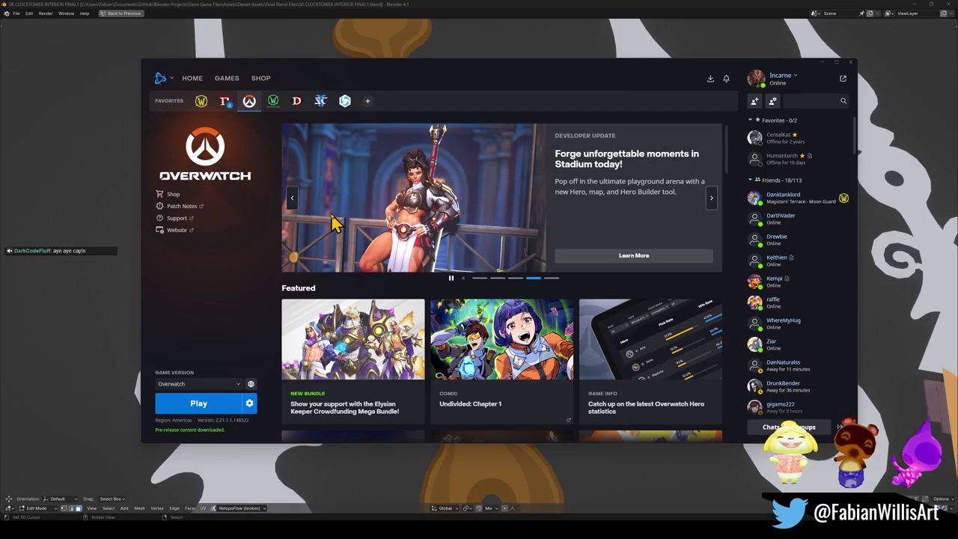
- Launch Overwatch from Battle.net and dismiss the CPU/BIOS processor warning
click(189, 405)
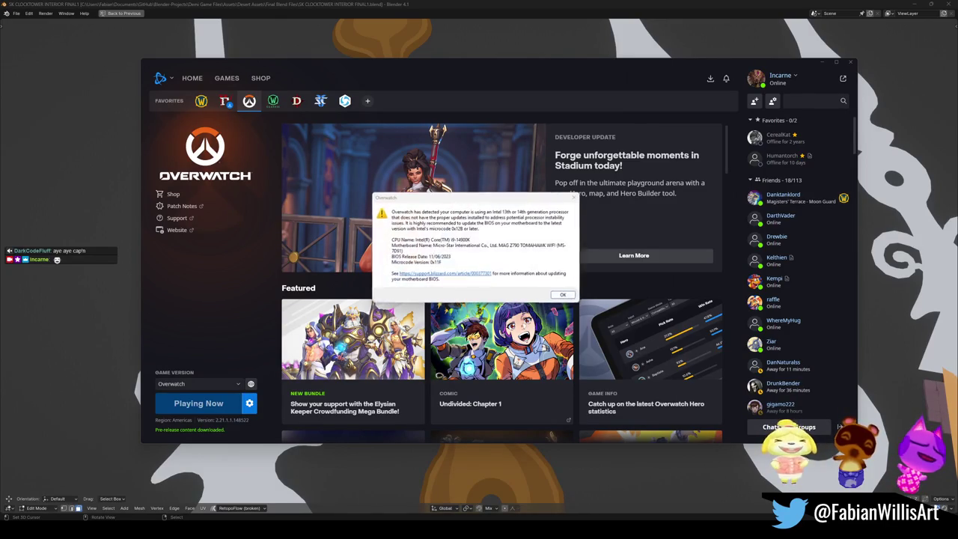
click(562, 295)
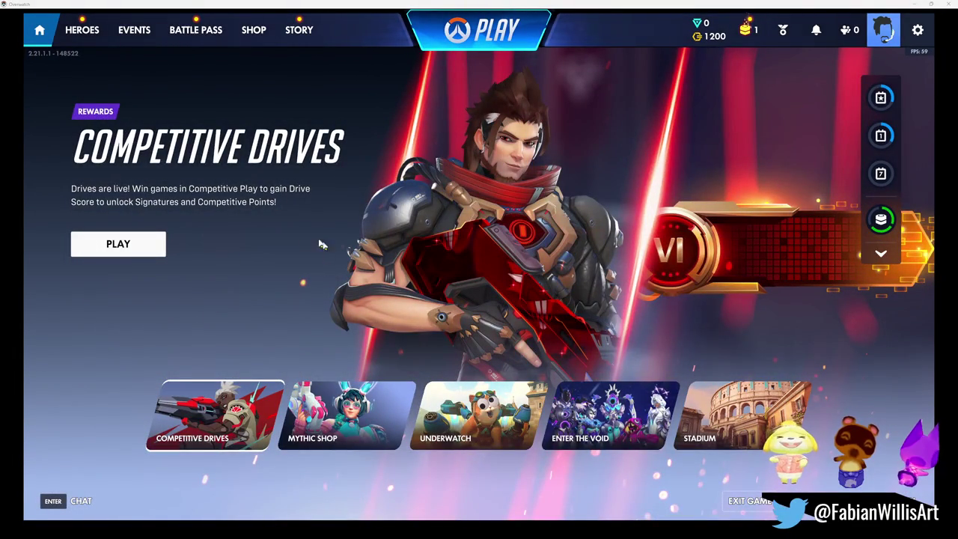
- Queue for unranked Quick Play (Role Queue) with the Support role selected
click(479, 30)
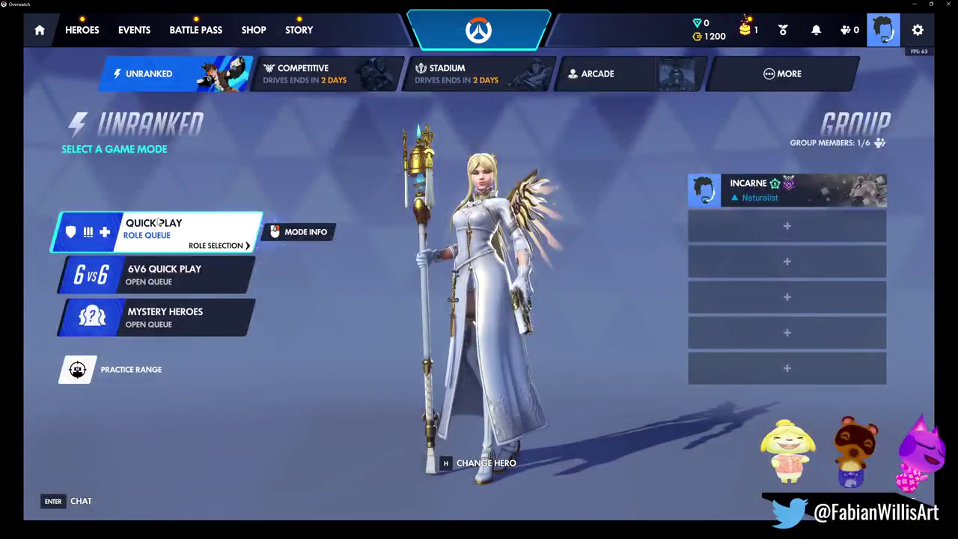
click(305, 73)
click(150, 73)
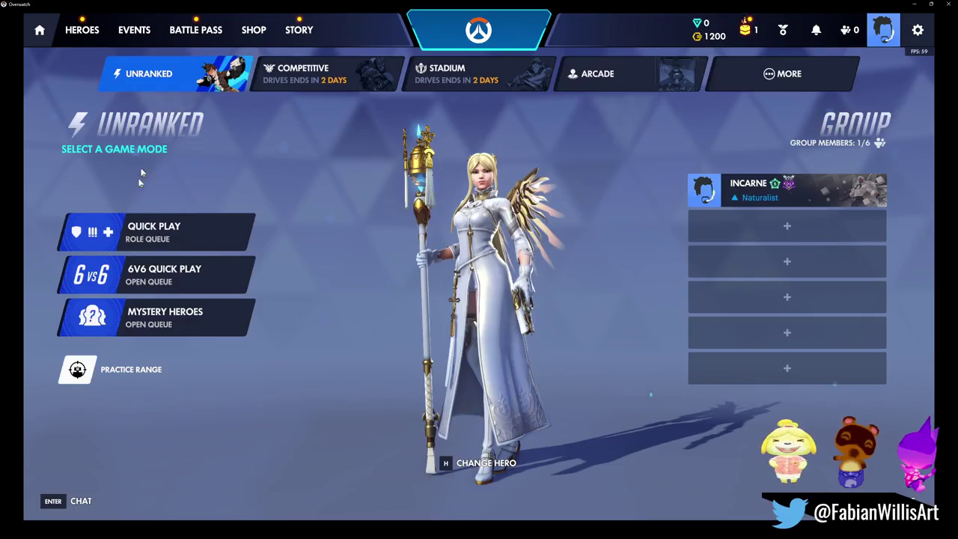
click(143, 226)
click(549, 339)
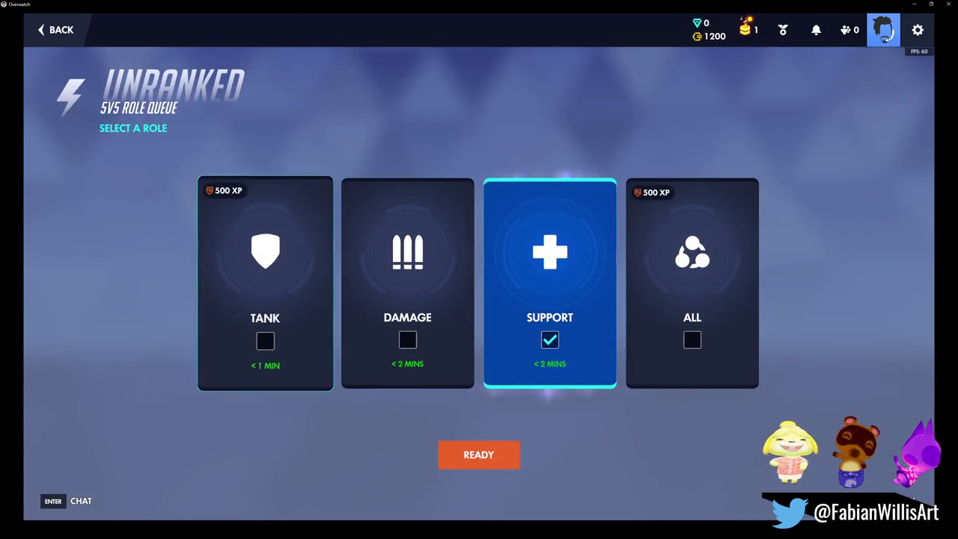
click(479, 454)
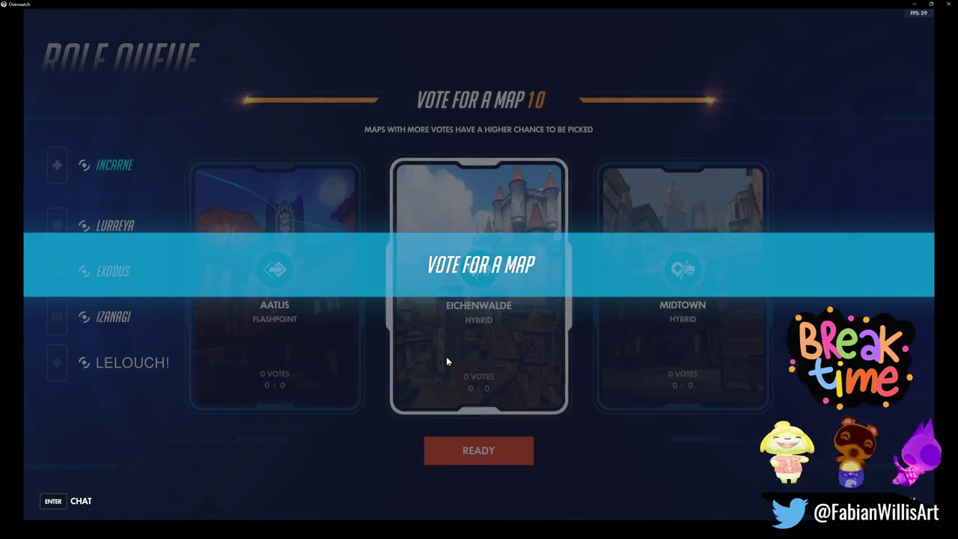
- Vote Eichenwalde, post 'i hope aatlis is removed next season' in match chat, and pick Lifeweaver
click(453, 363)
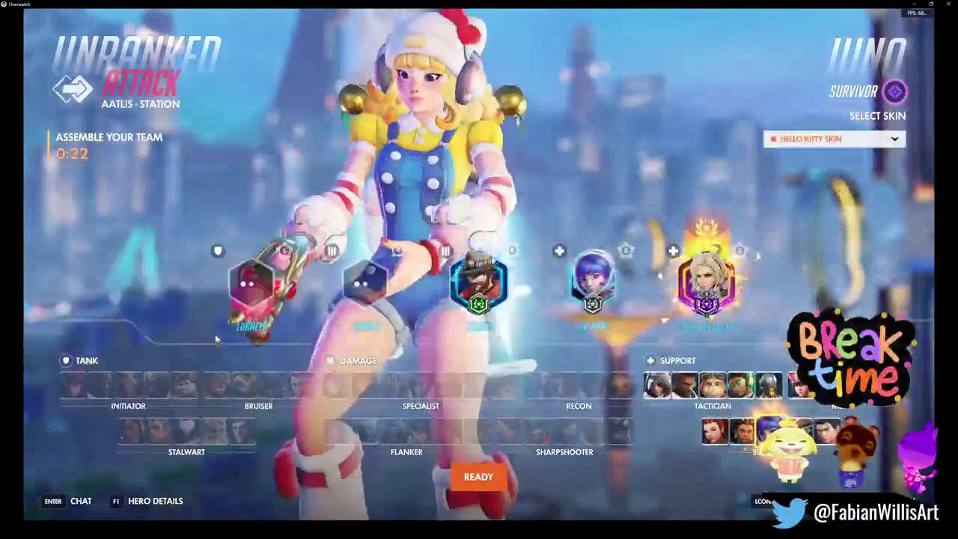
key(Return)
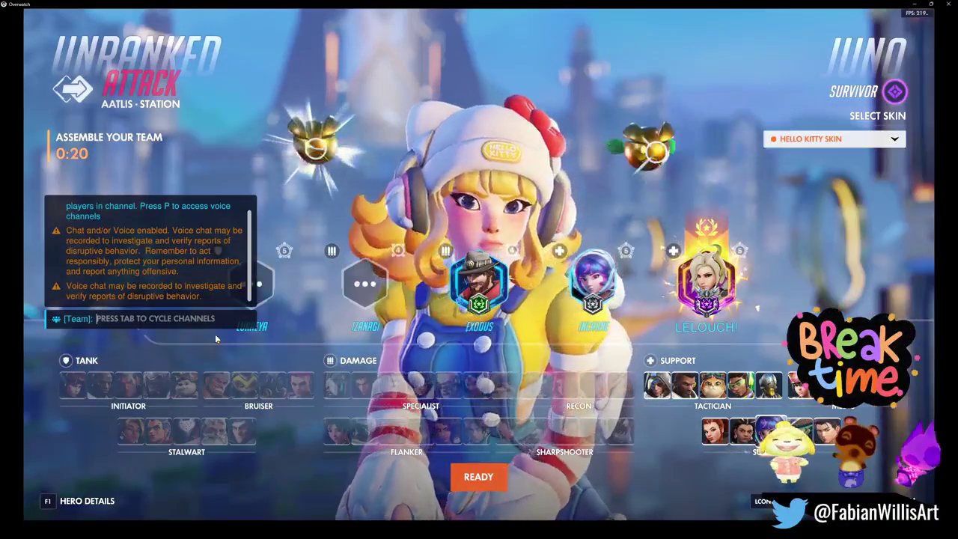
key(Tab)
text(i hope aatlis is removed nex)
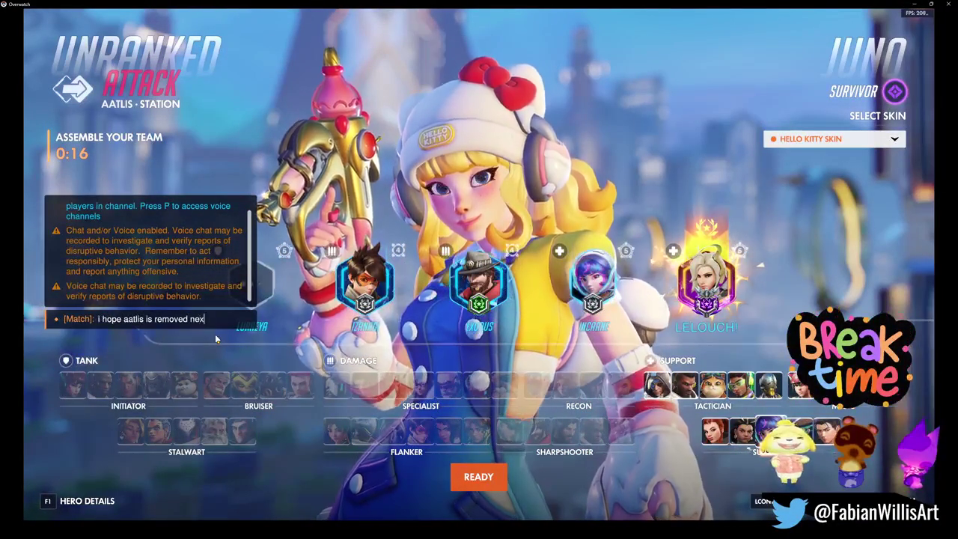
text(t season)
key(Return)
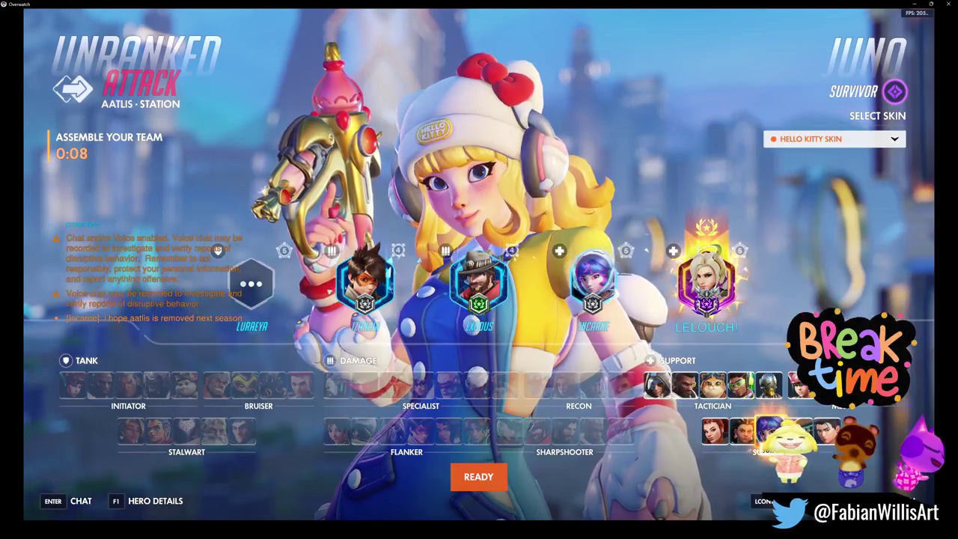
click(827, 385)
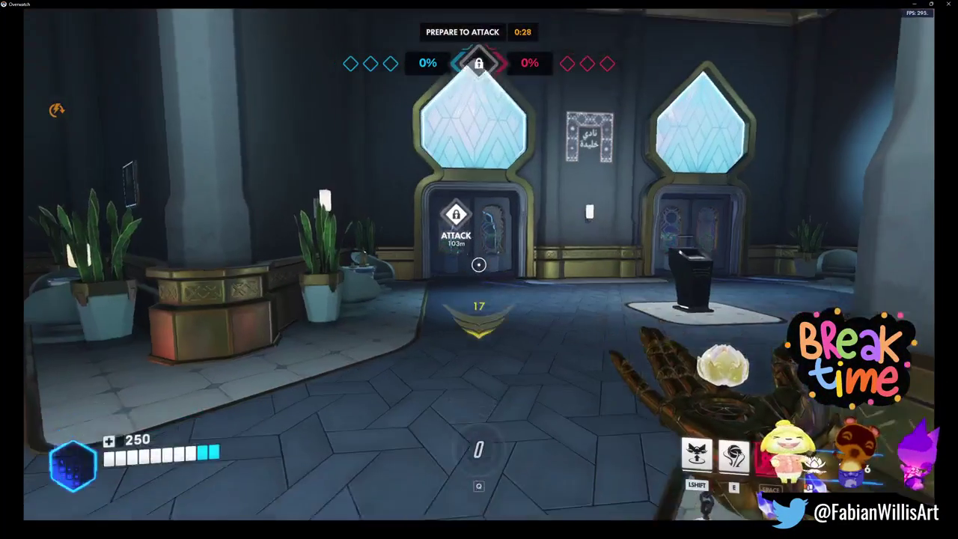
- Lounge-emote in spawn, post 'prob the worst map ive seen in a while' to match chat, then stand up
key(w)
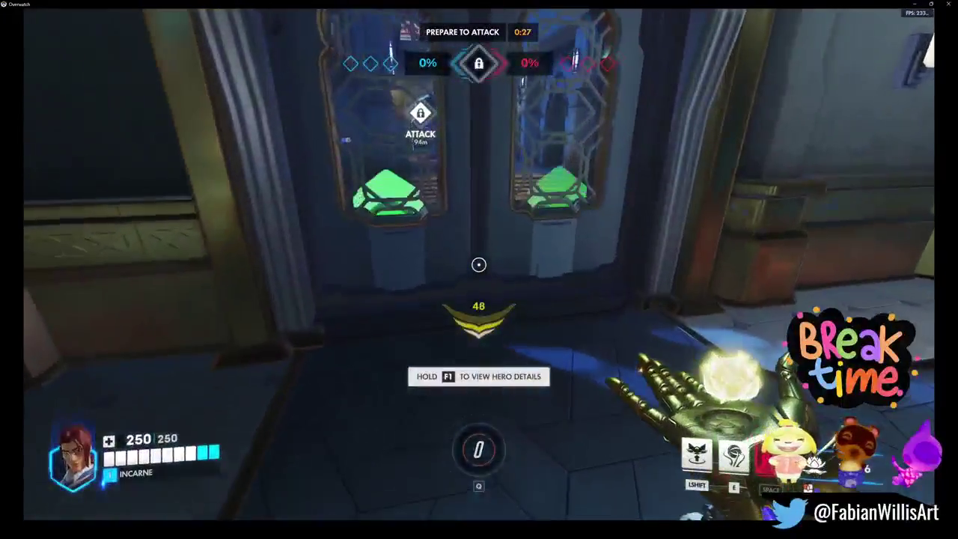
key(c)
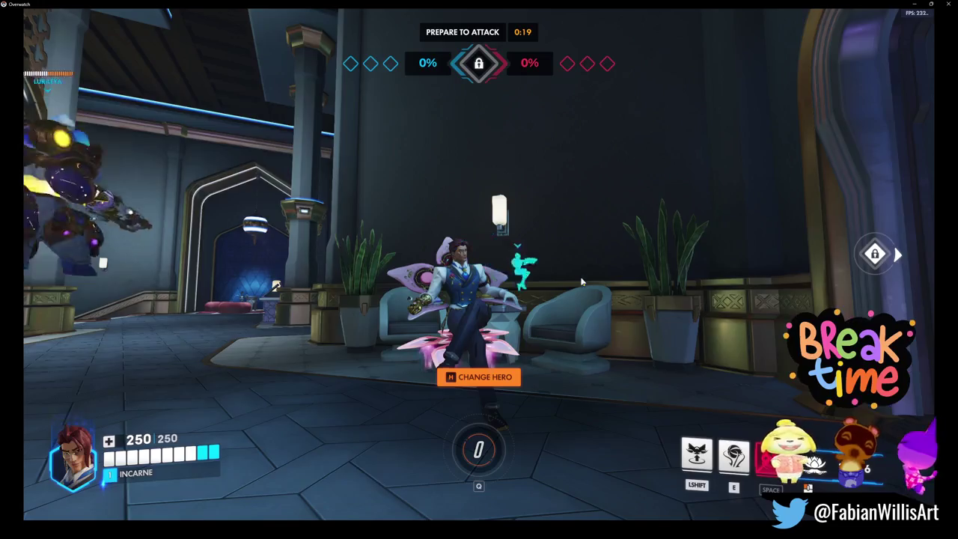
key(Return)
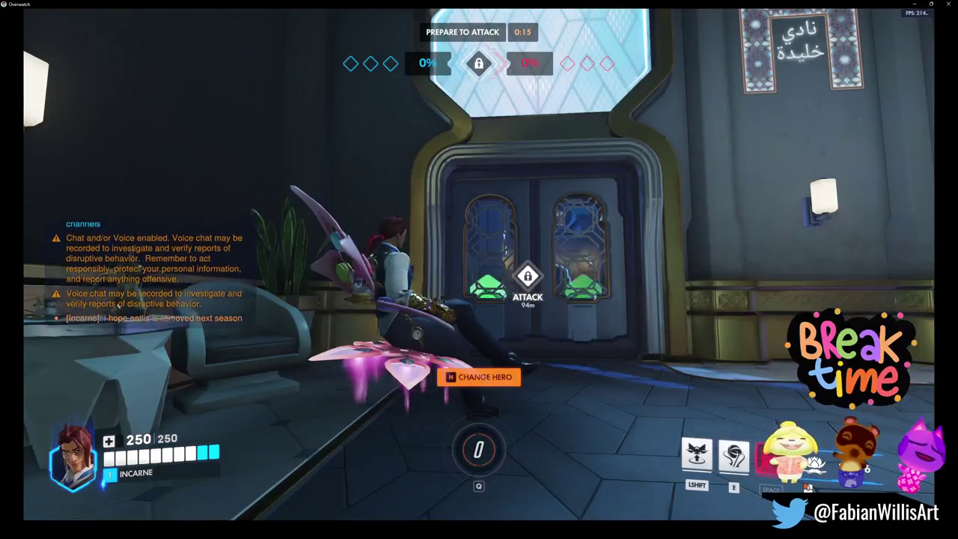
text(prob the worst map ive seen in a while)
key(Return)
key(Return)
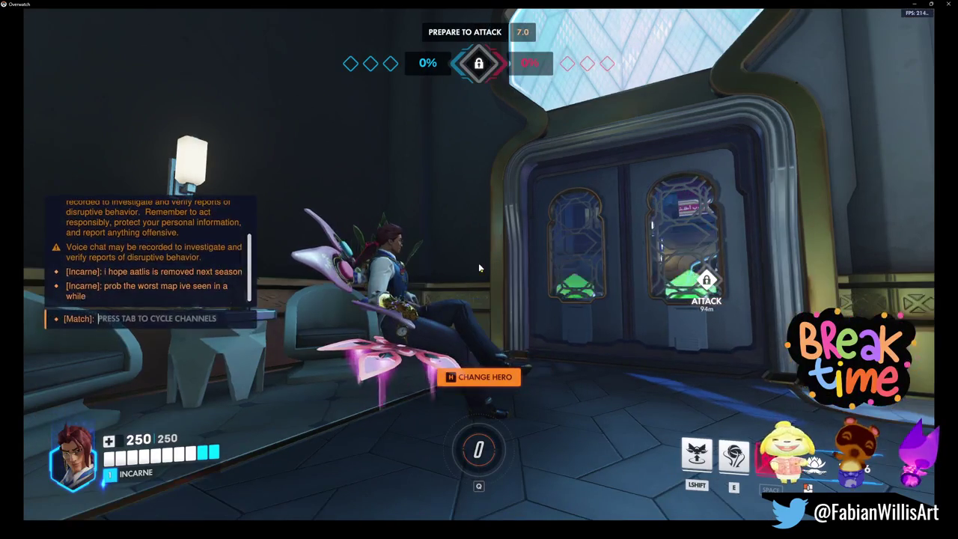
key(Escape)
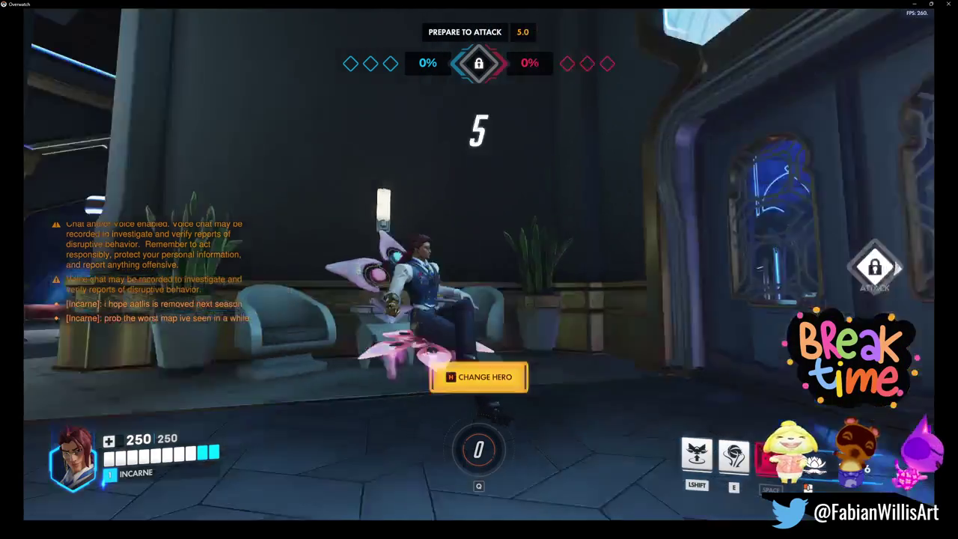
key(space)
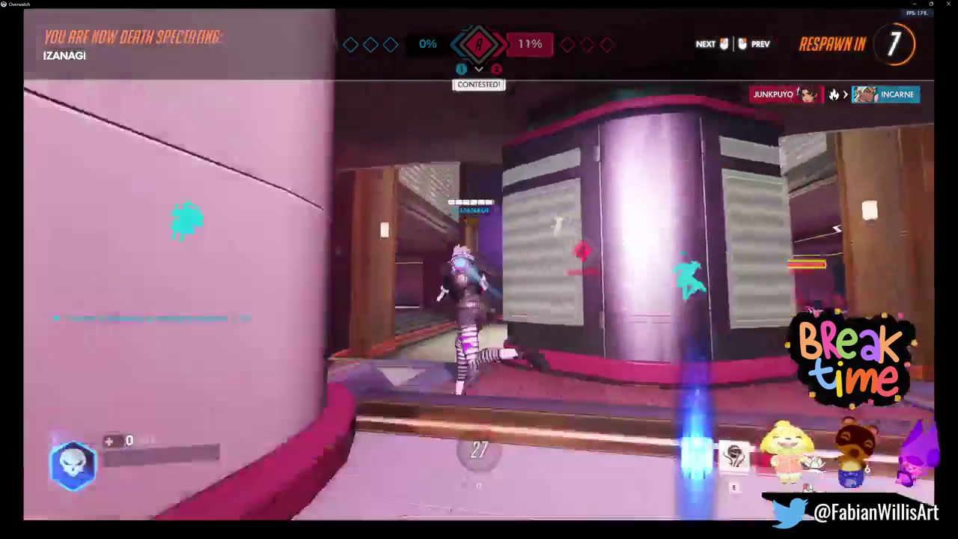
- Respawn as Lifeweaver and move through the rooms toward the fight, healing a teammate on the way
click(479, 269)
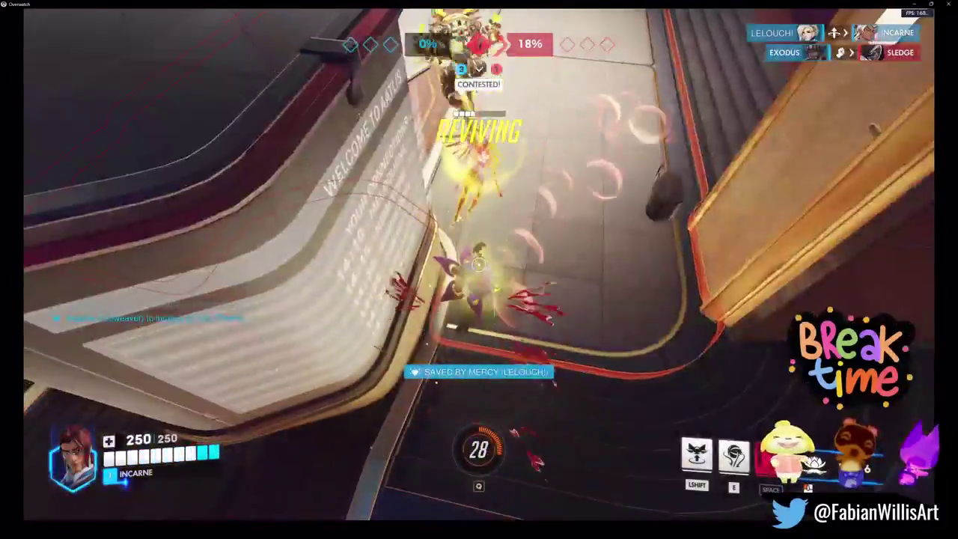
key(shift)
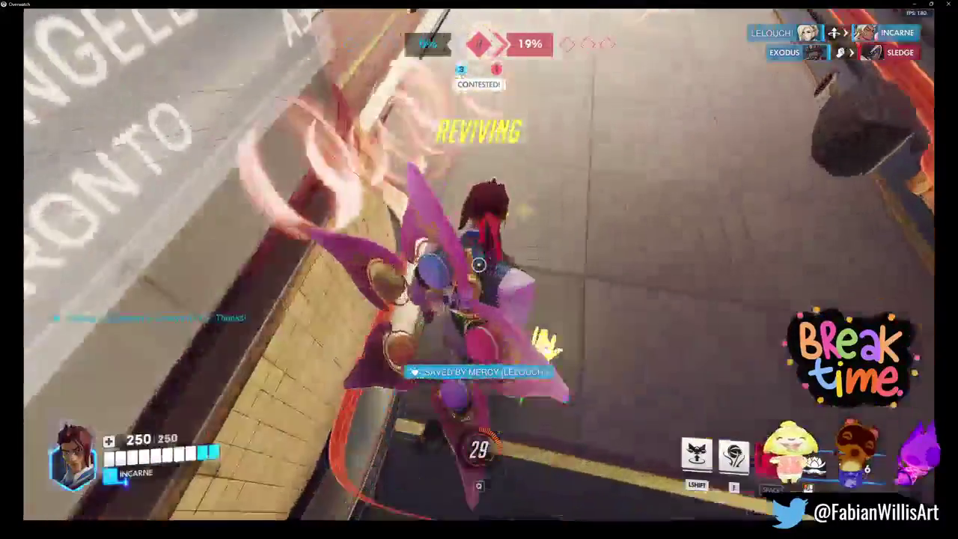
key(shift)
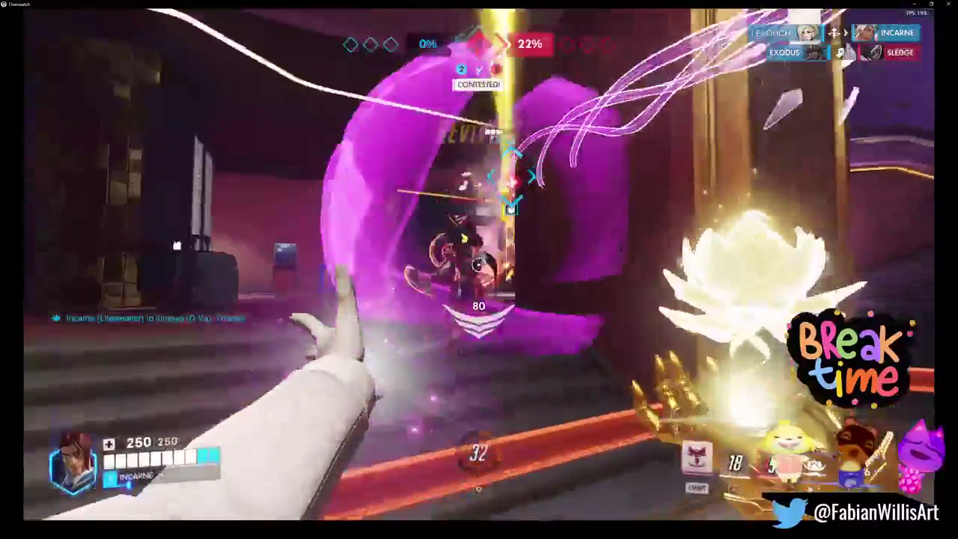
key(w)
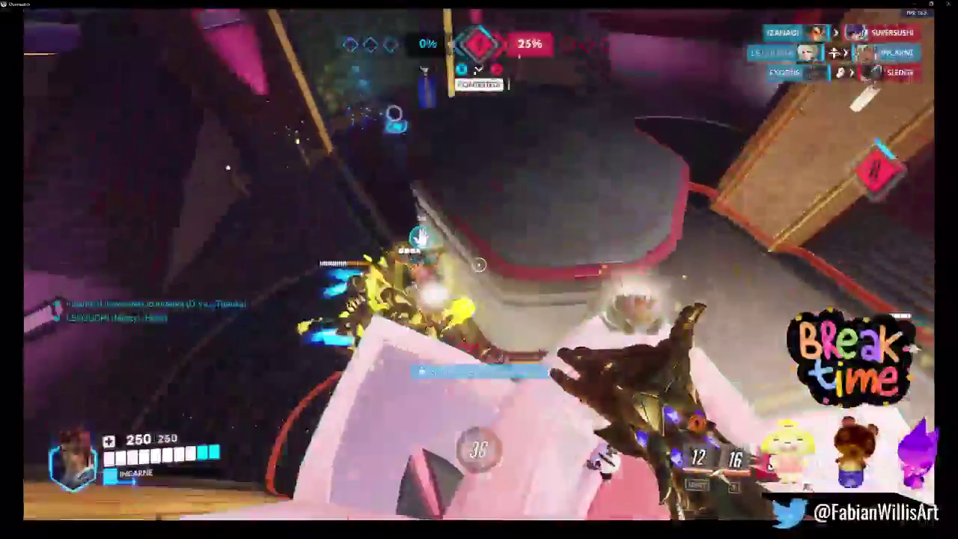
key(w)
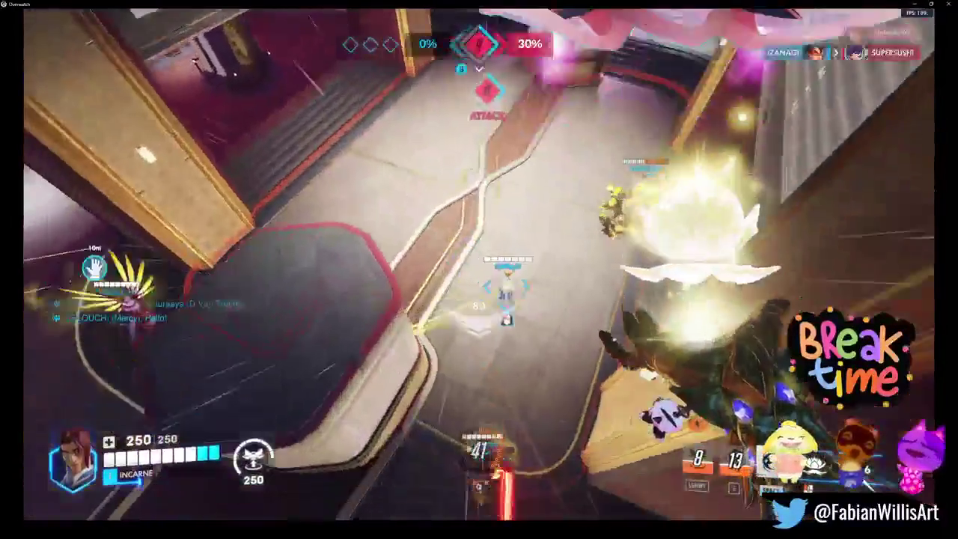
click(479, 270)
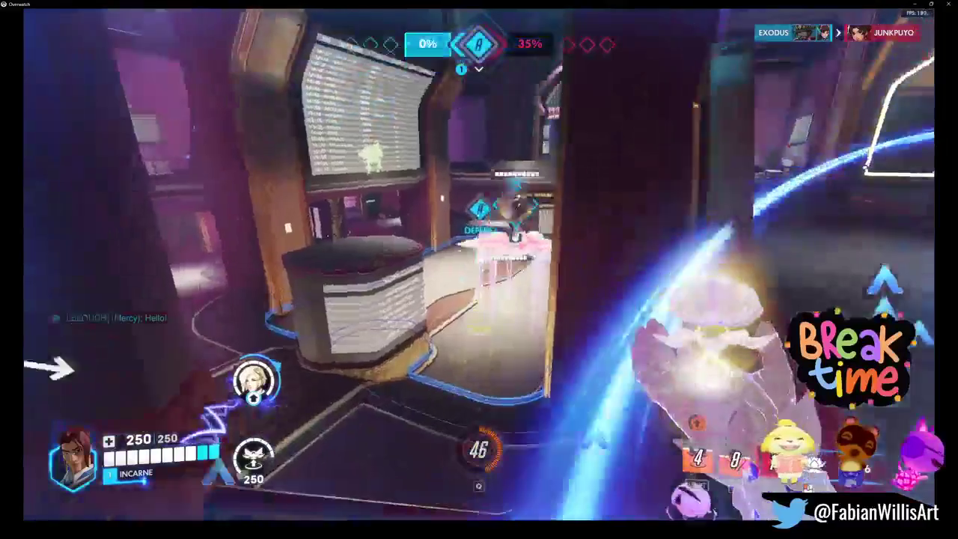
key(w)
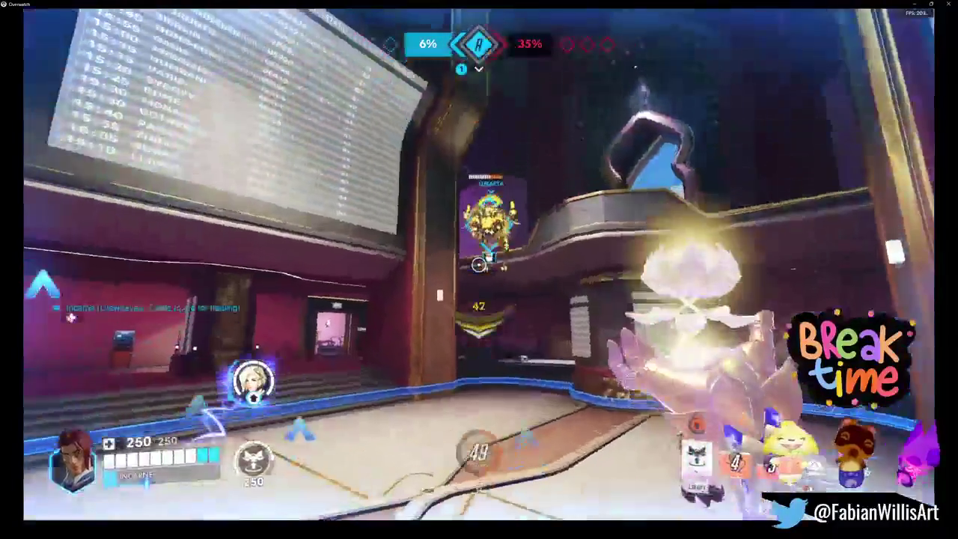
key(shift)
key(w)
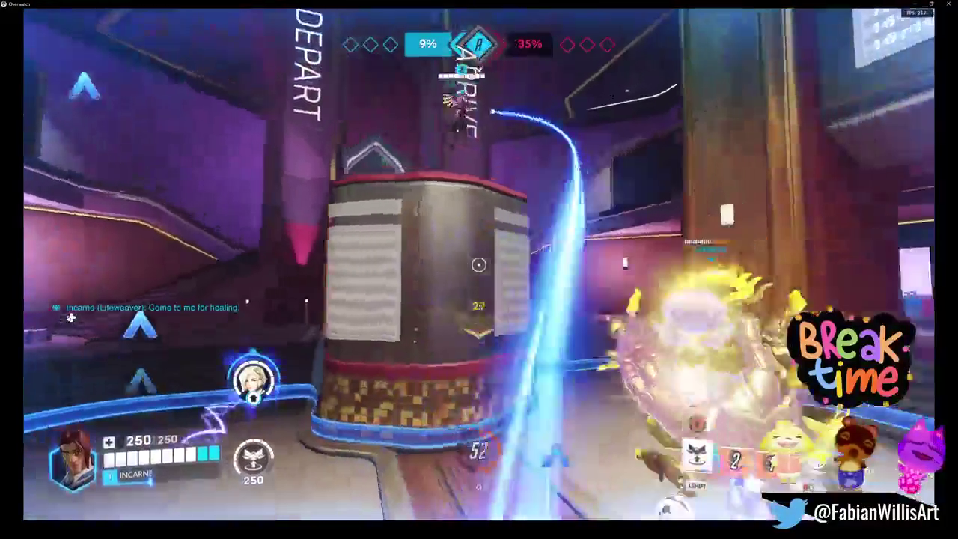
key(w)
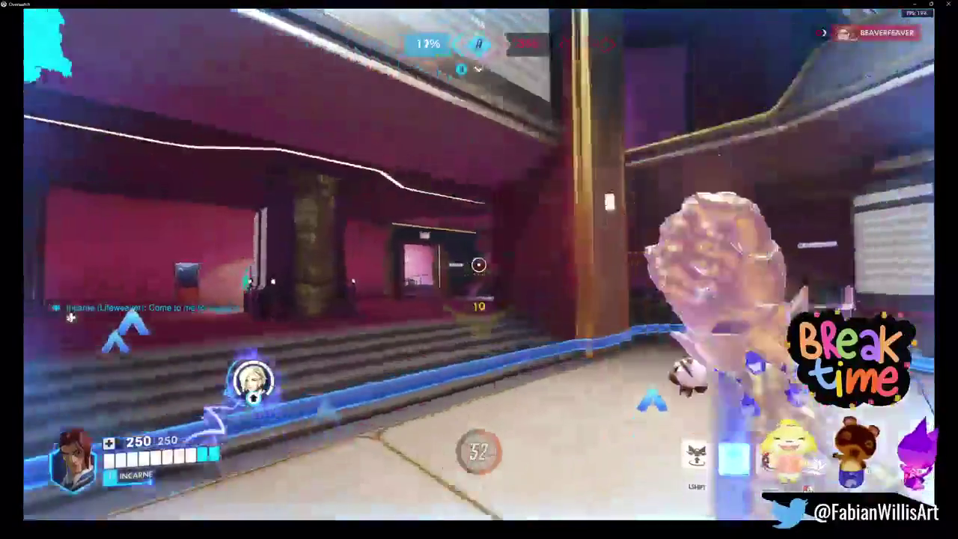
key(w)
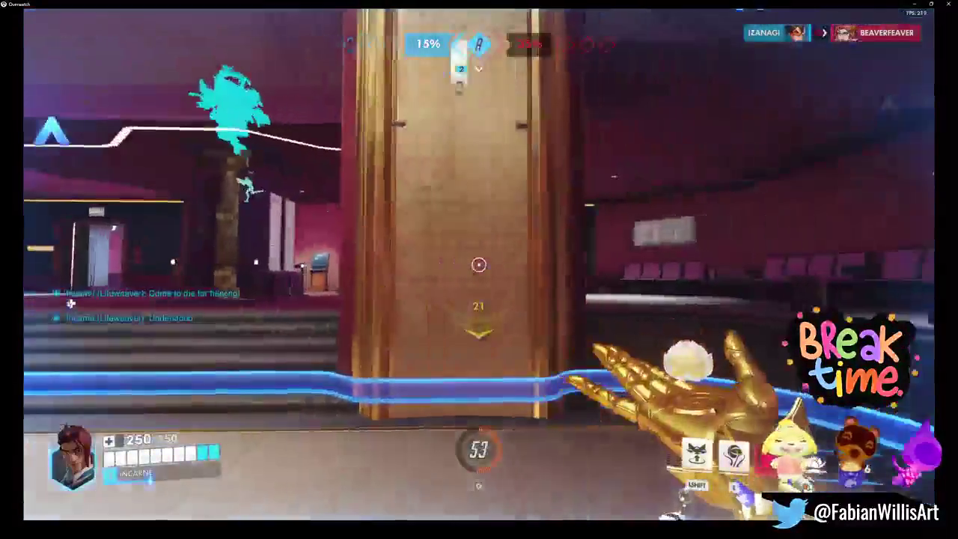
key(w)
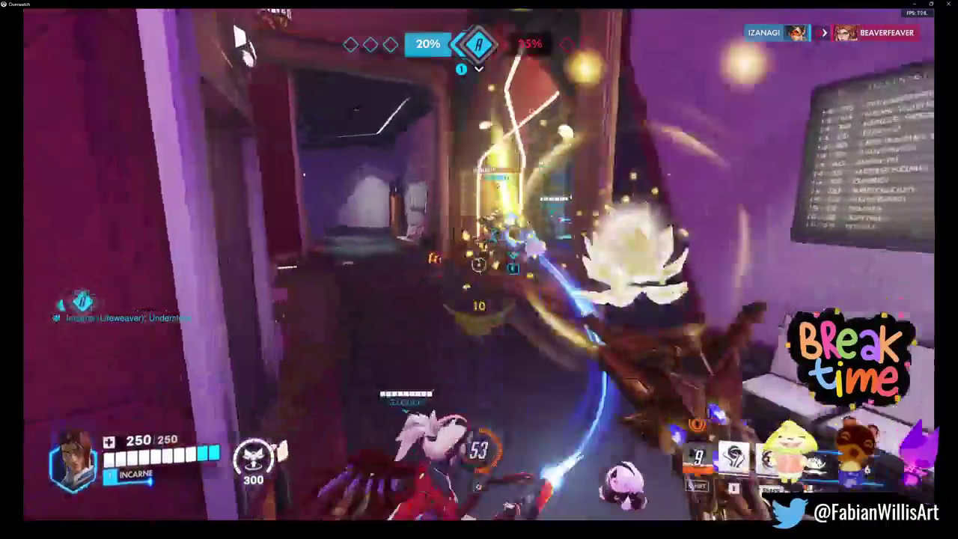
- Fight and heal around the objective room, using Life Grip to save a teammate as capture rises
key(w)
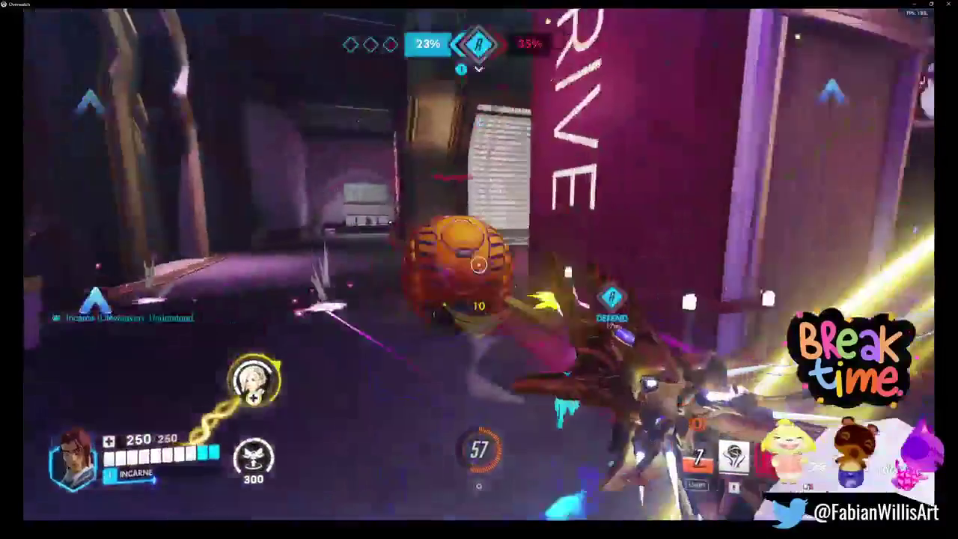
key(w)
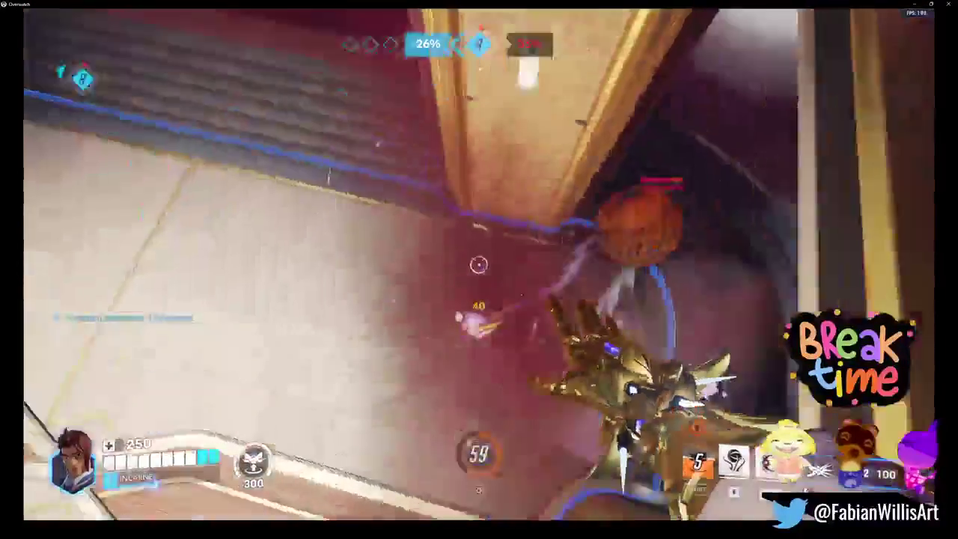
key(w)
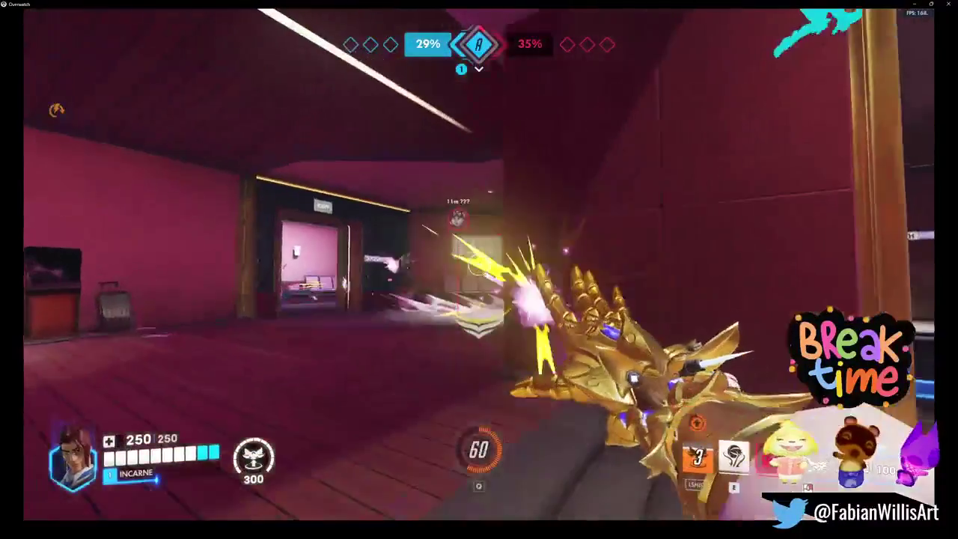
key(w)
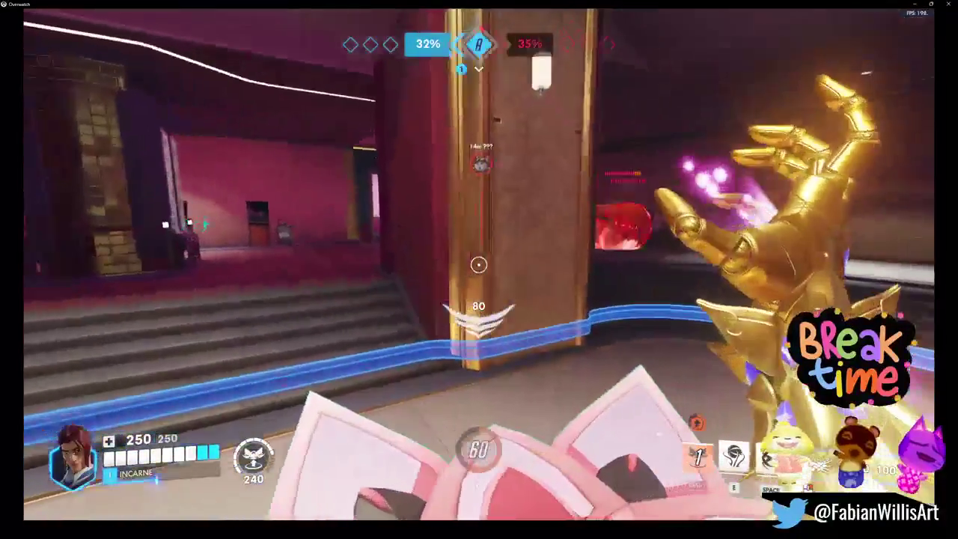
key(w)
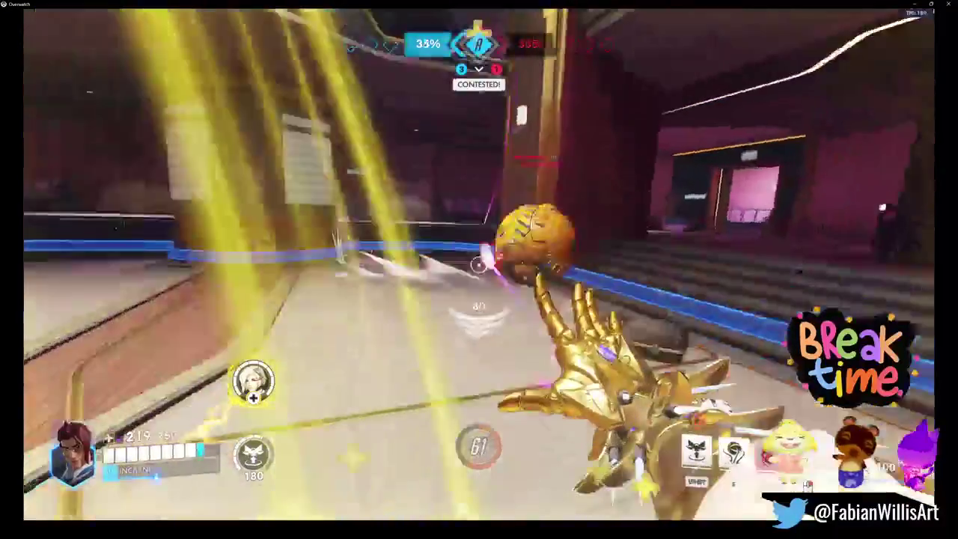
key(w)
key(w)
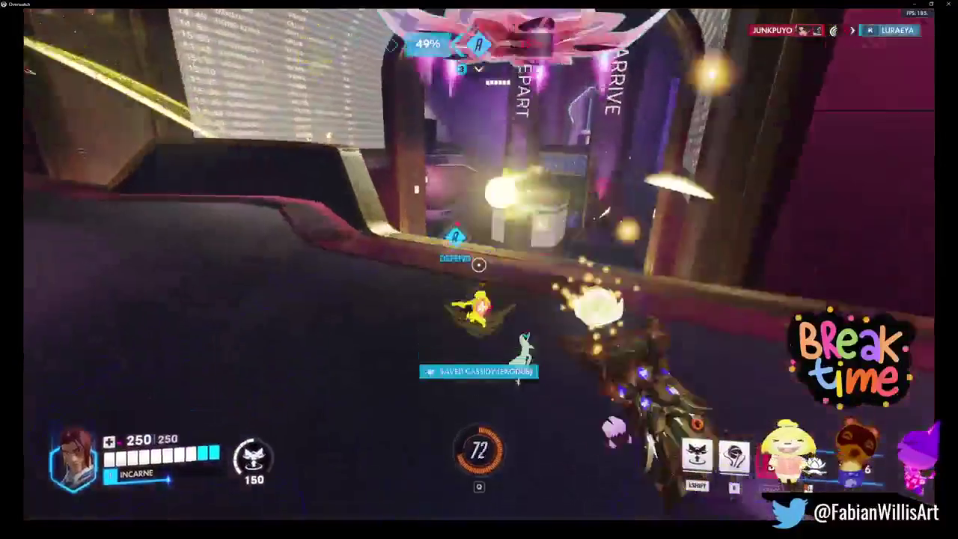
key(w)
key(w)
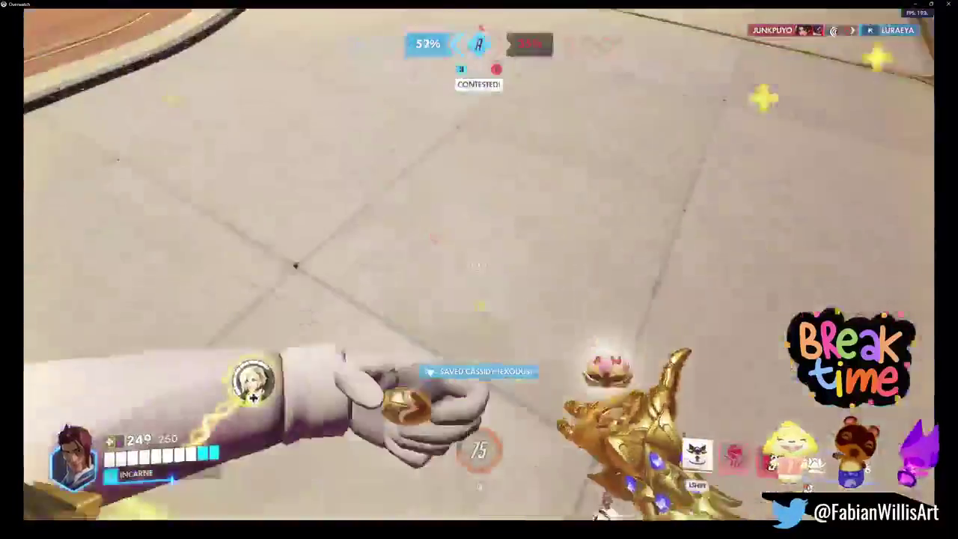
key(w)
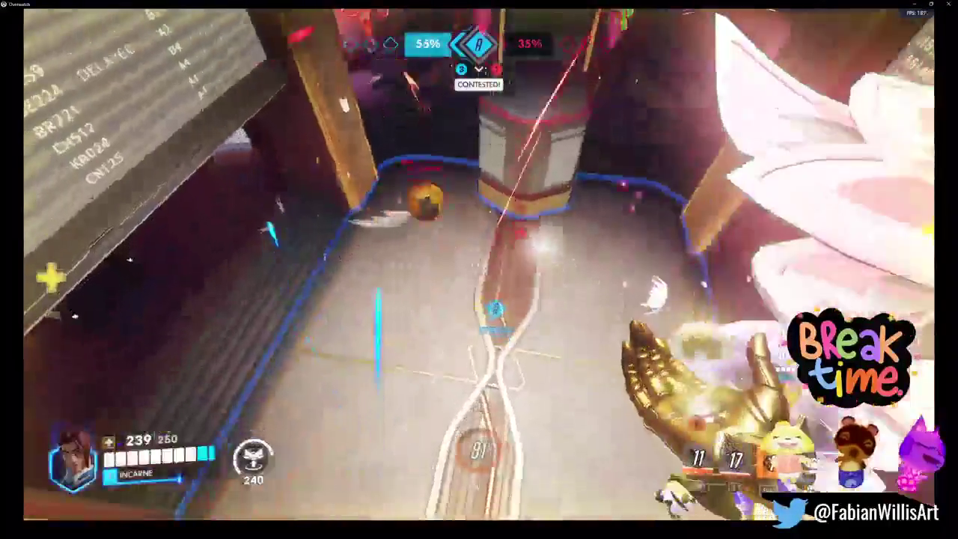
key(w)
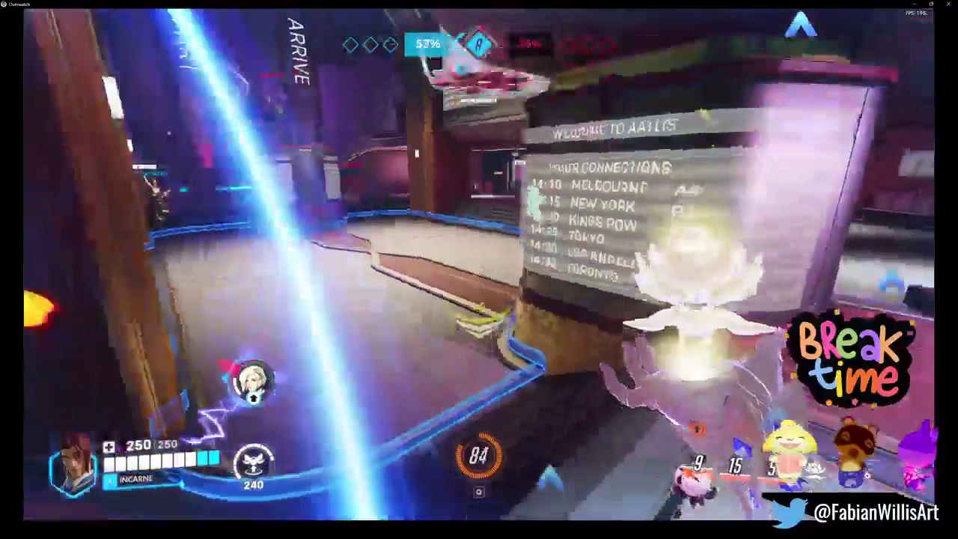
key(w)
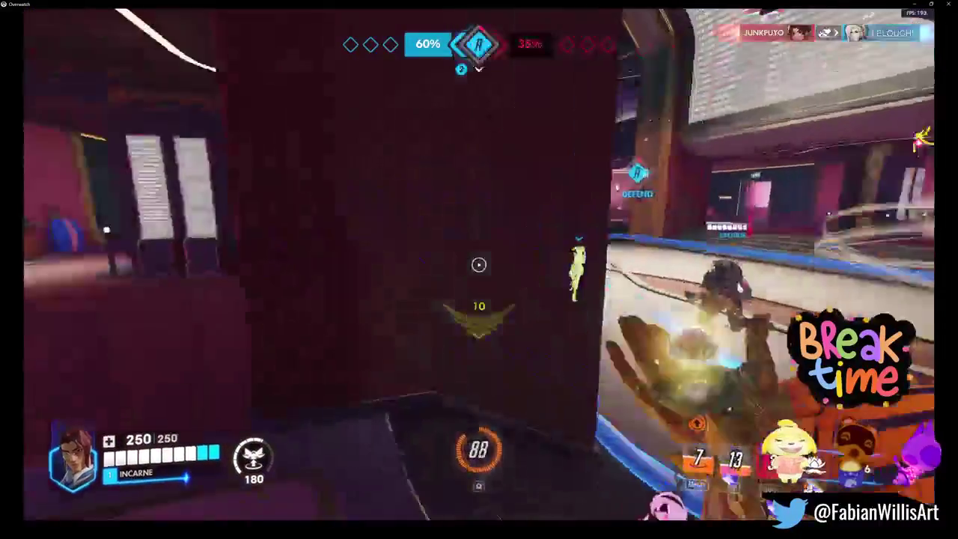
key(w)
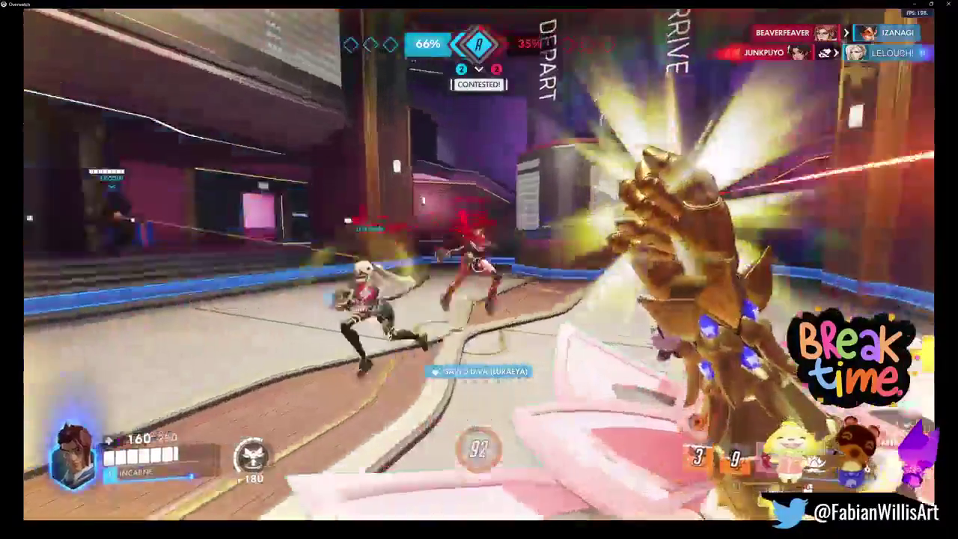
key(w)
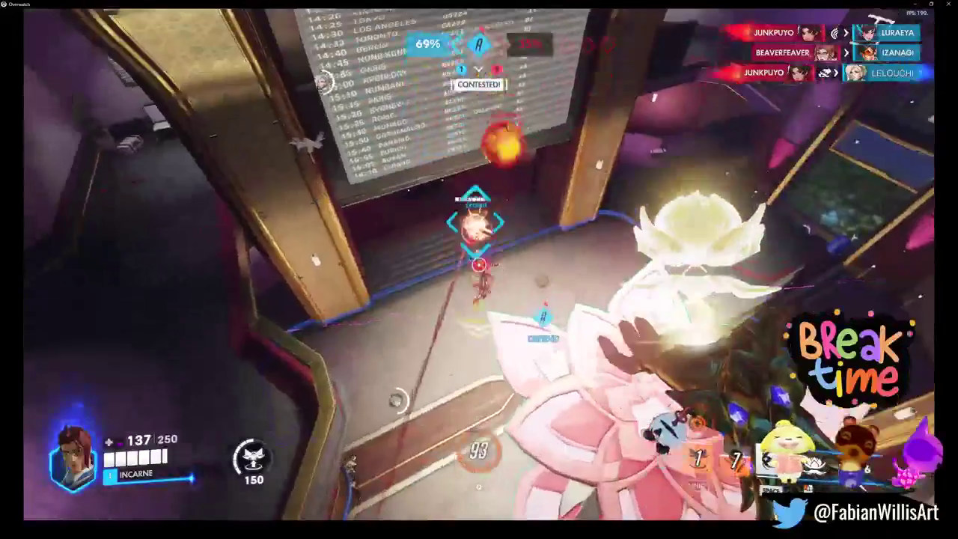
key(w)
key(e)
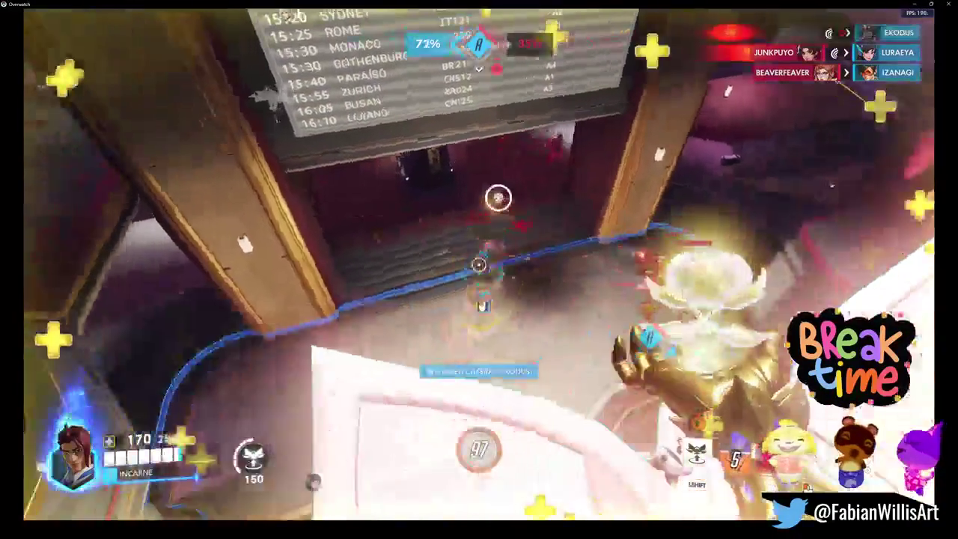
key(w)
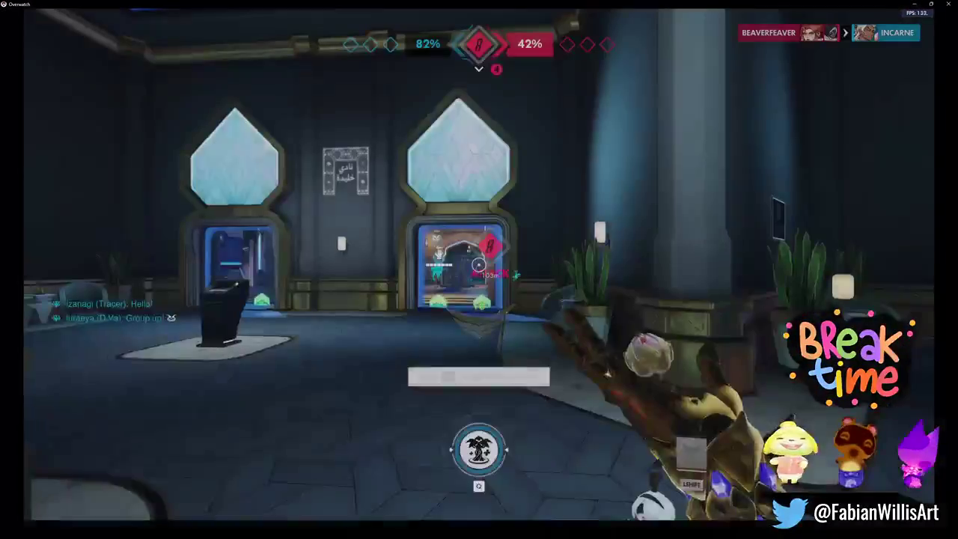
- Announce the ultimate, push back through the fountain room and archway, and Life Grip the D.Va teammate
key(w)
key(c)
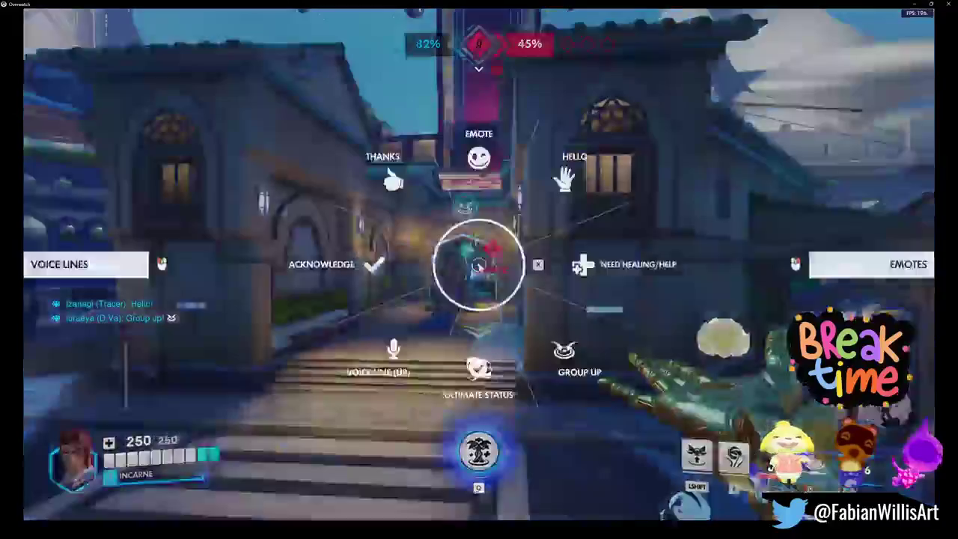
key(w)
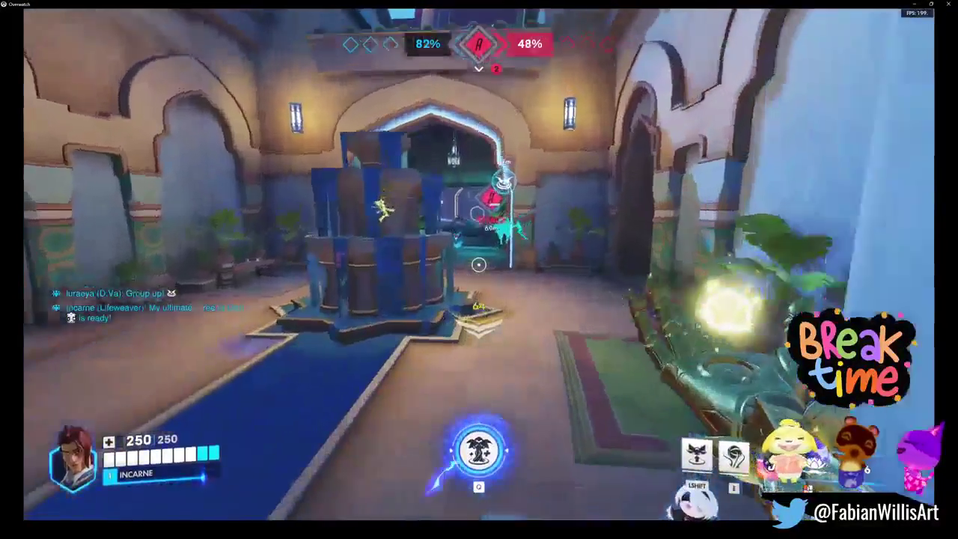
key(w)
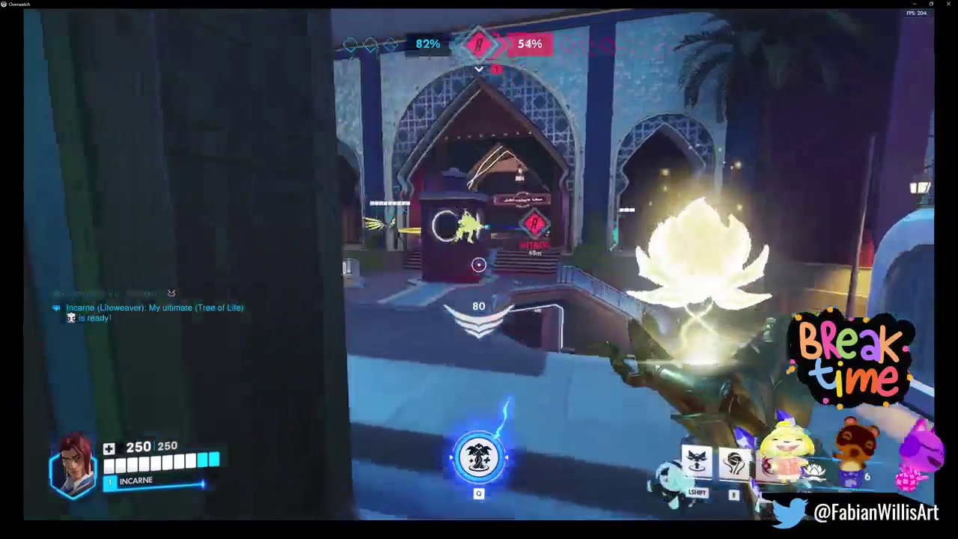
key(w)
key(w)
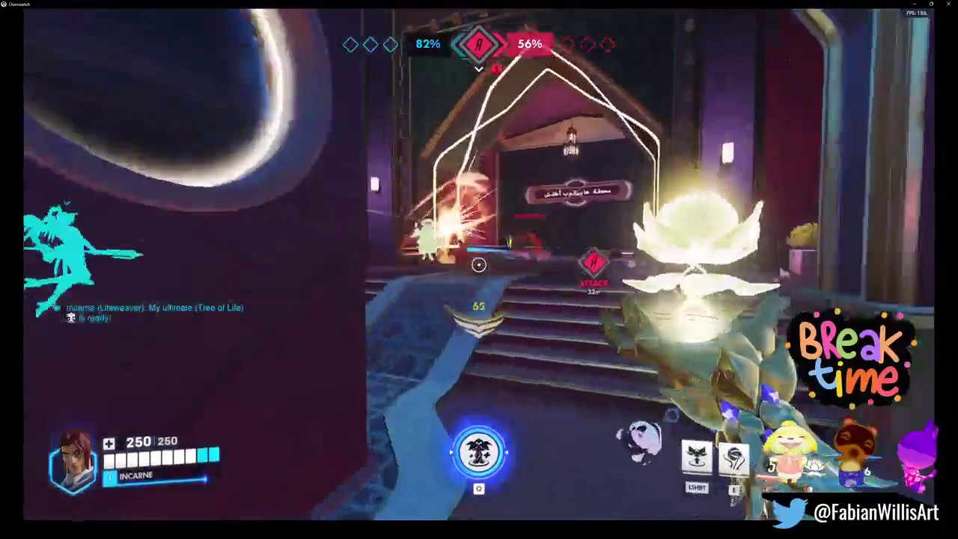
key(w)
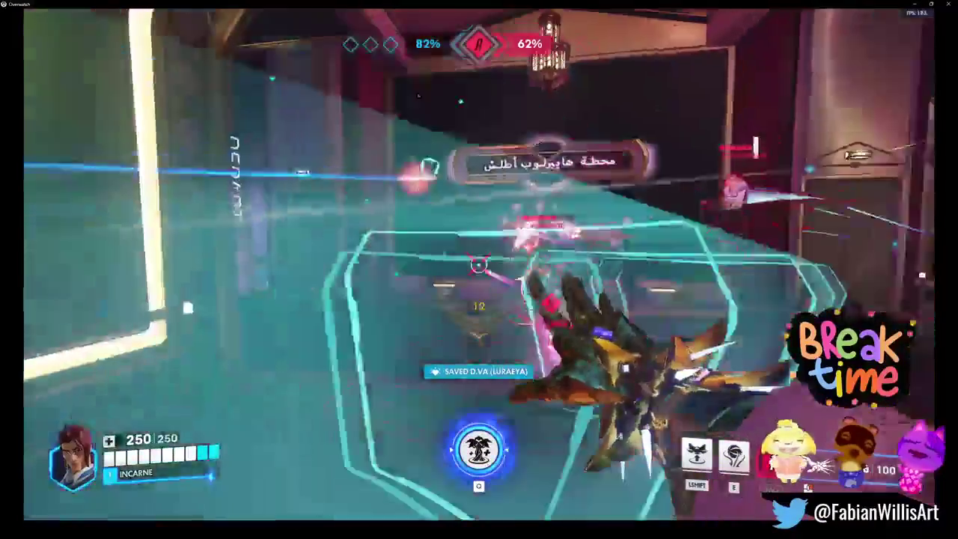
key(w)
key(w)
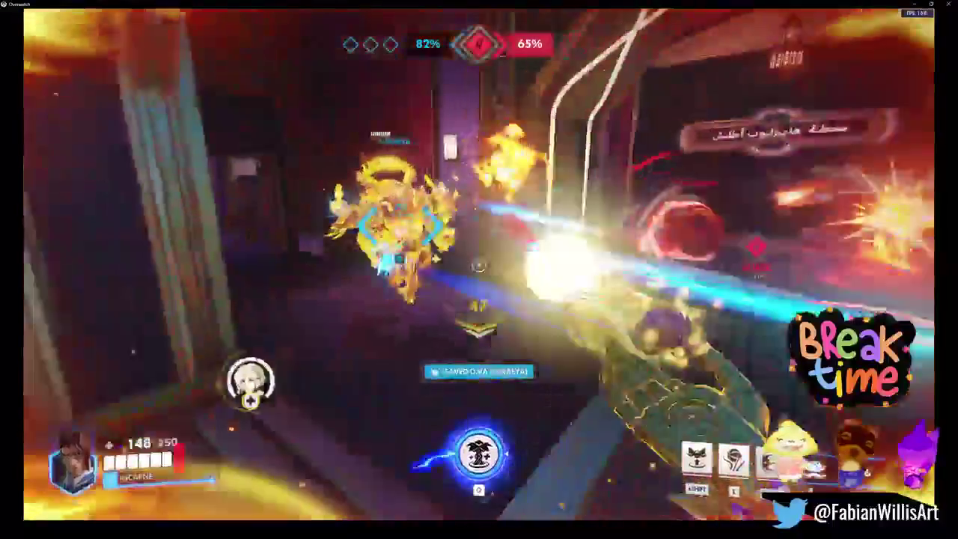
key(w)
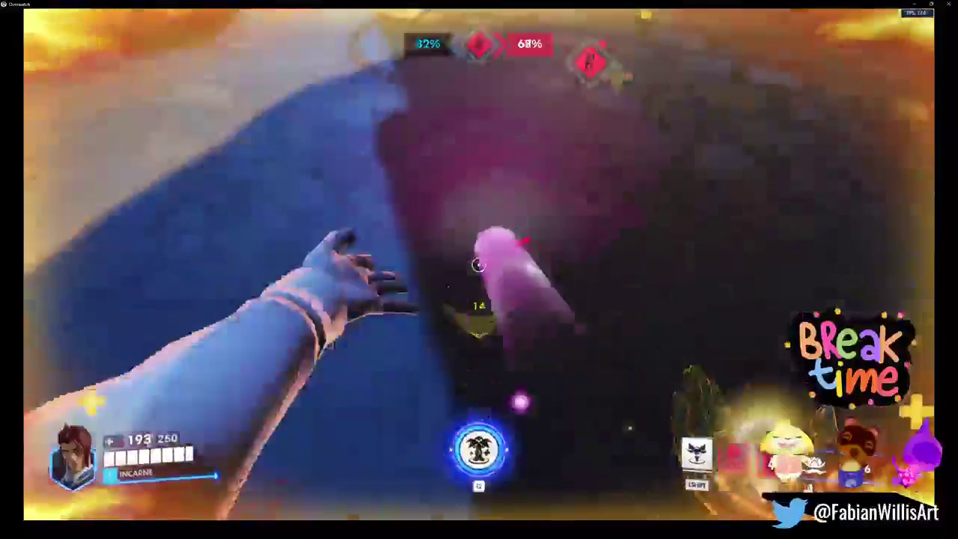
key(w)
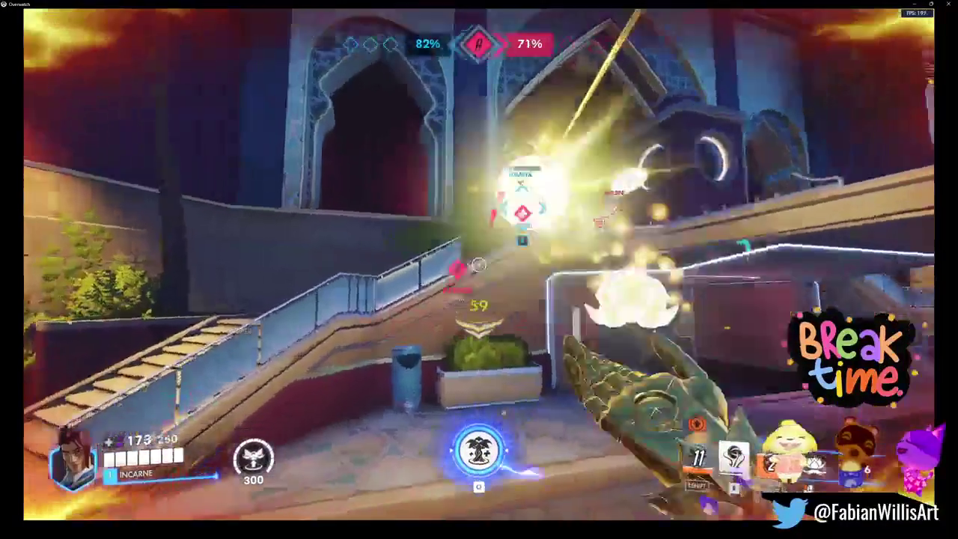
key(w)
click(478, 264)
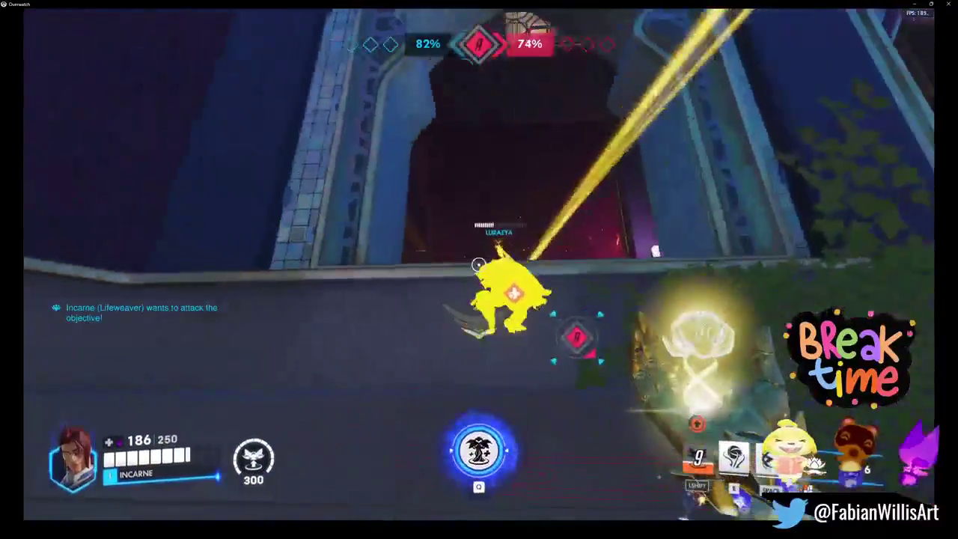
key(w)
click(478, 264)
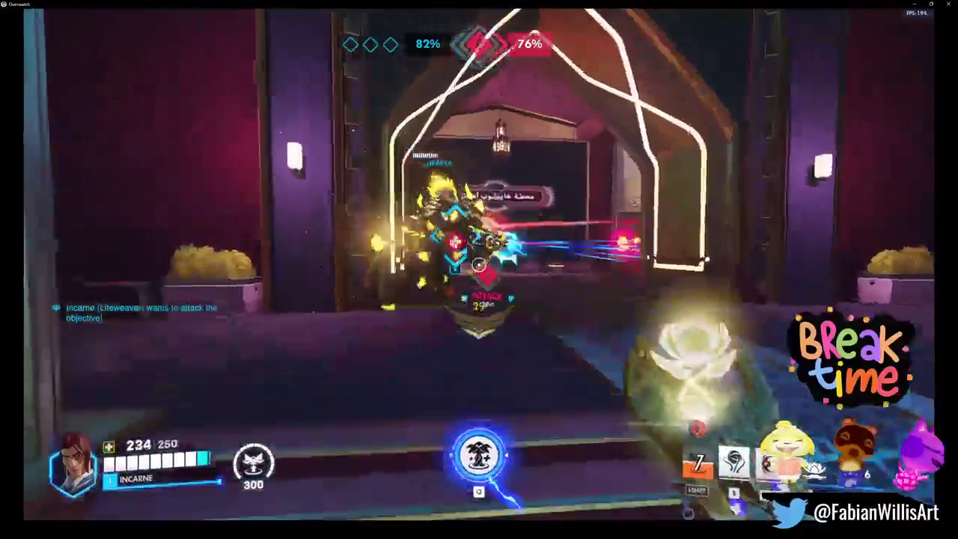
key(e)
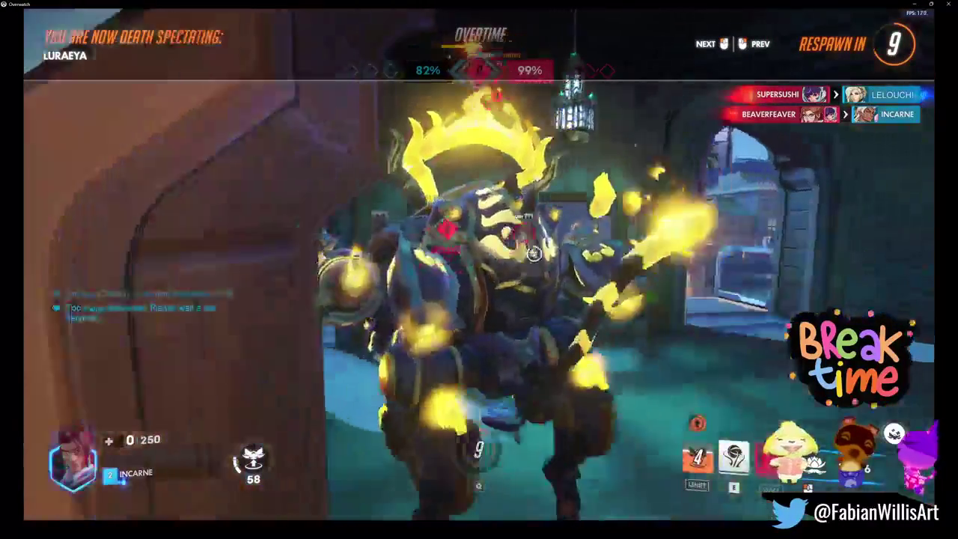
- Check the scoreboard and swap the hero from Lifeweaver to Moira
key(Tab)
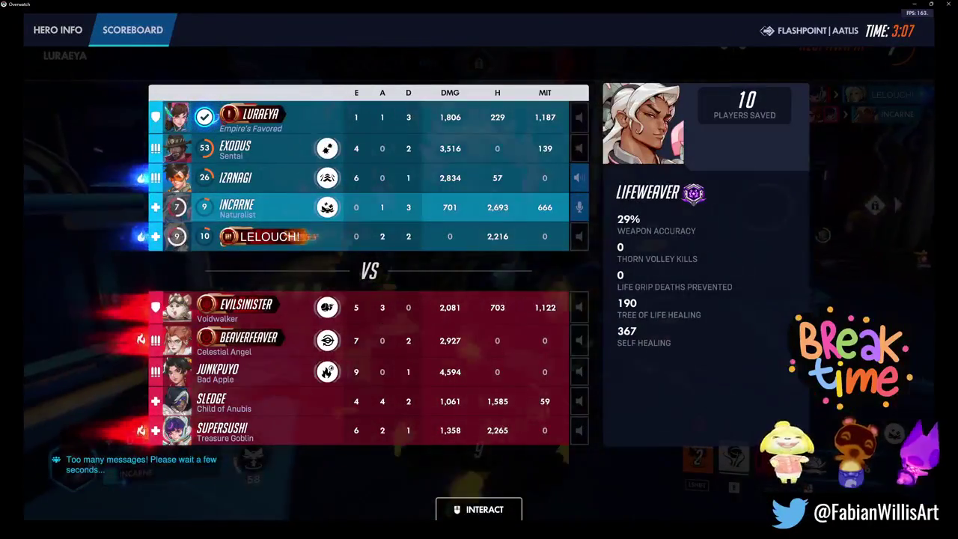
key(h)
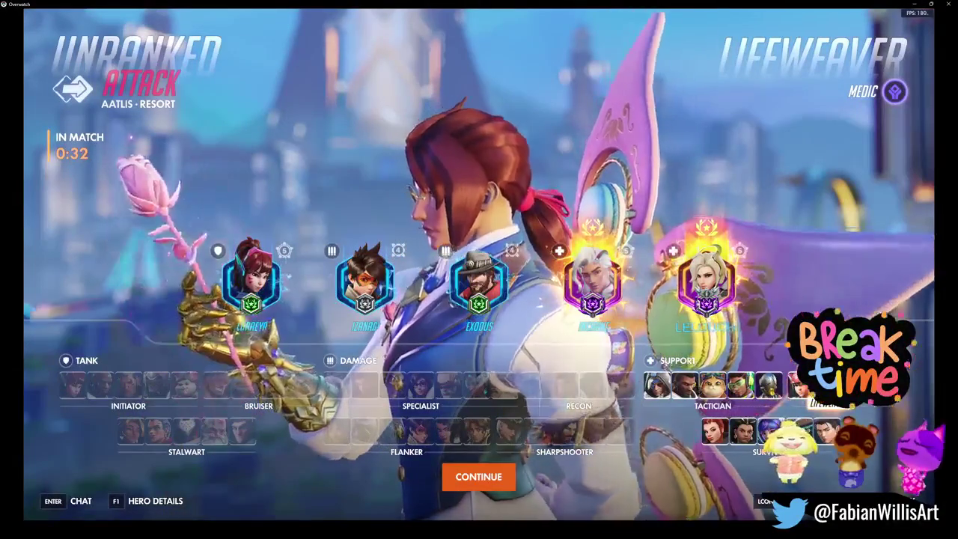
key(h)
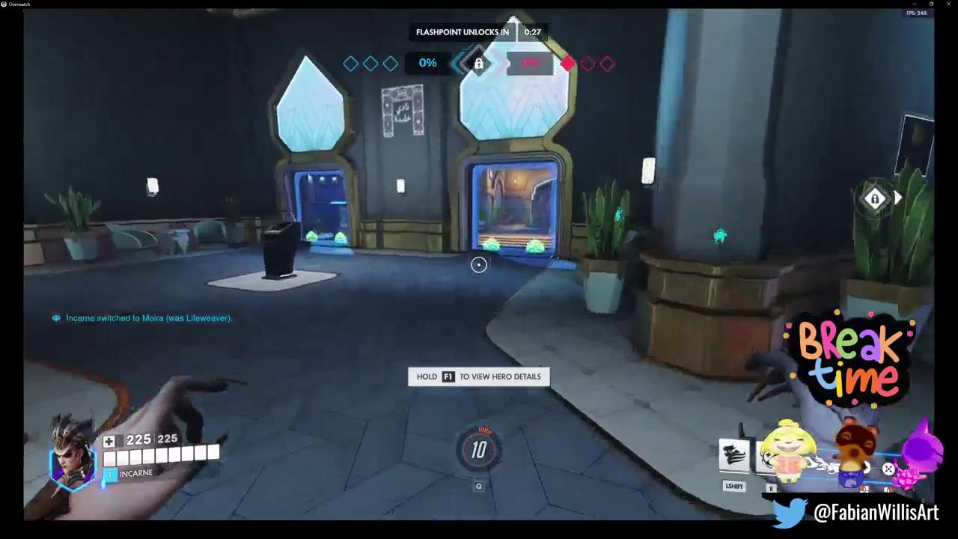
- Leave spawn as Moira and advance down the alley toward the street and objective
key(w)
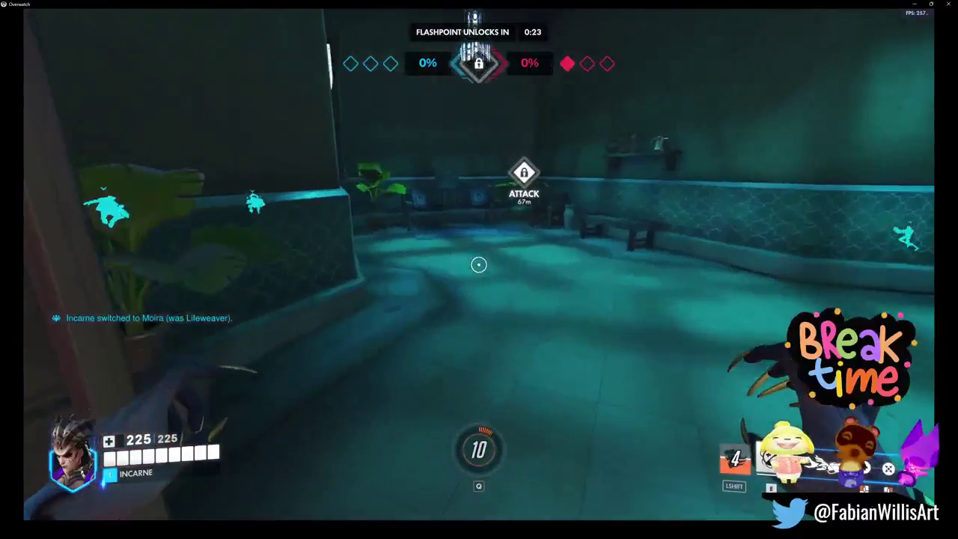
key(w)
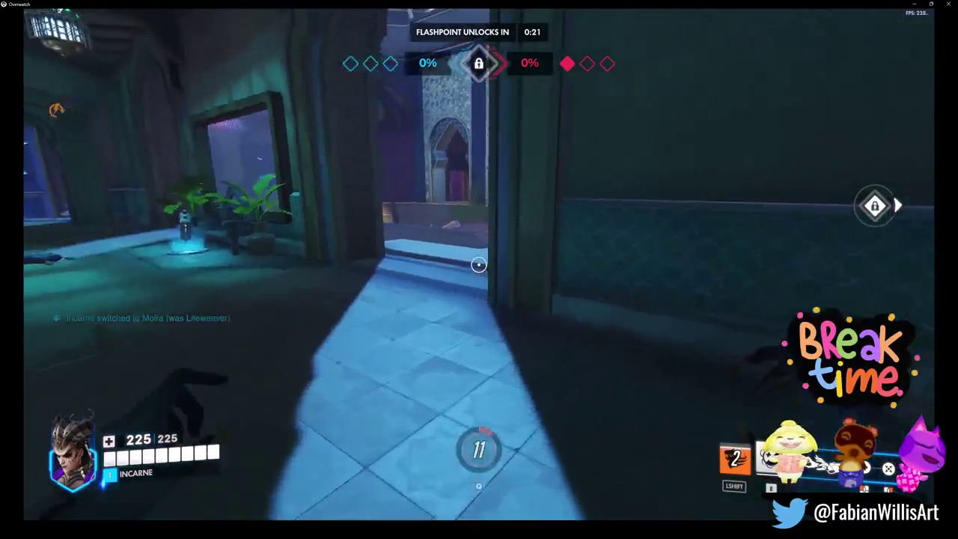
key(w)
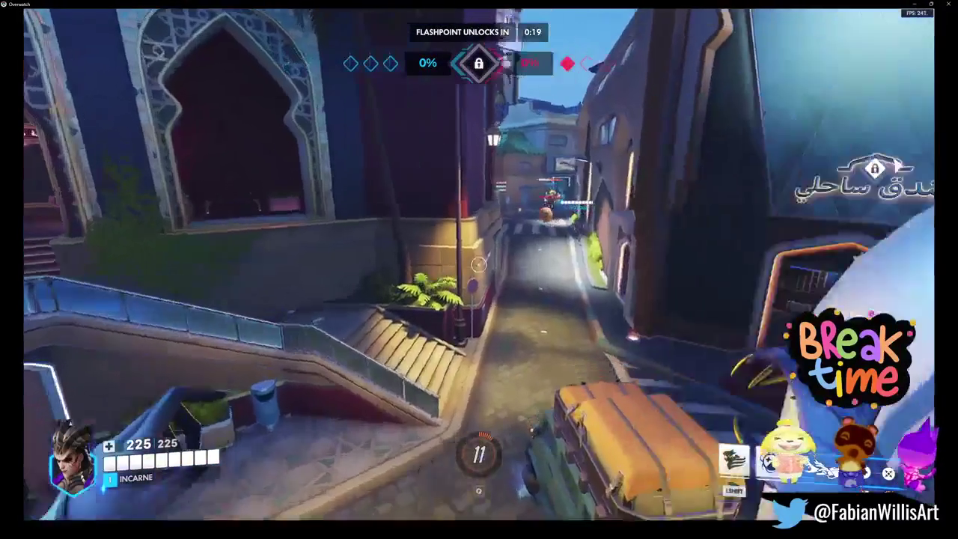
key(w)
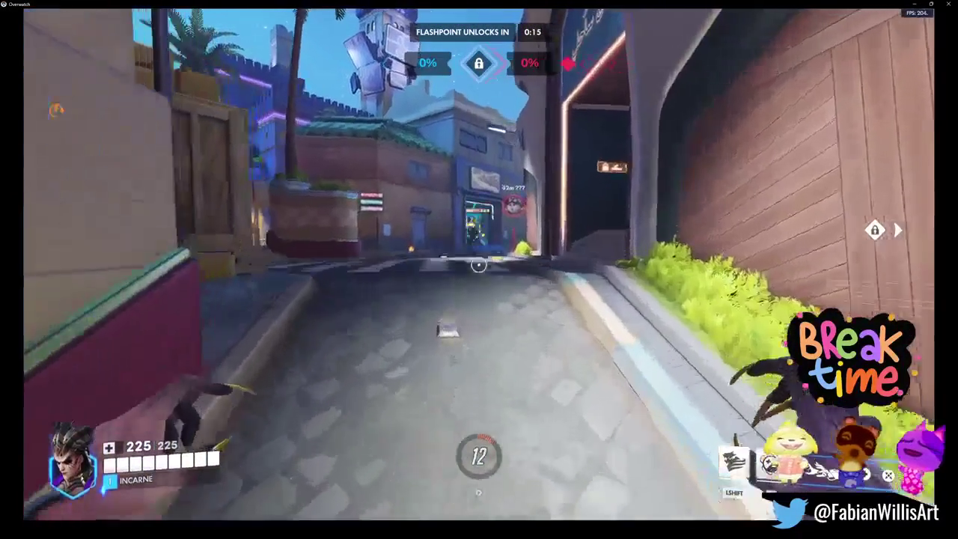
key(w)
click(479, 264)
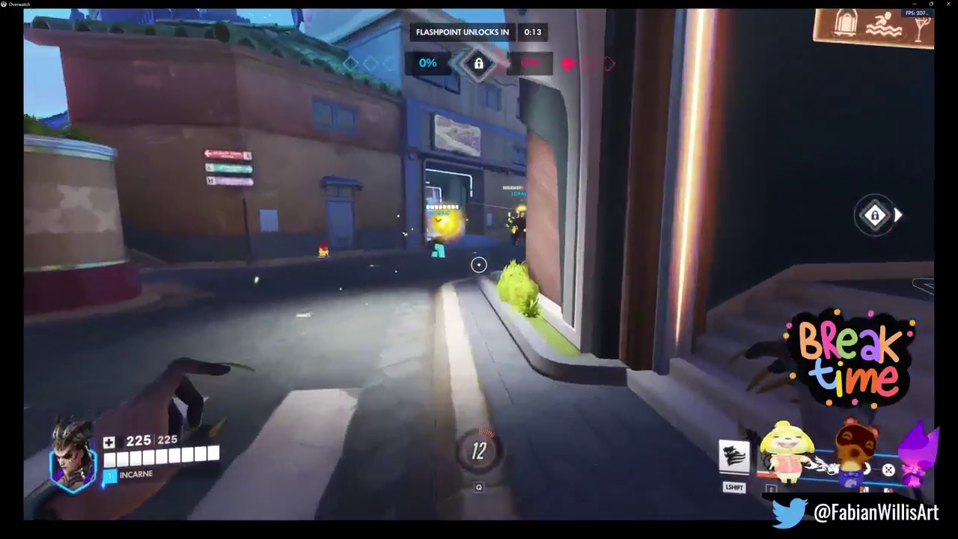
key(w)
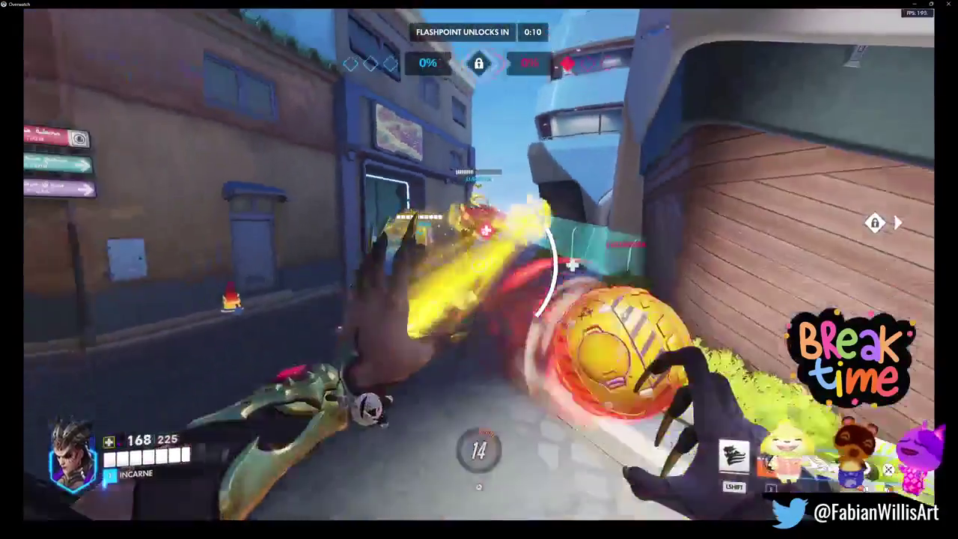
- Damage the enemy near the doorway and stairs, then heal teammates fighting at Flashpoint C
click(479, 264)
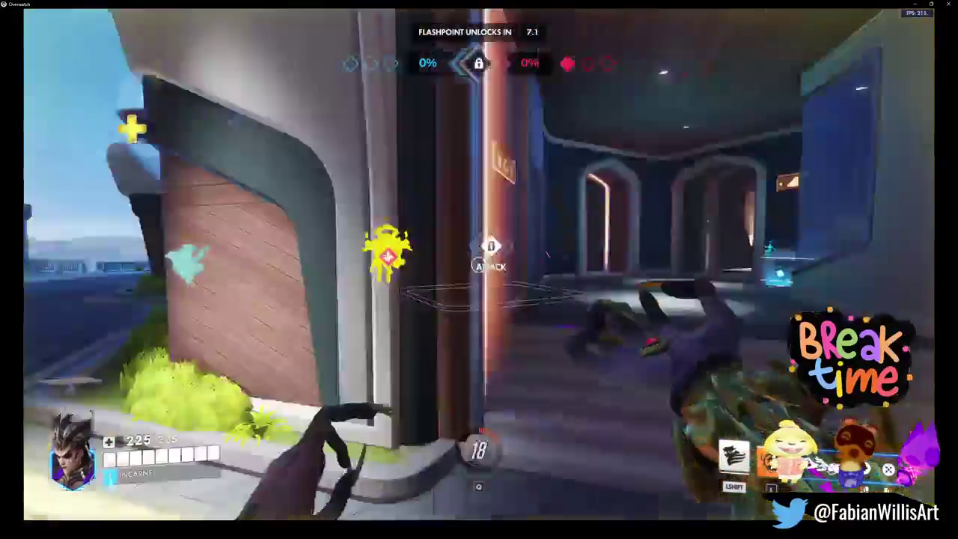
click(479, 264)
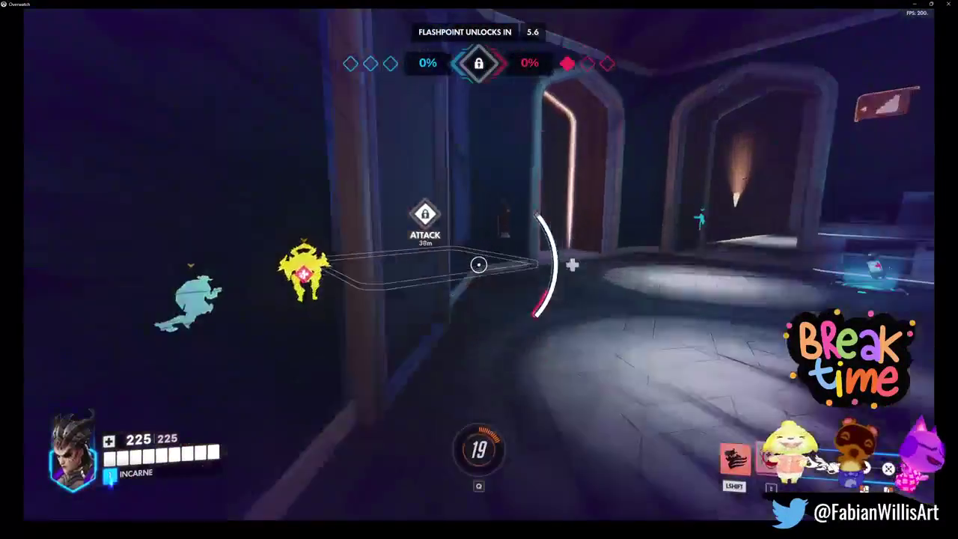
click(479, 264)
click(479, 264)
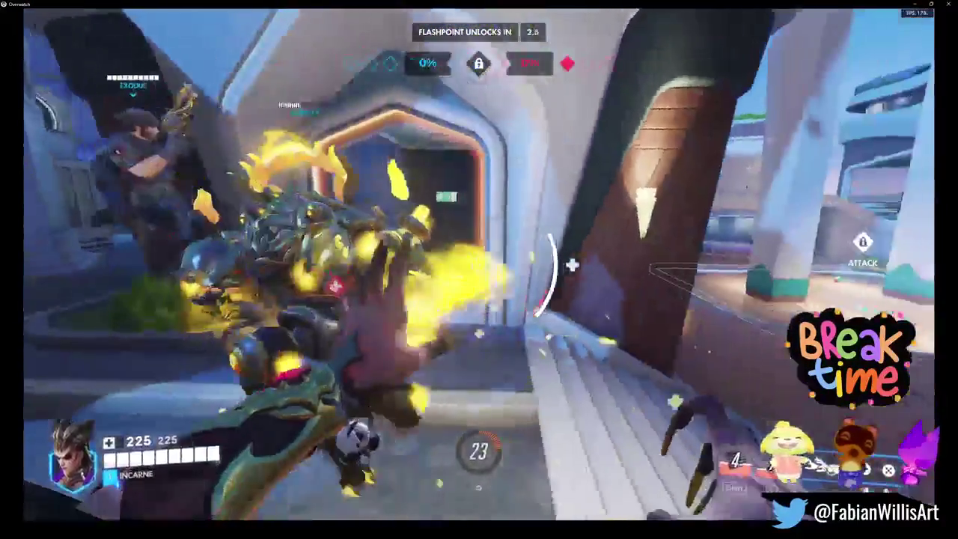
click(479, 264)
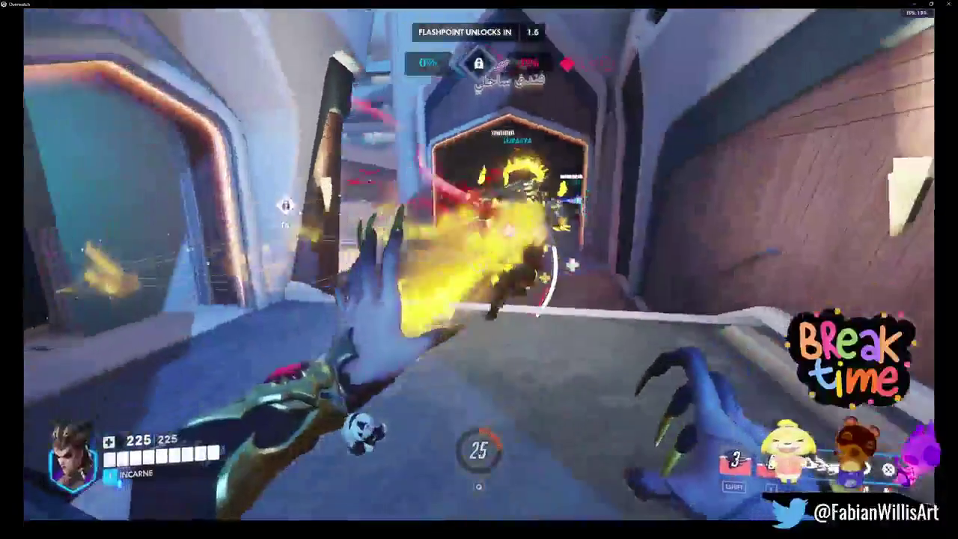
click(479, 264)
click(479, 264)
click(479, 265)
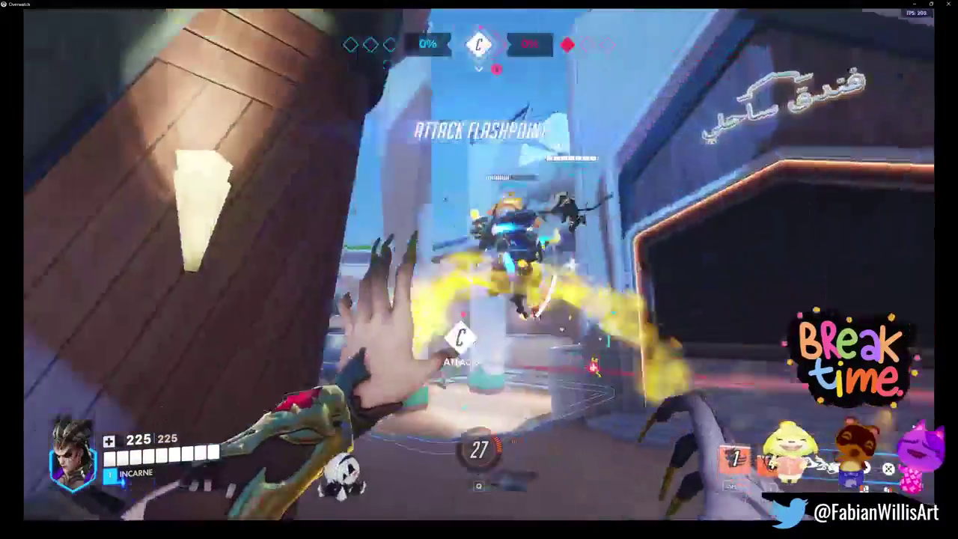
click(479, 264)
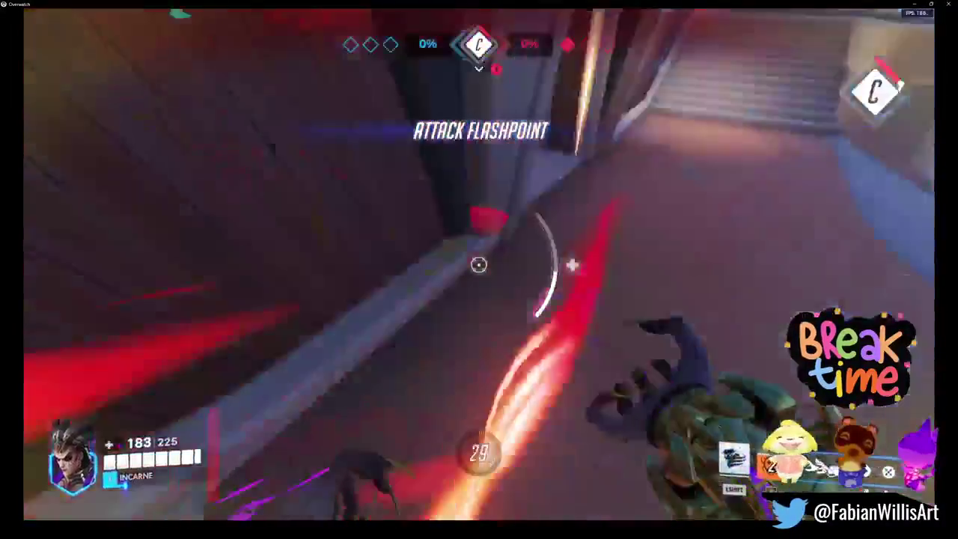
click(479, 264)
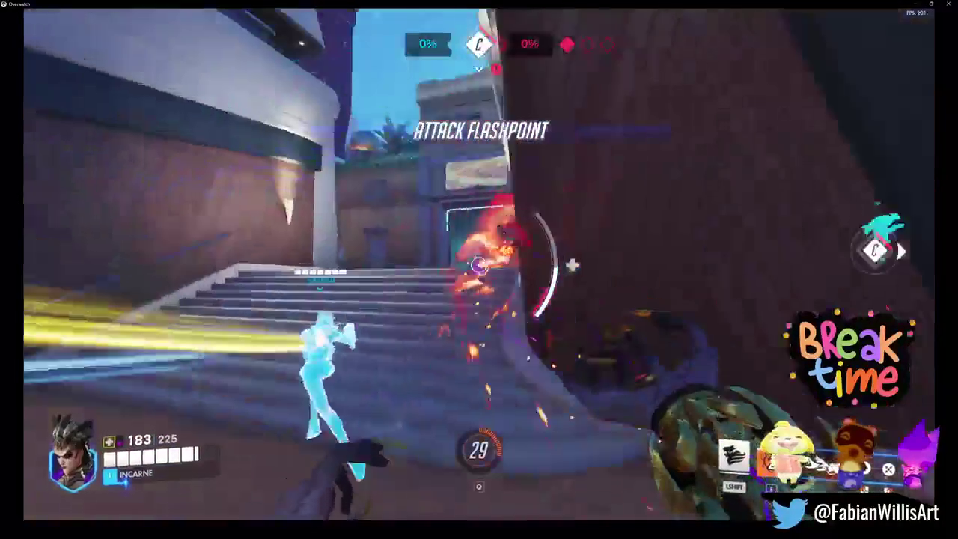
click(479, 265)
click(479, 264)
- Keep healing allies through the archway fight, using Fade to escape damage, until the capture begins
click(479, 264)
click(479, 265)
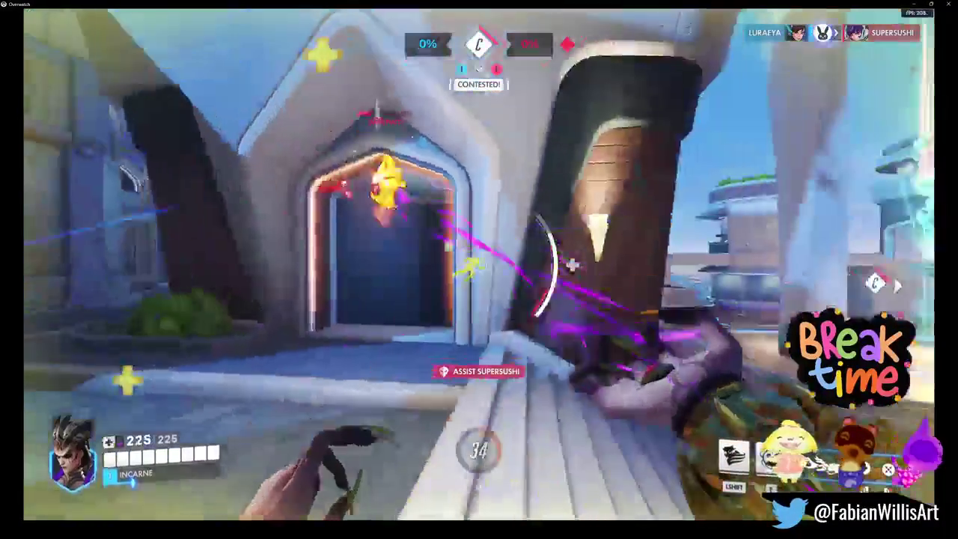
click(479, 265)
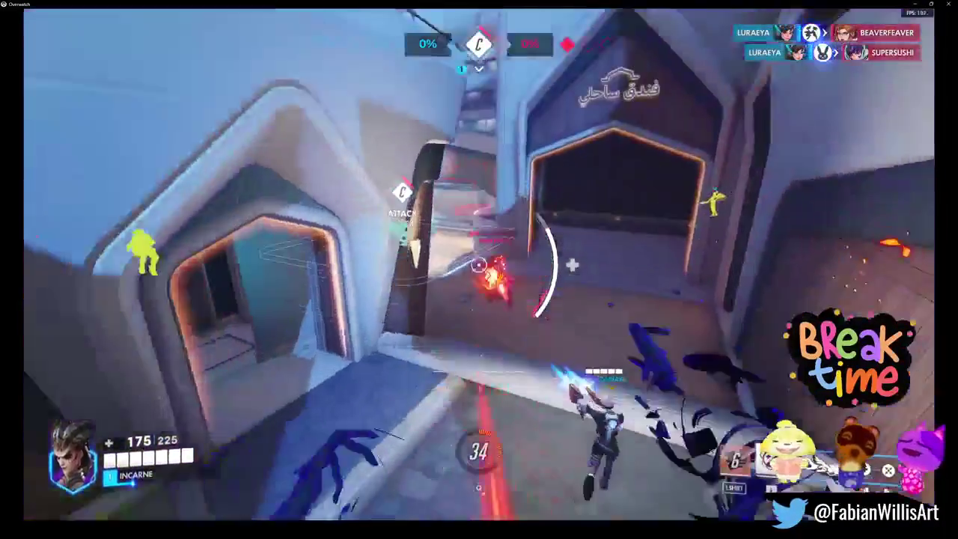
click(479, 264)
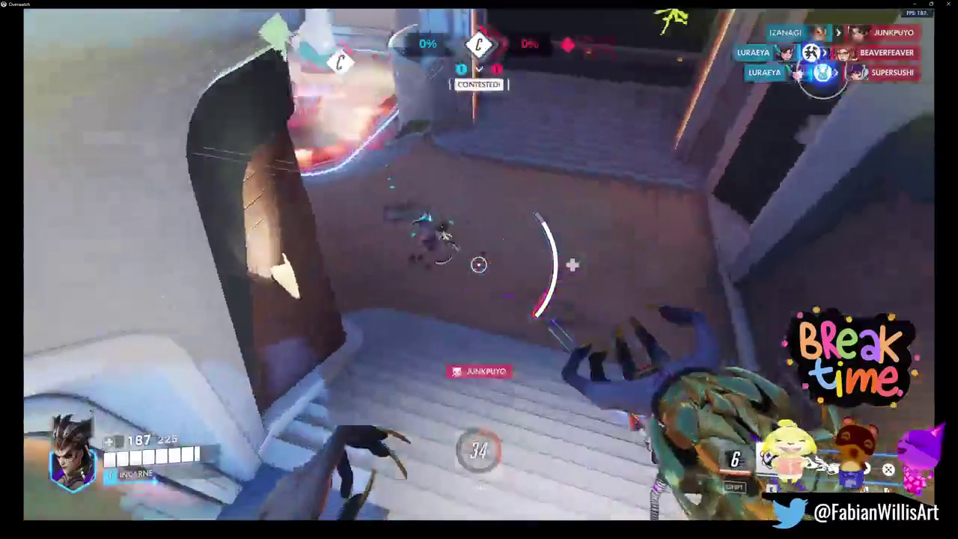
click(479, 264)
click(479, 265)
click(479, 264)
click(479, 264)
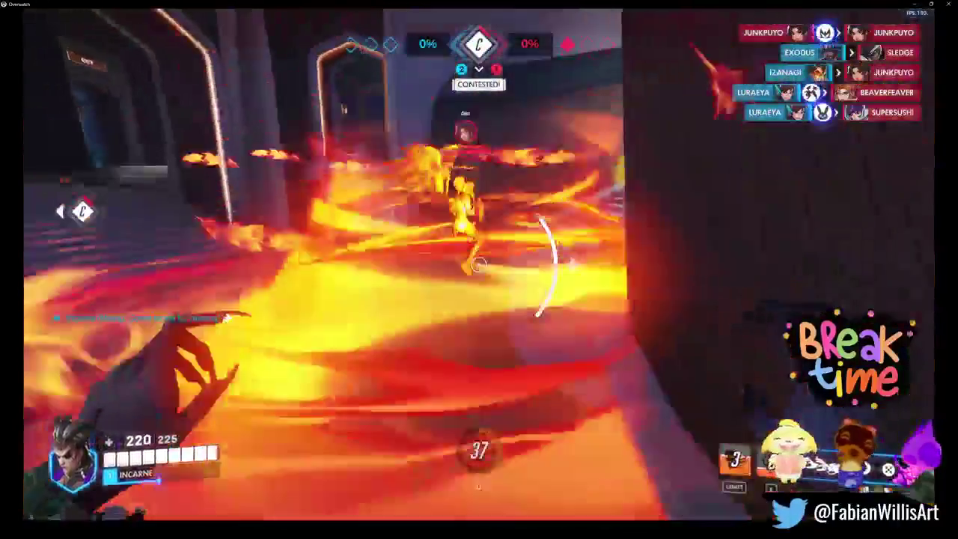
click(479, 264)
click(479, 264)
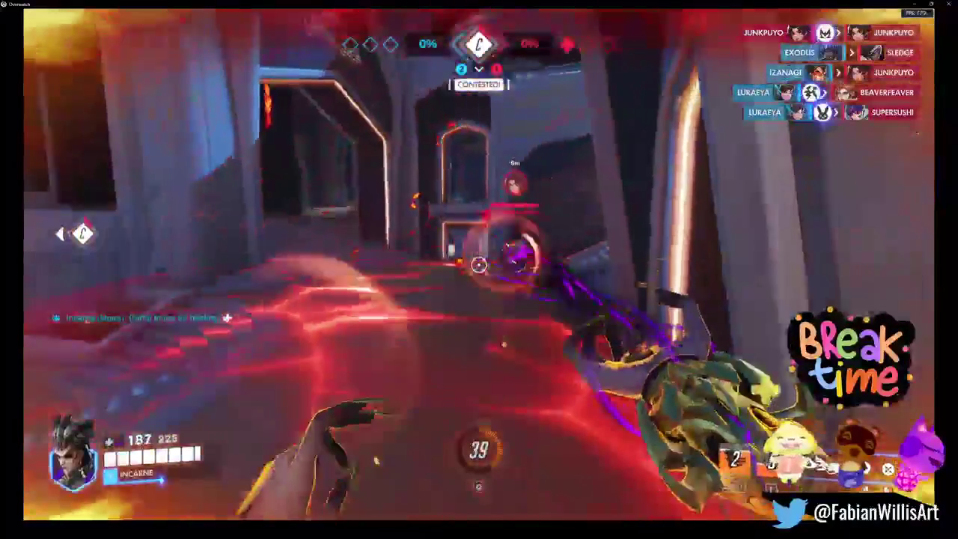
key(shift)
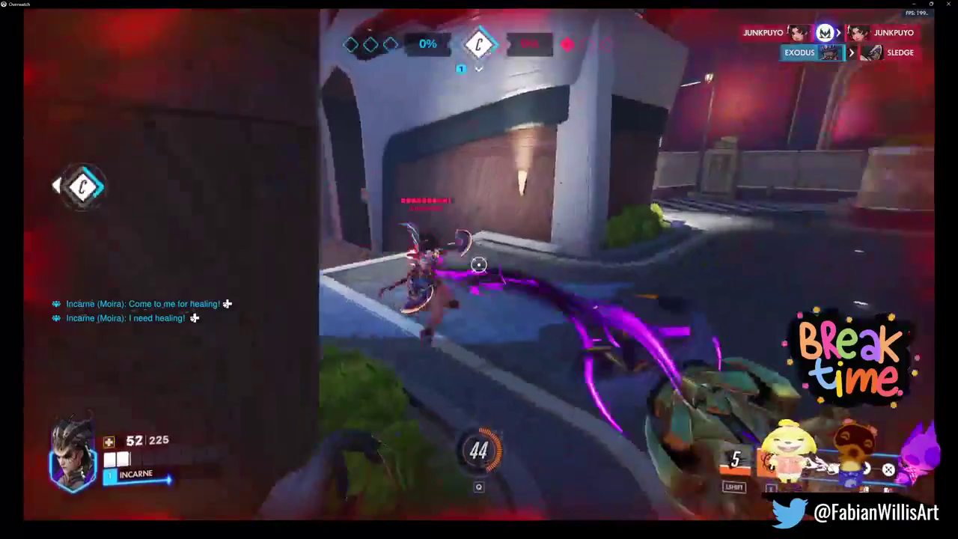
click(479, 264)
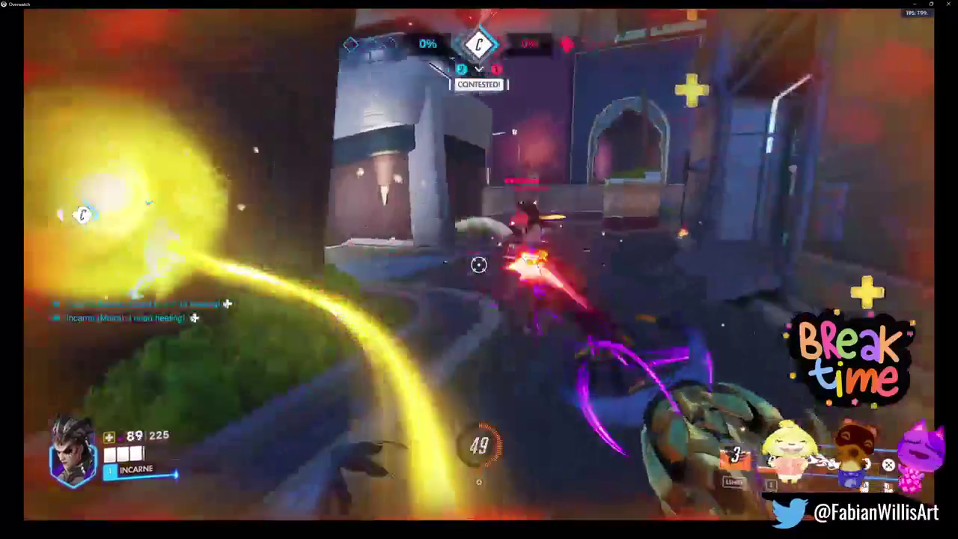
click(479, 264)
click(479, 264)
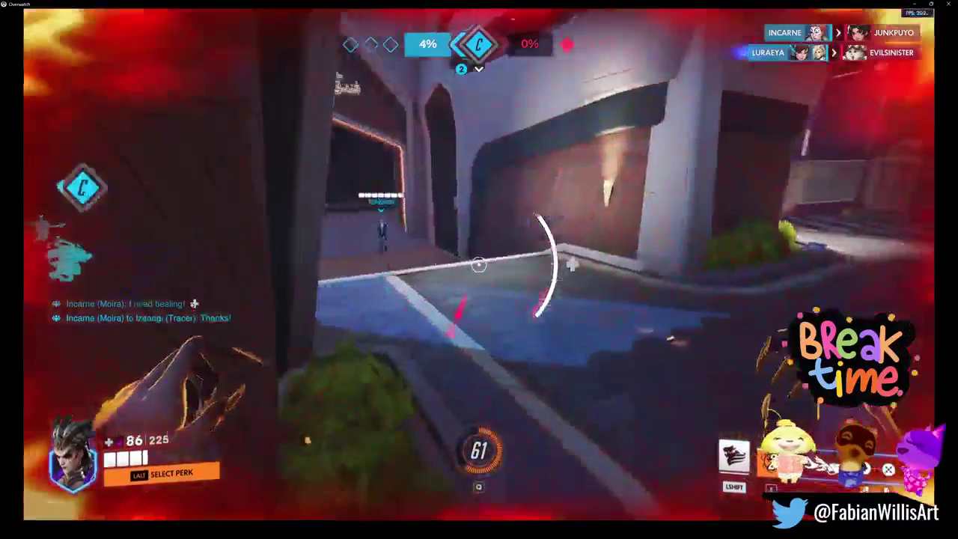
key(alt)
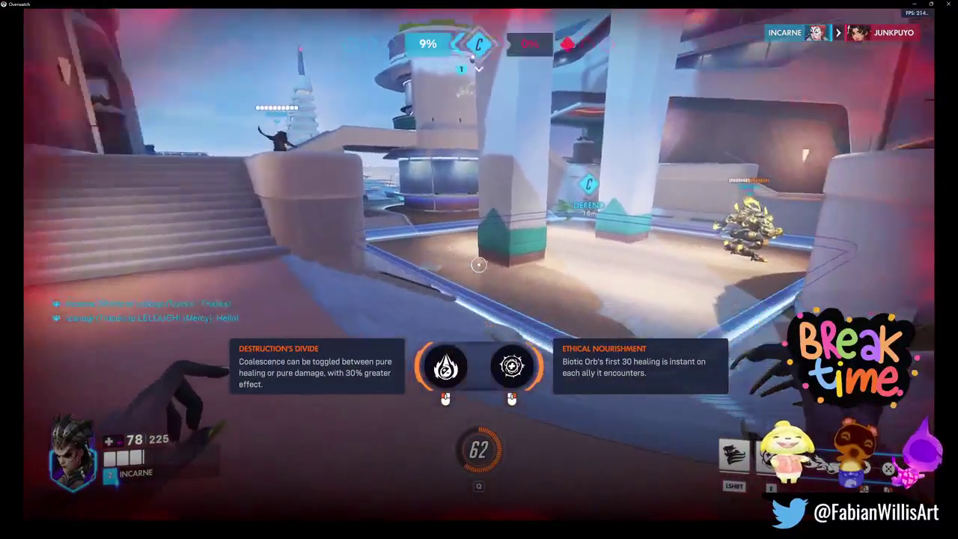
- Choose Moira's Ethical Nourishment perk and head out from spawn toward the objective
right_click(479, 264)
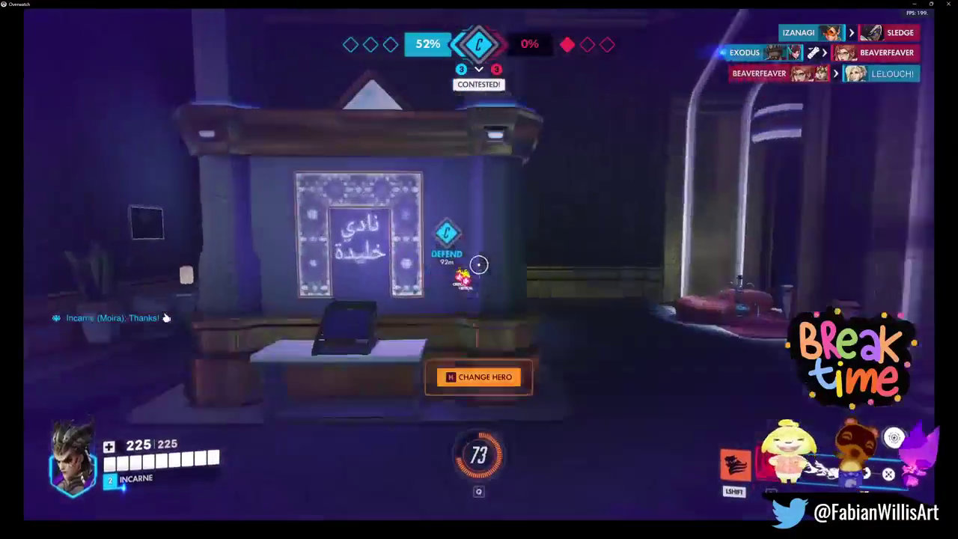
key(w)
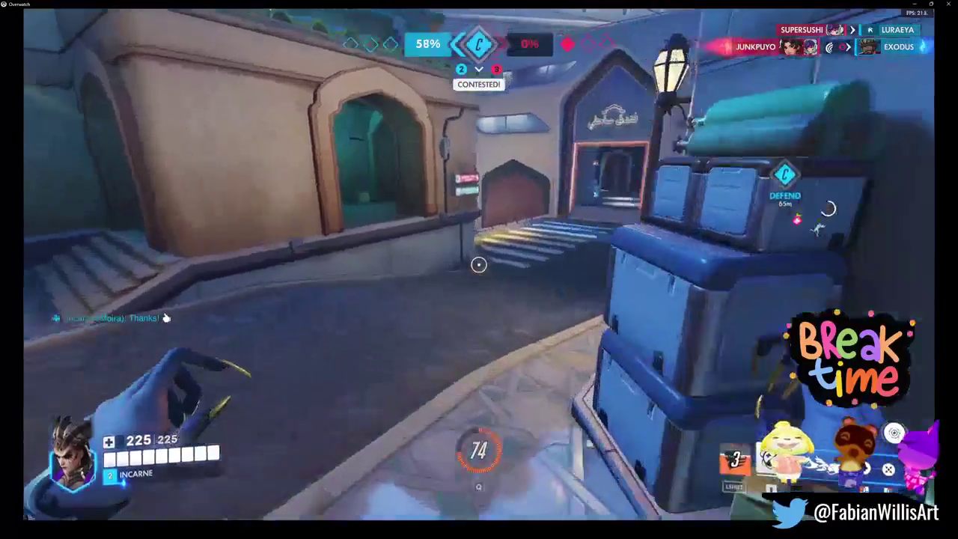
- Fade onto Flashpoint C, throw an orb and heal allies, then head back out after respawning
key(w)
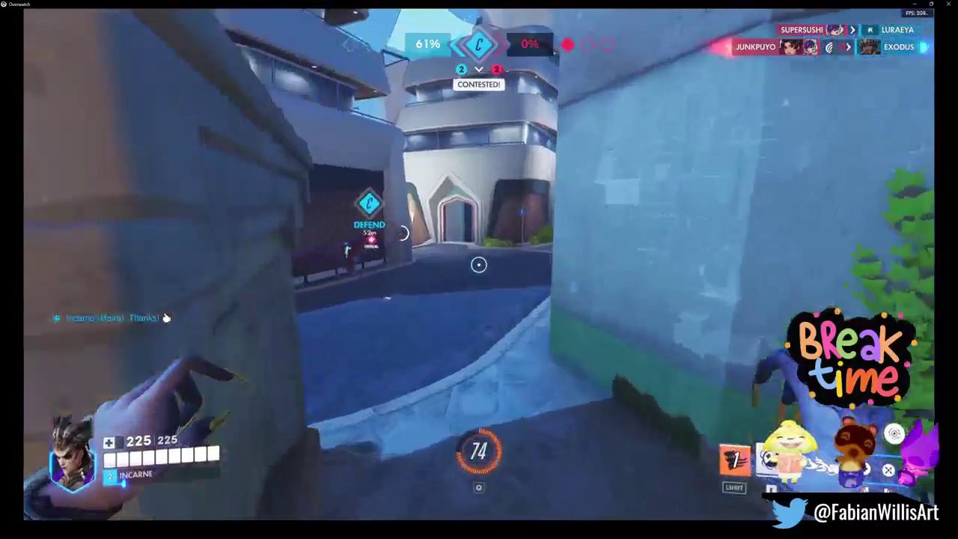
key(shift)
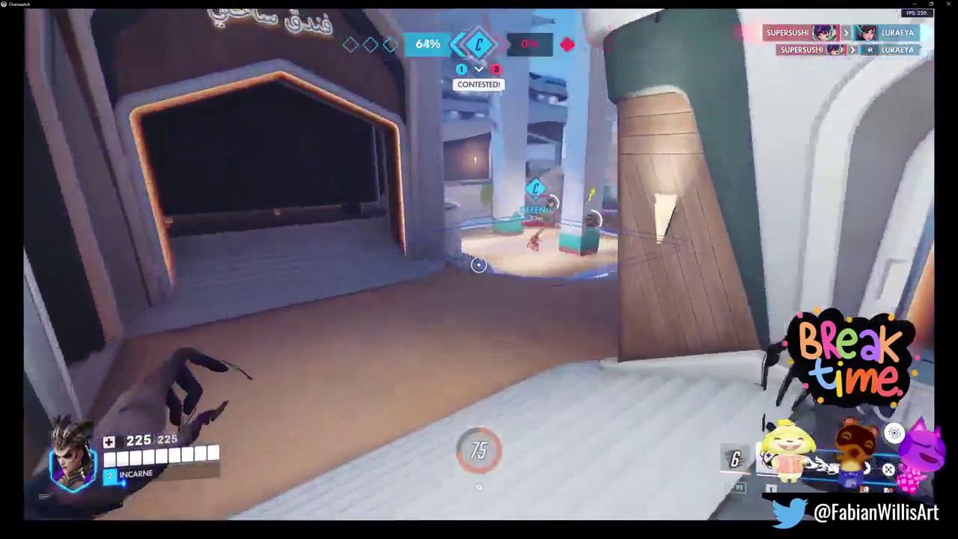
key(e)
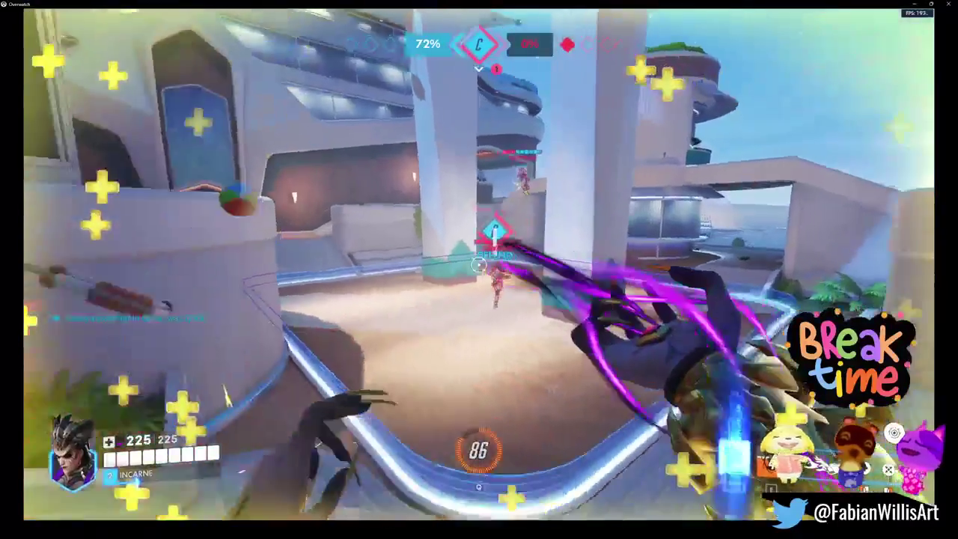
key(shift)
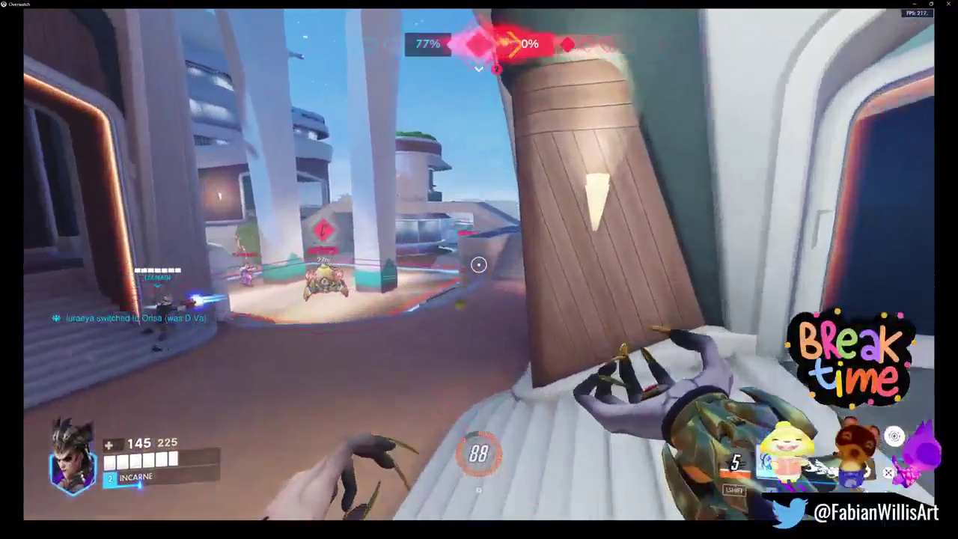
click(479, 264)
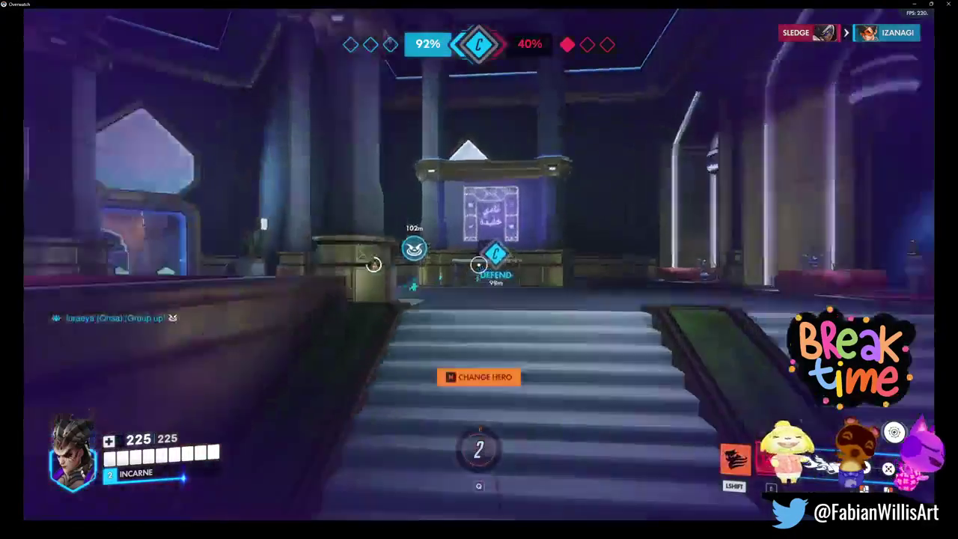
key(w)
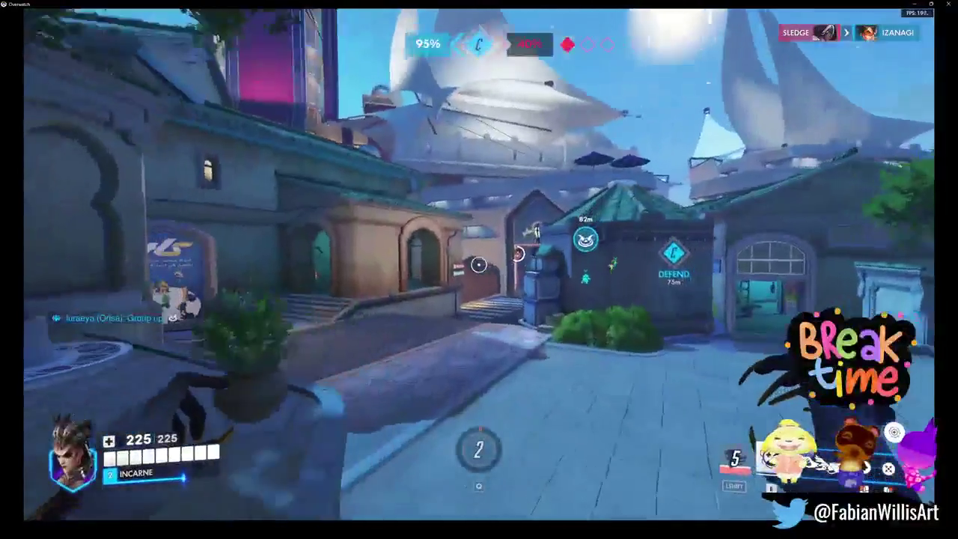
key(w)
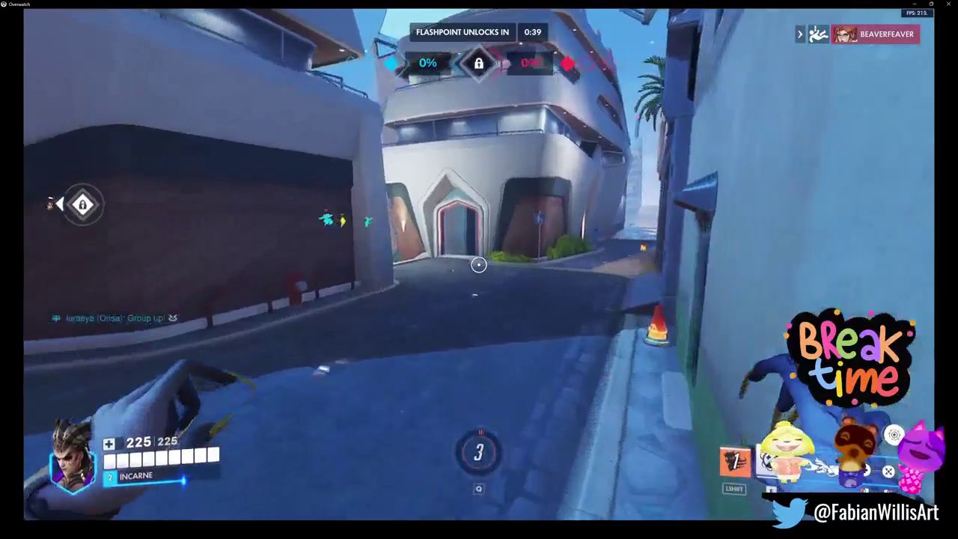
- Walk out through the plaza toward the allies, fading once and sending the team a hello
key(w)
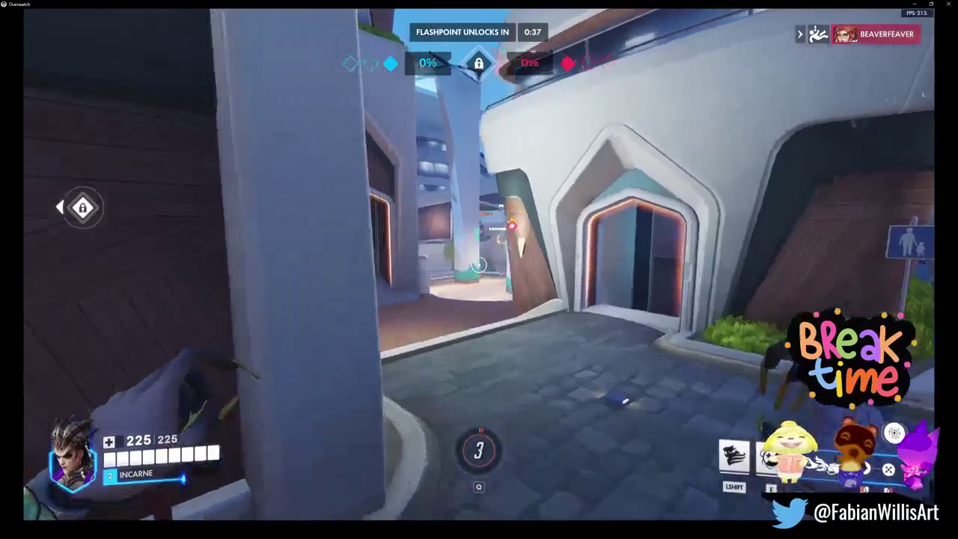
key(w)
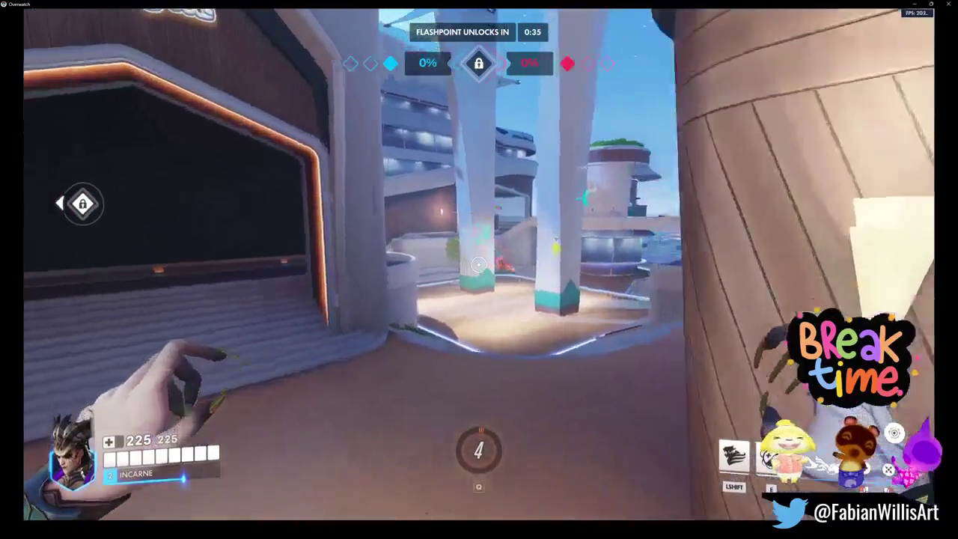
key(w)
key(w)
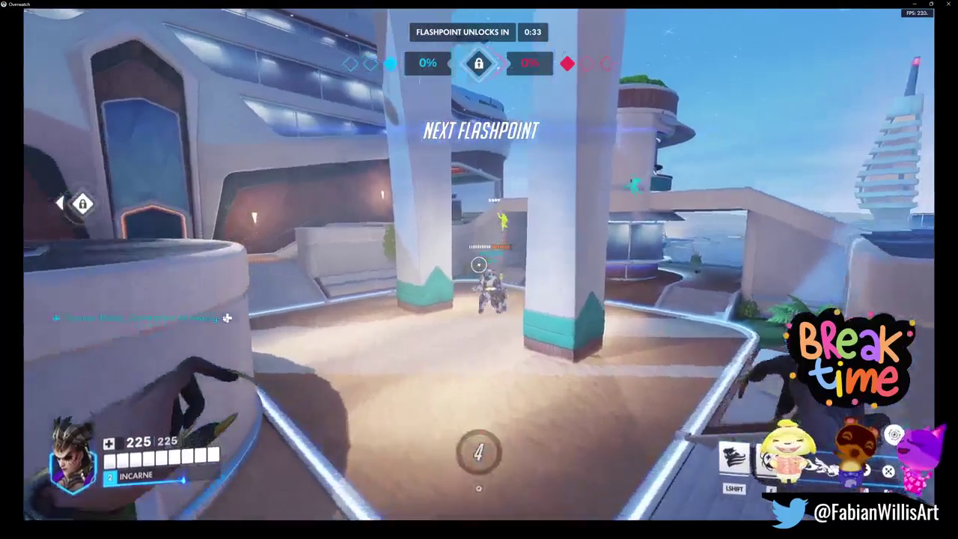
key(w)
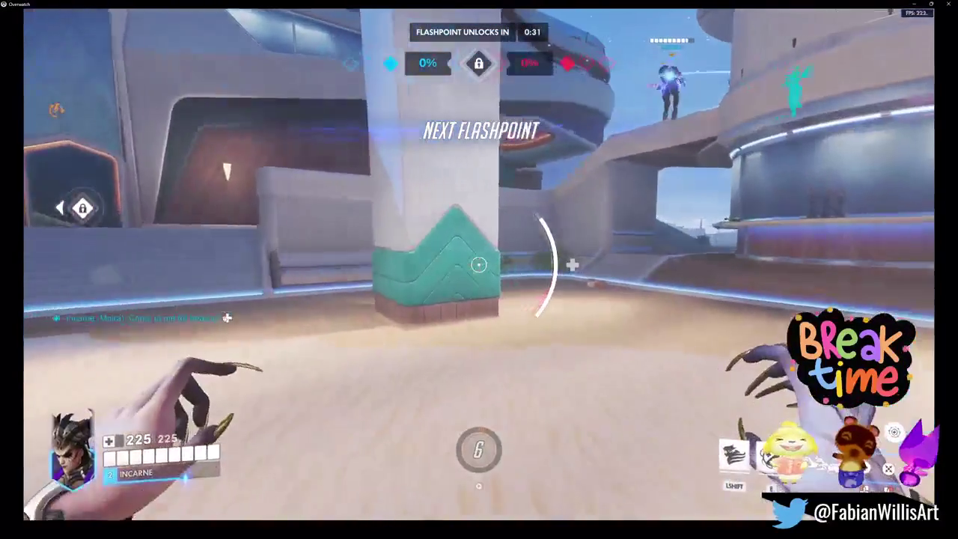
key(w)
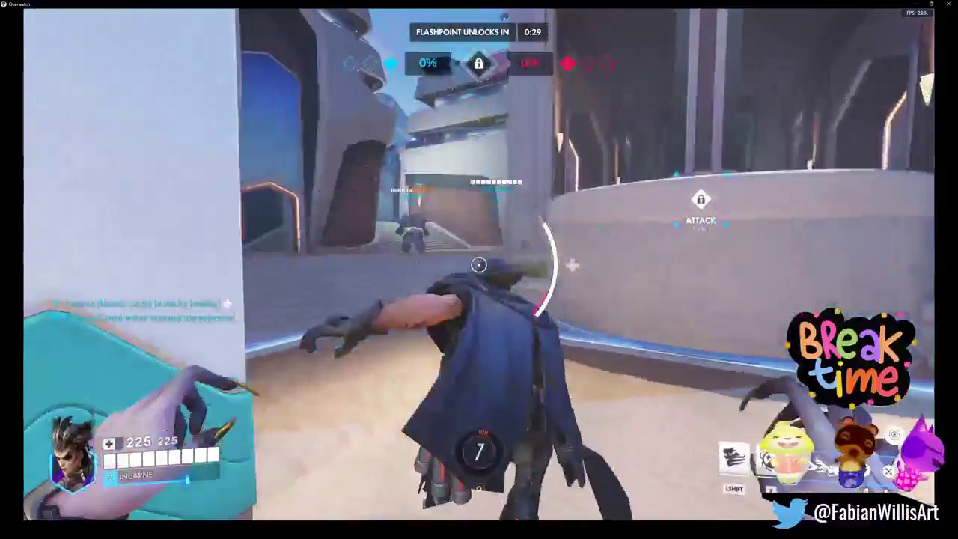
key(shift)
key(c)
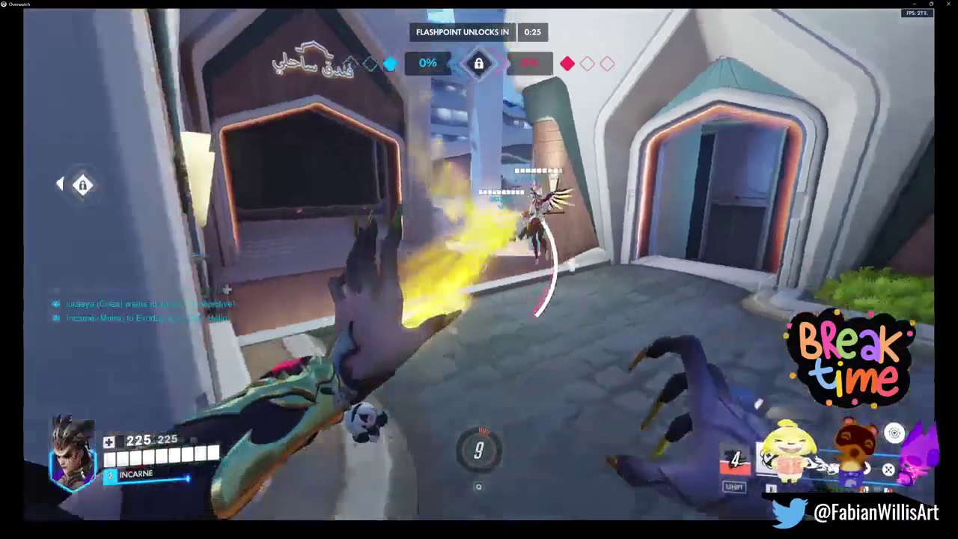
key(w)
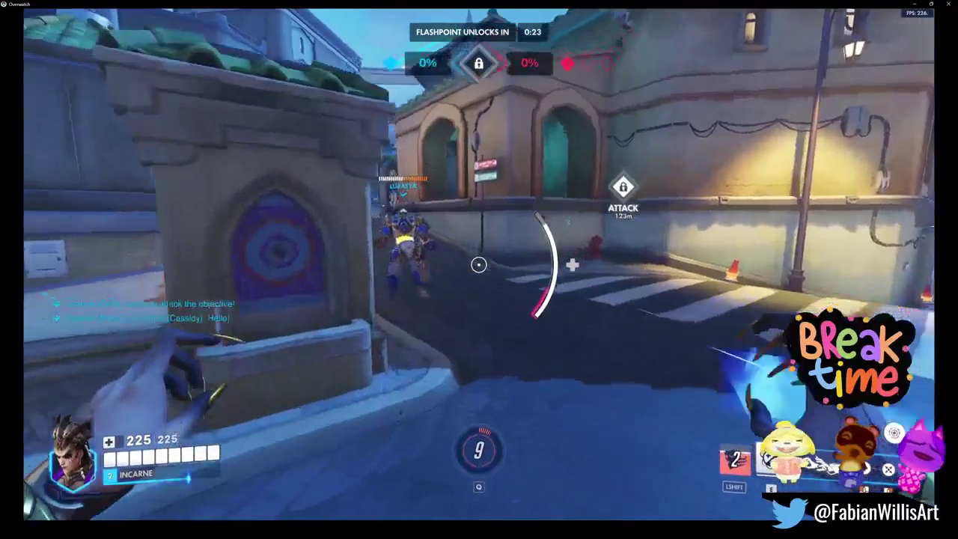
key(w)
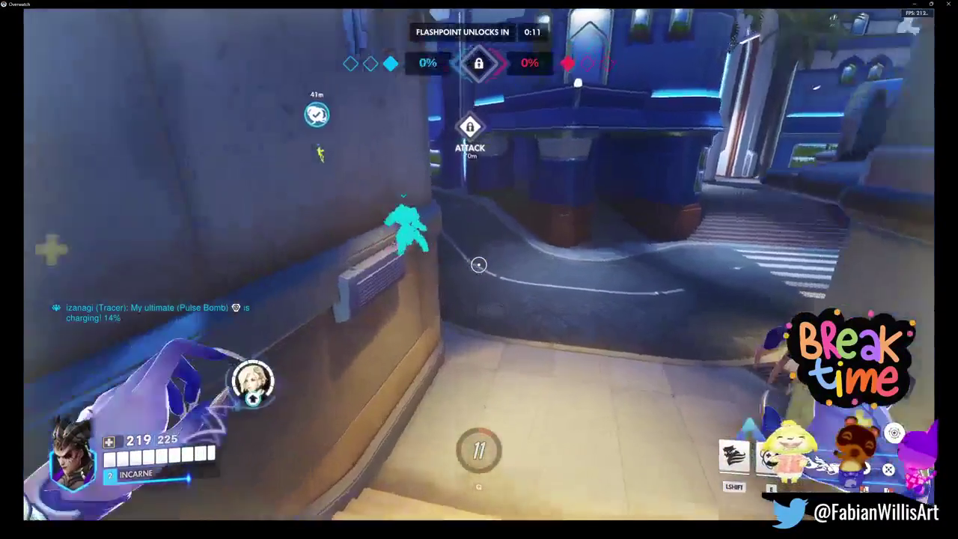
- Fade to the attack door, heal the ally there and beam the enemy inside
key(shift)
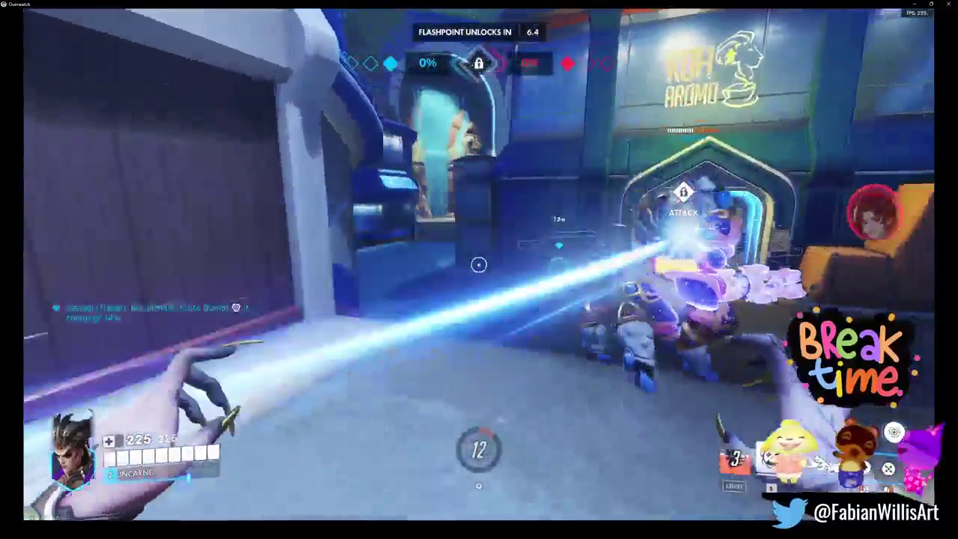
click(479, 265)
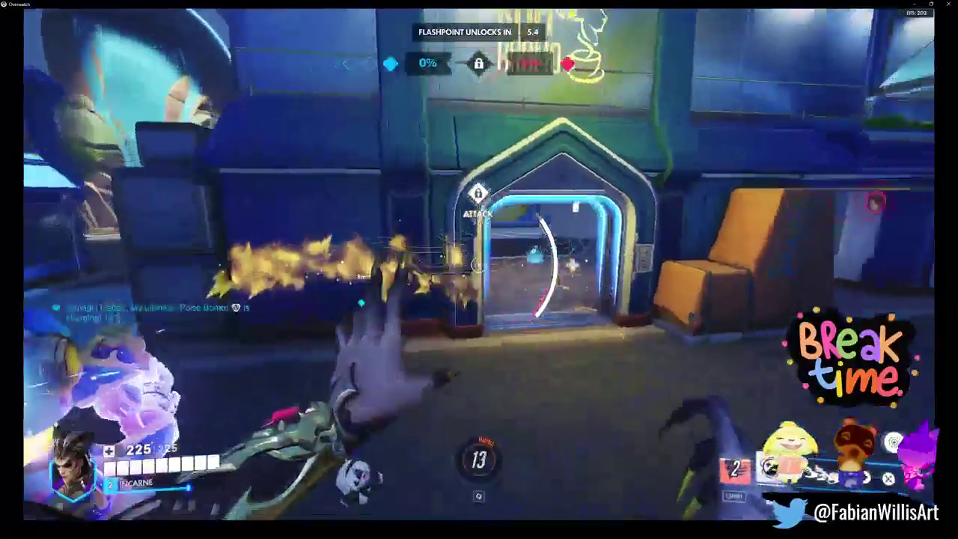
key(w)
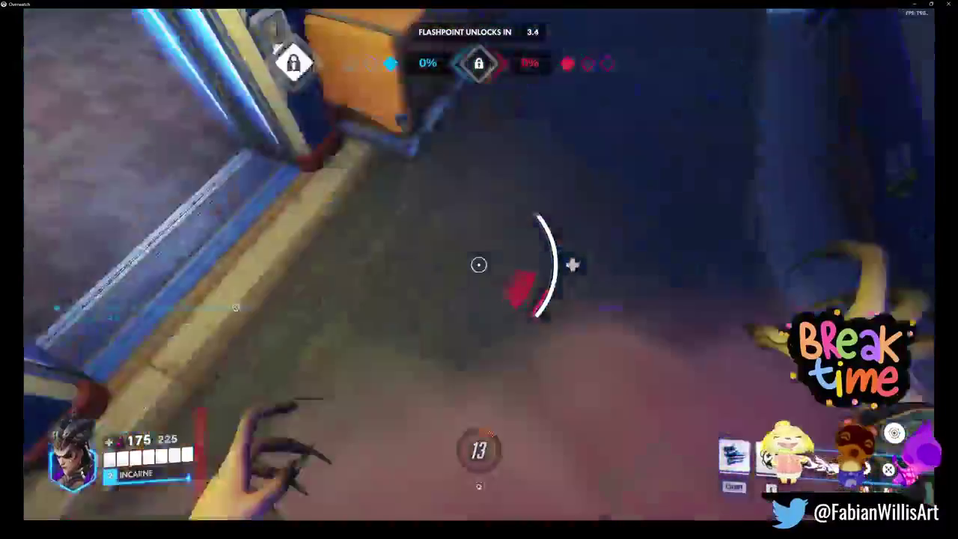
right_click(479, 264)
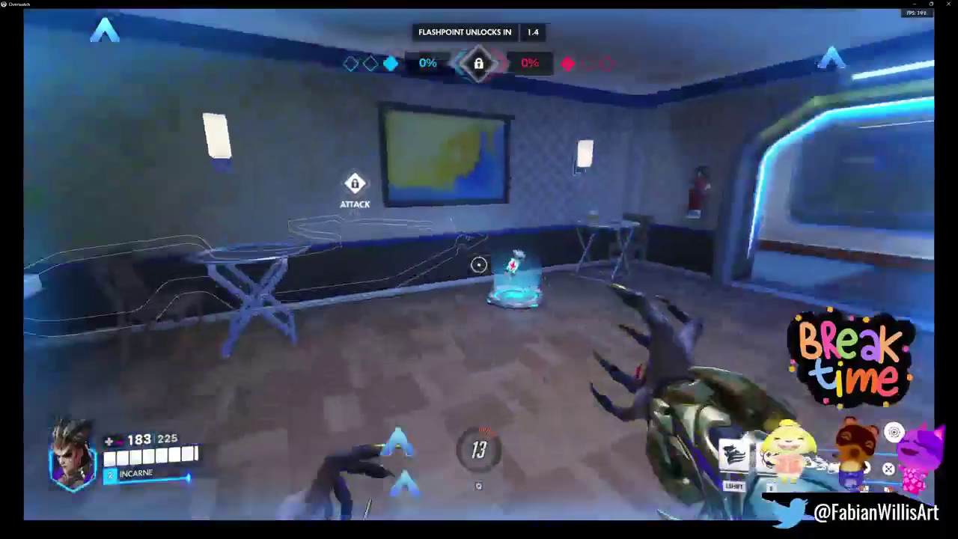
- Advance from spawn to the flashpoint and damage the enemy near the central tower
key(w)
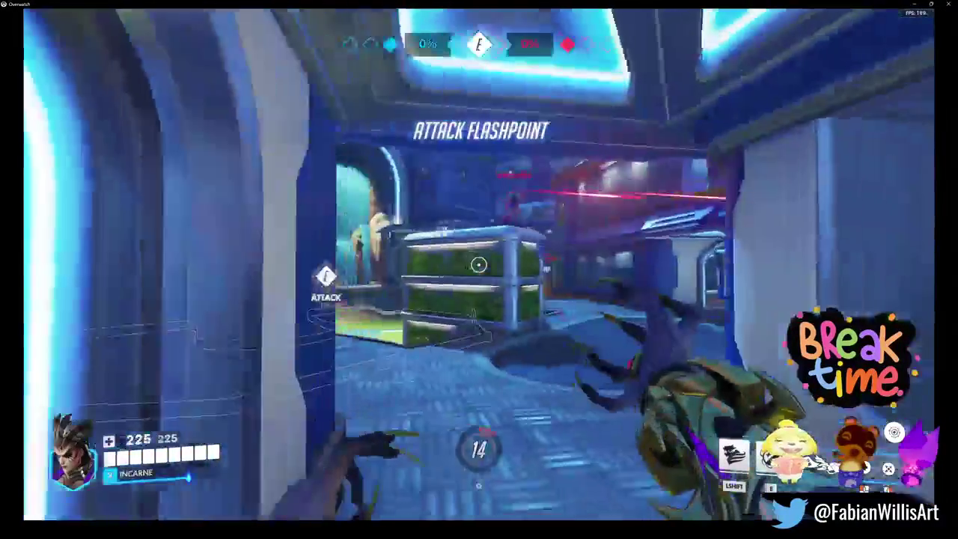
key(w)
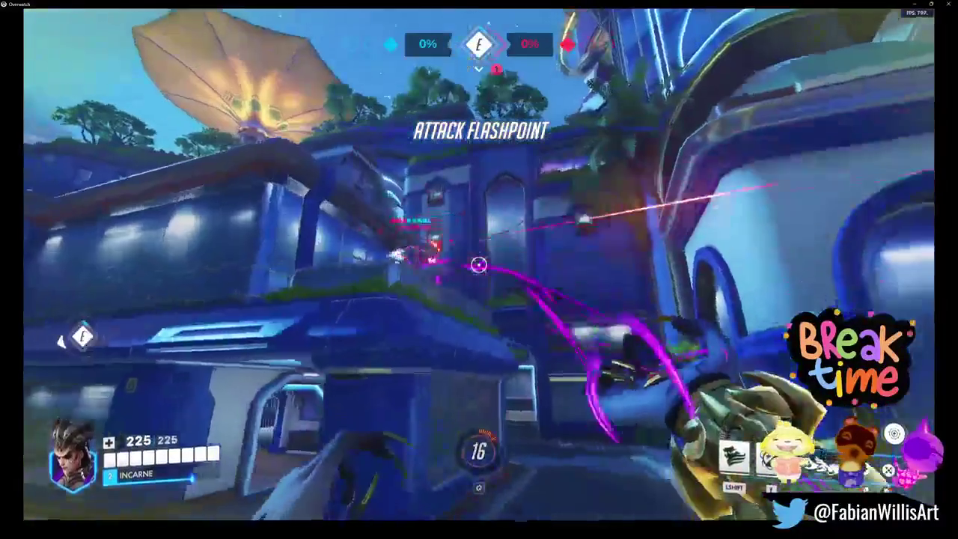
key(w)
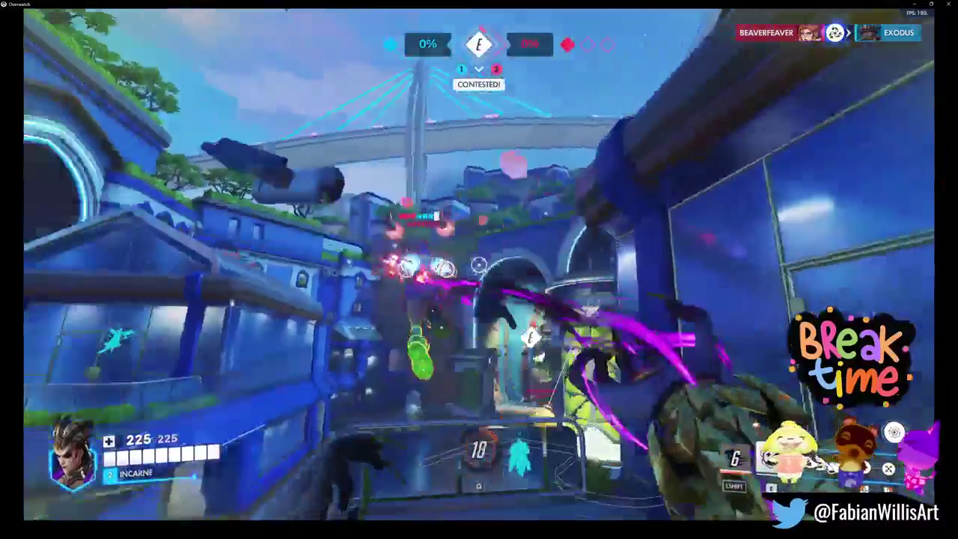
key(shift)
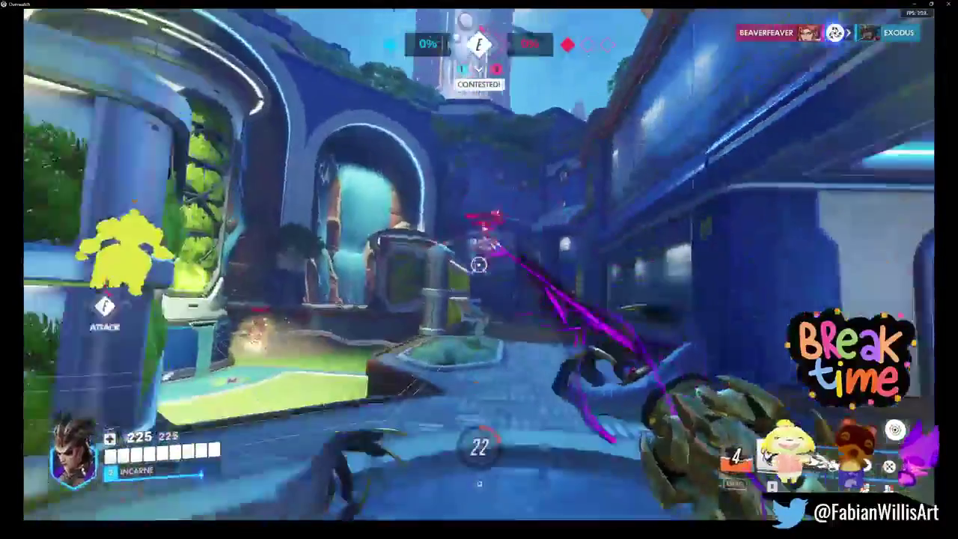
key(w)
key(w)
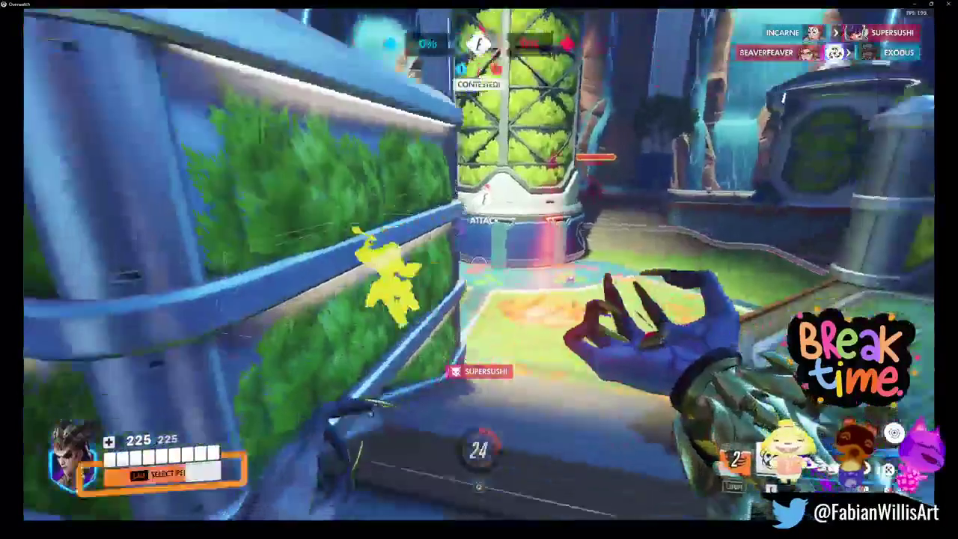
- Equip perk 1, then Fade away at low health and heal while retreating into the room
key(alt)
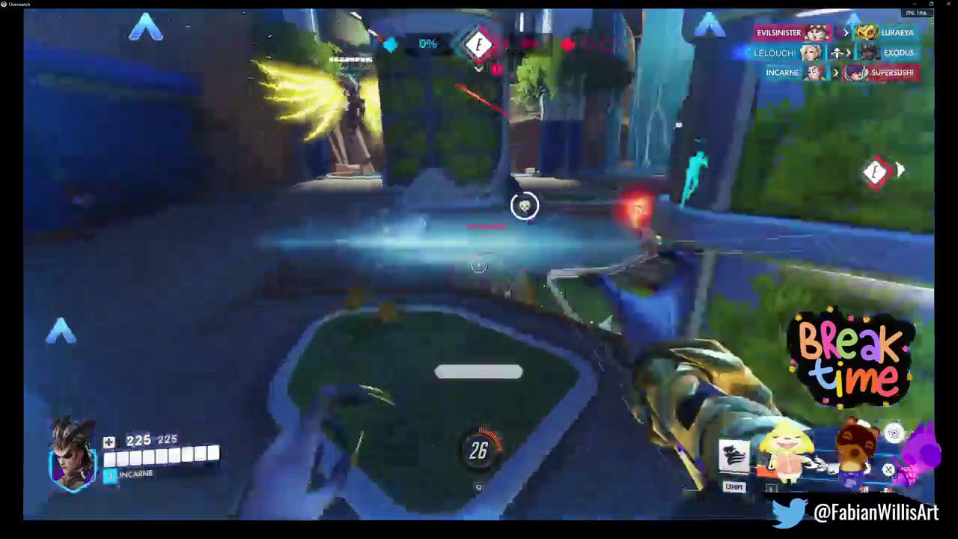
key(1)
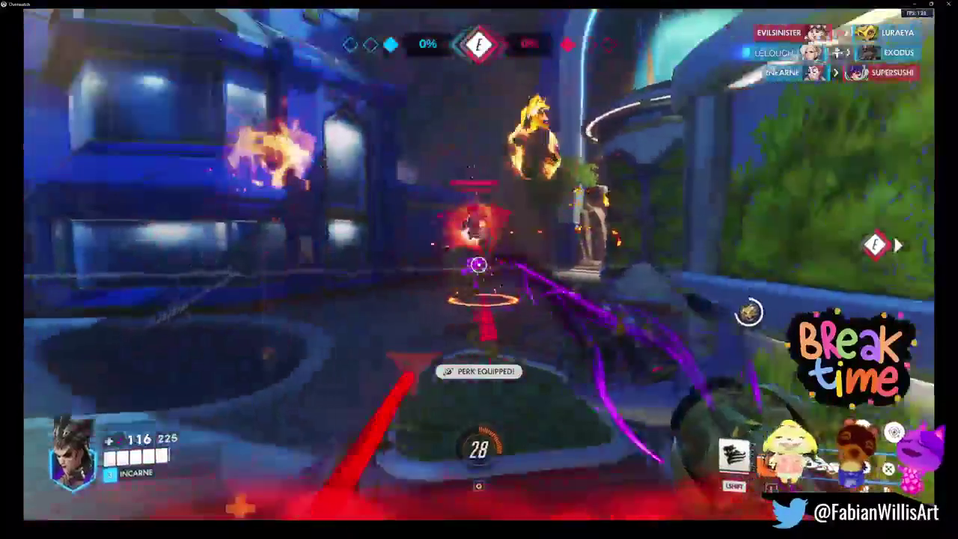
key(shift)
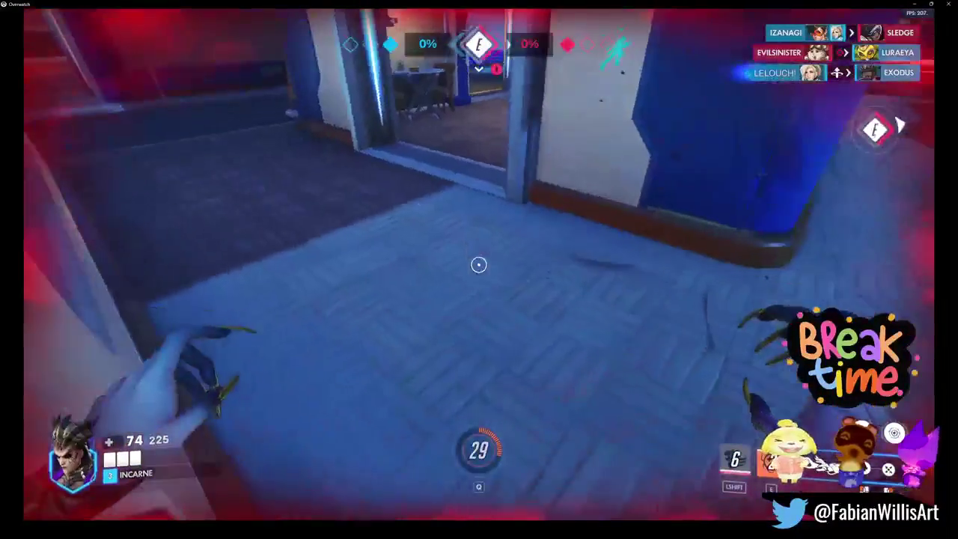
key(w)
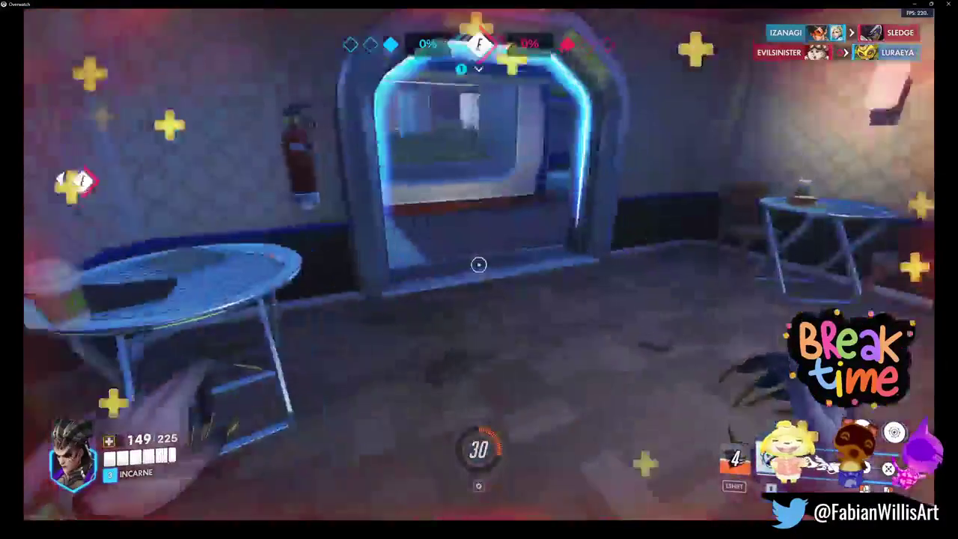
click(479, 264)
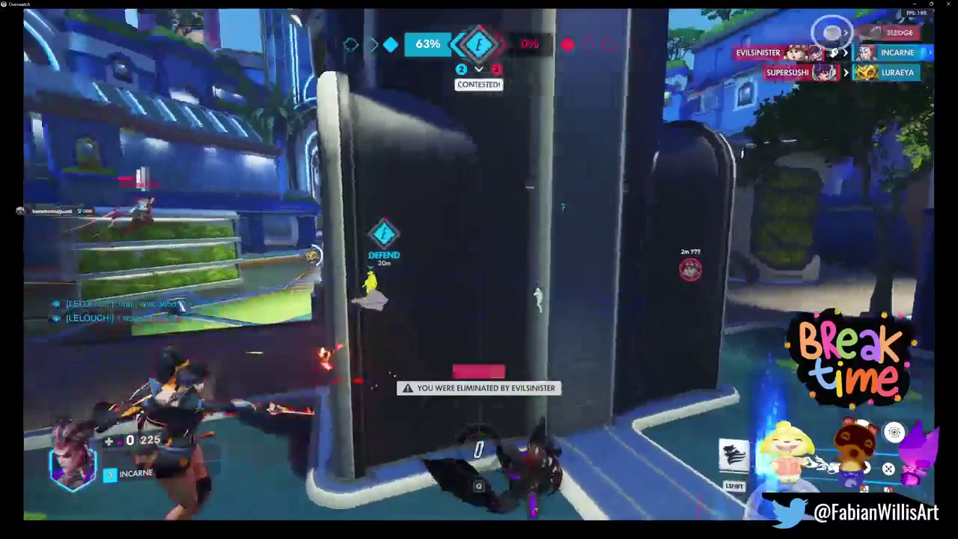
- Check the Tab scoreboard while waiting to respawn
key(Tab)
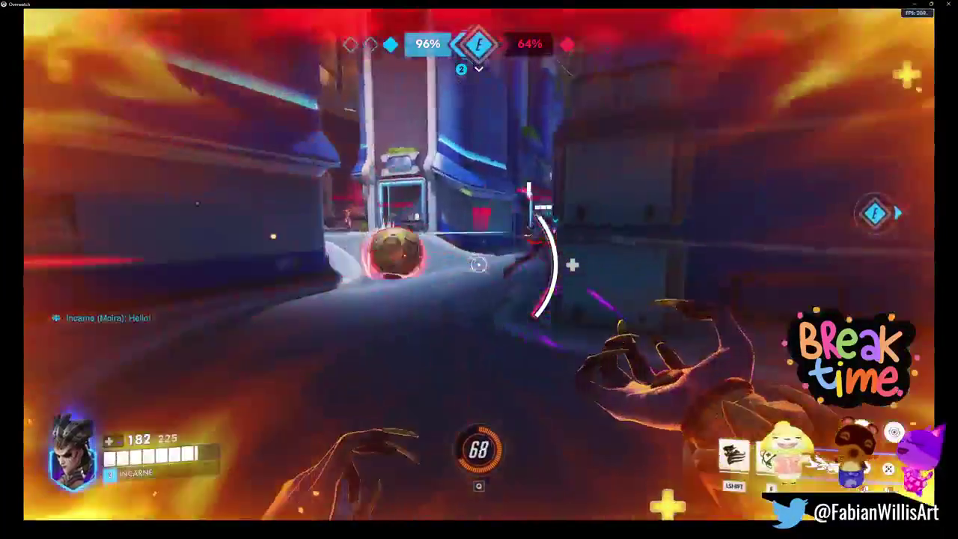
- Throw orbs, alternate heal spray and damage beam, and Fade out at low health on the point
key(e)
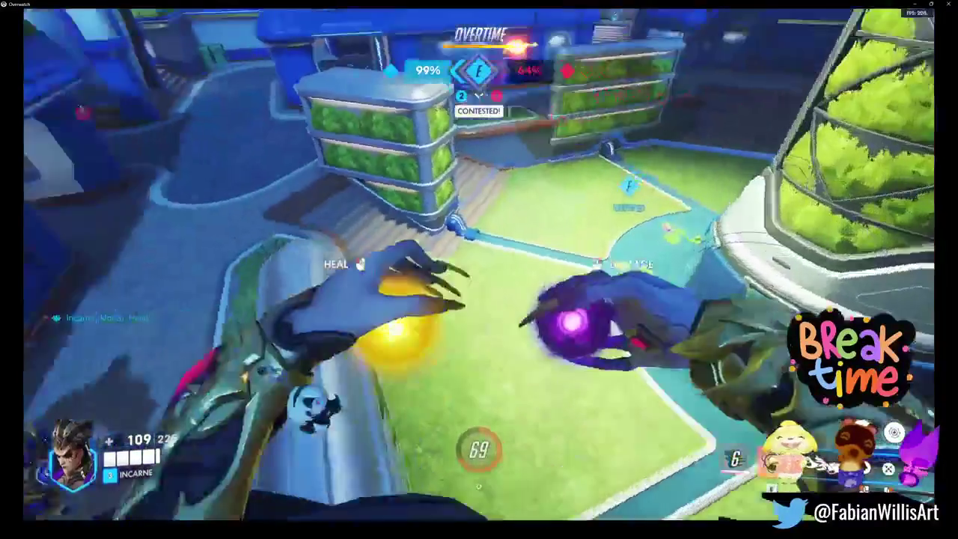
right_click(479, 264)
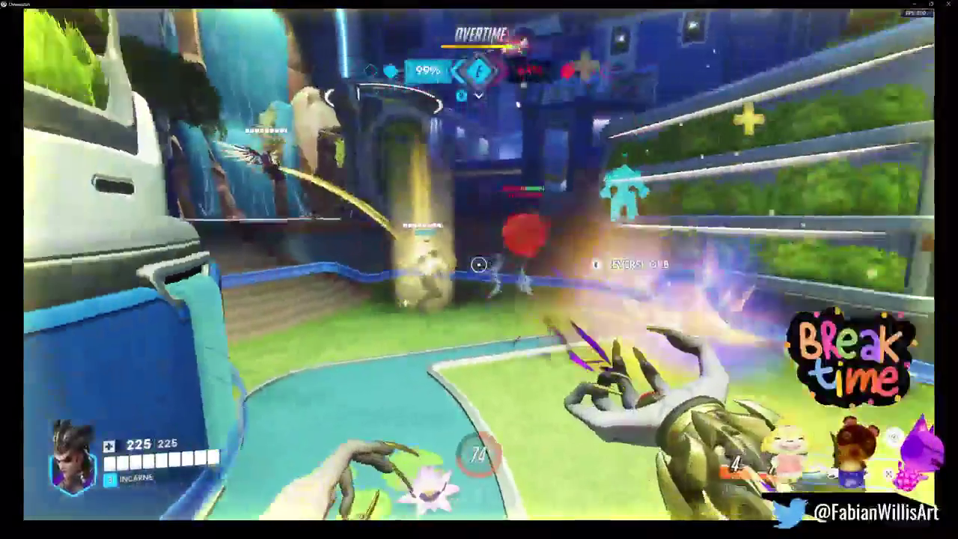
click(479, 264)
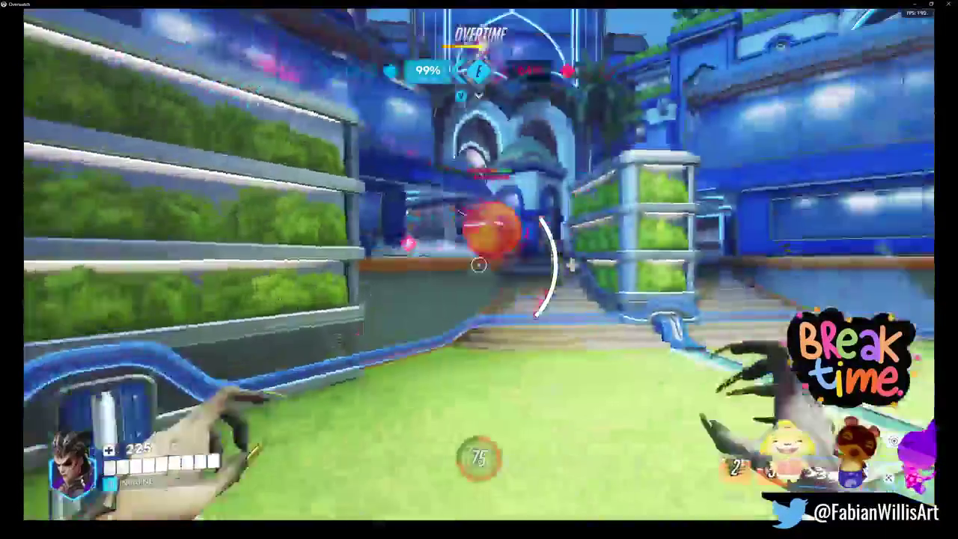
right_click(479, 264)
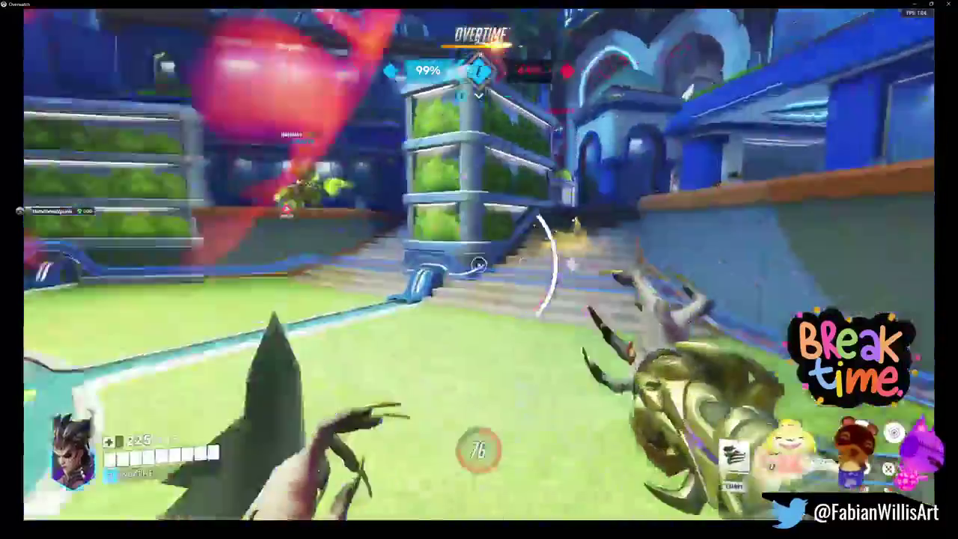
click(479, 264)
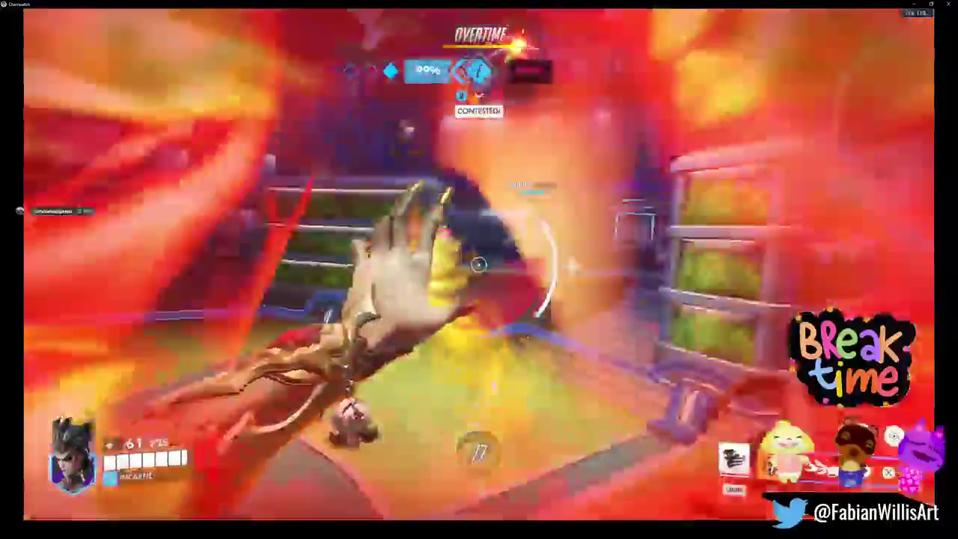
key(shift)
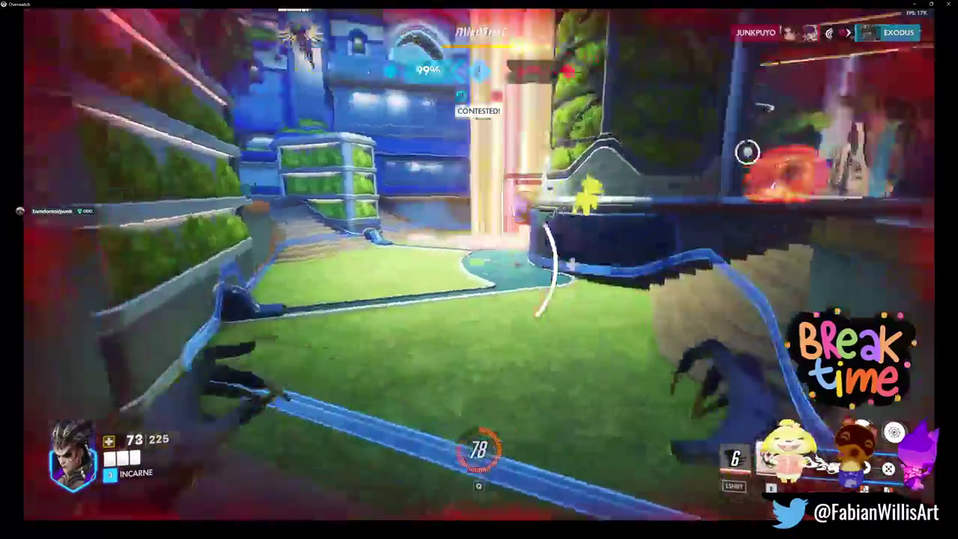
key(e)
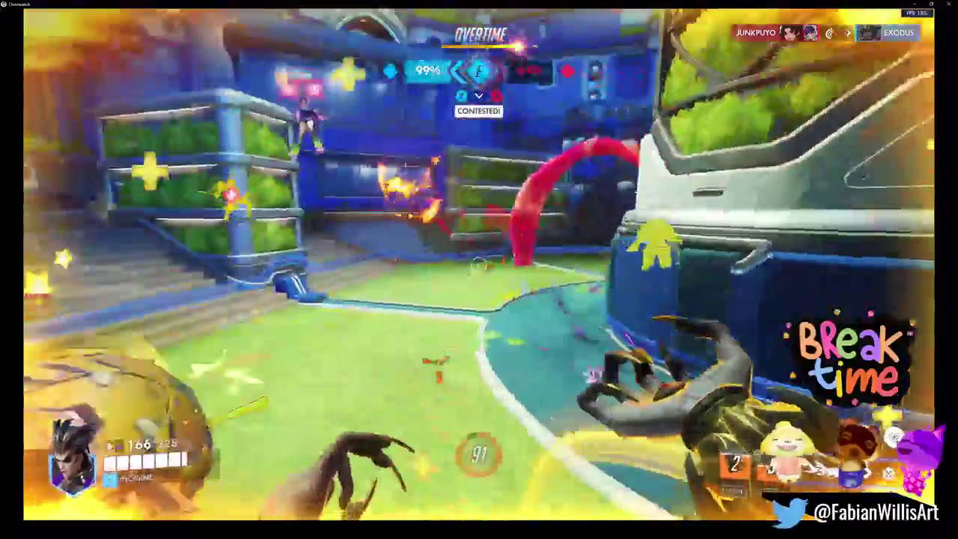
click(479, 265)
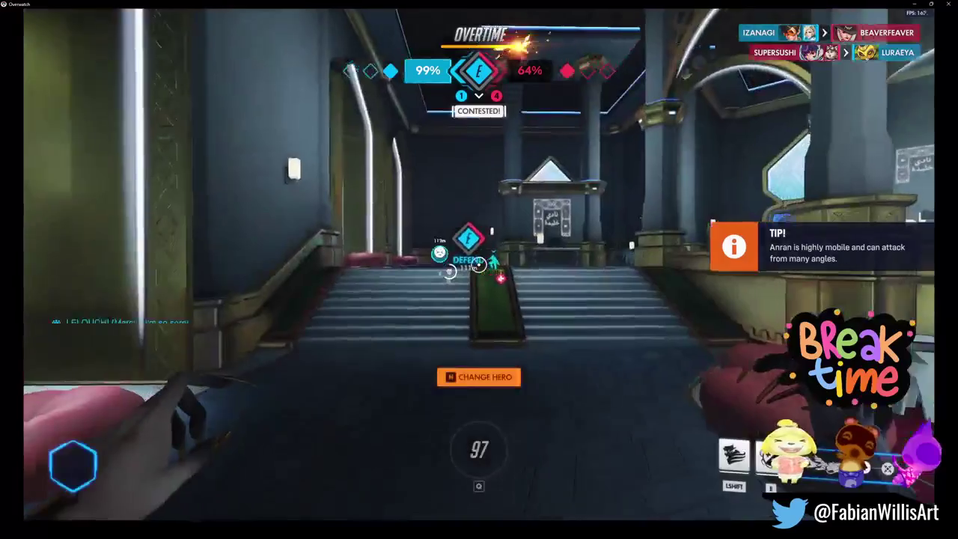
- Walk from spawn along the street and crosswalk toward the contested point
key(w)
key(w)
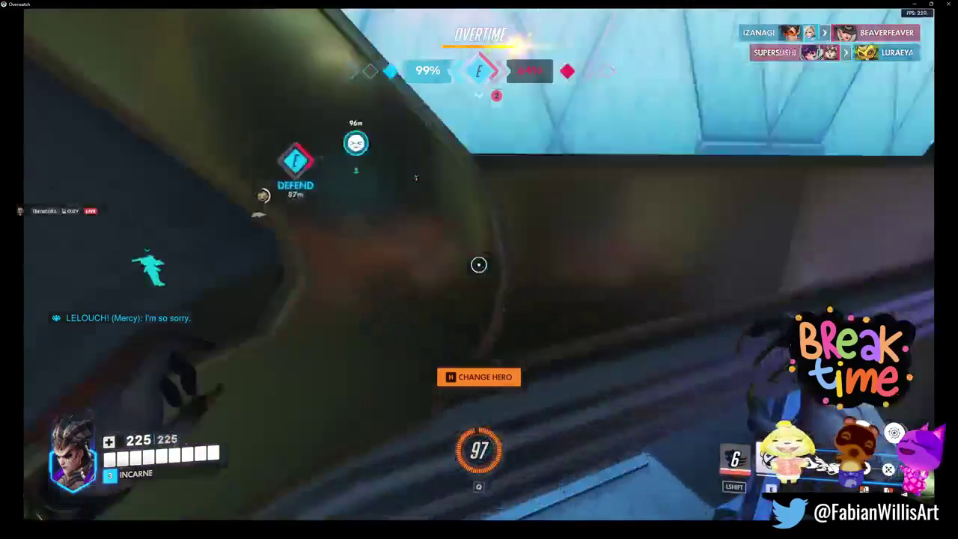
key(w)
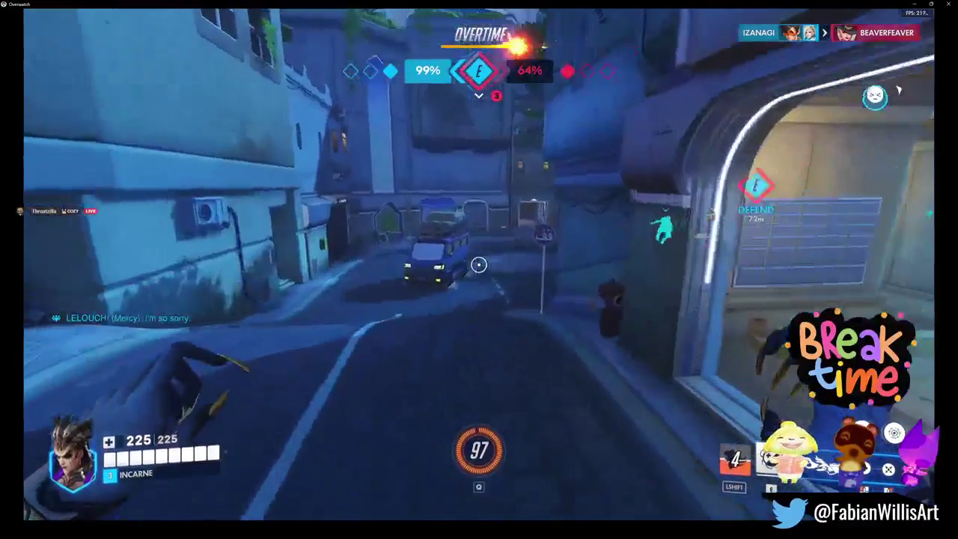
key(w)
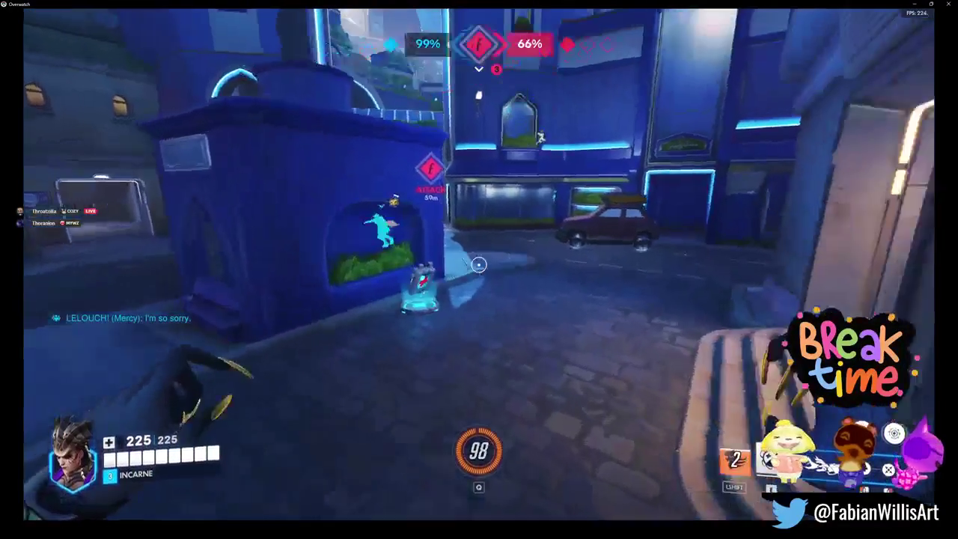
key(w)
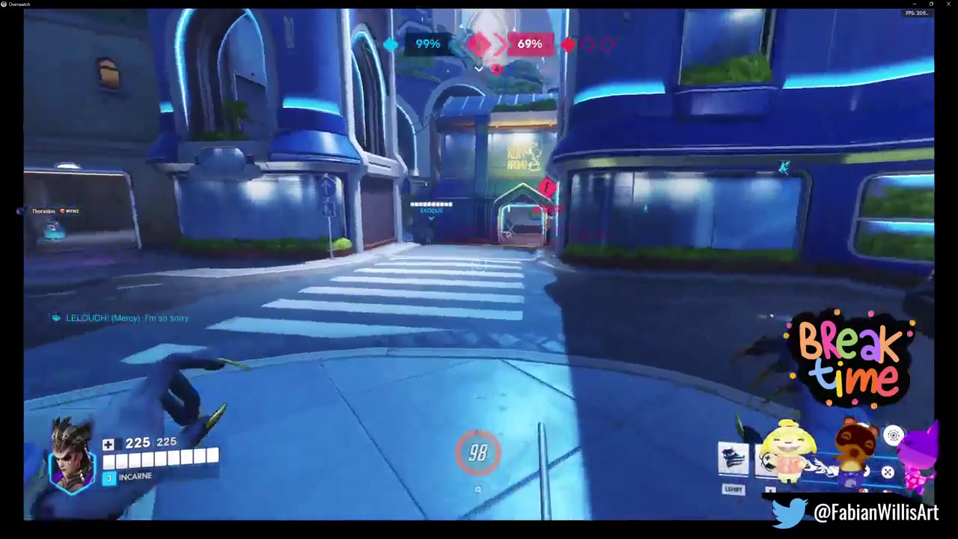
key(w)
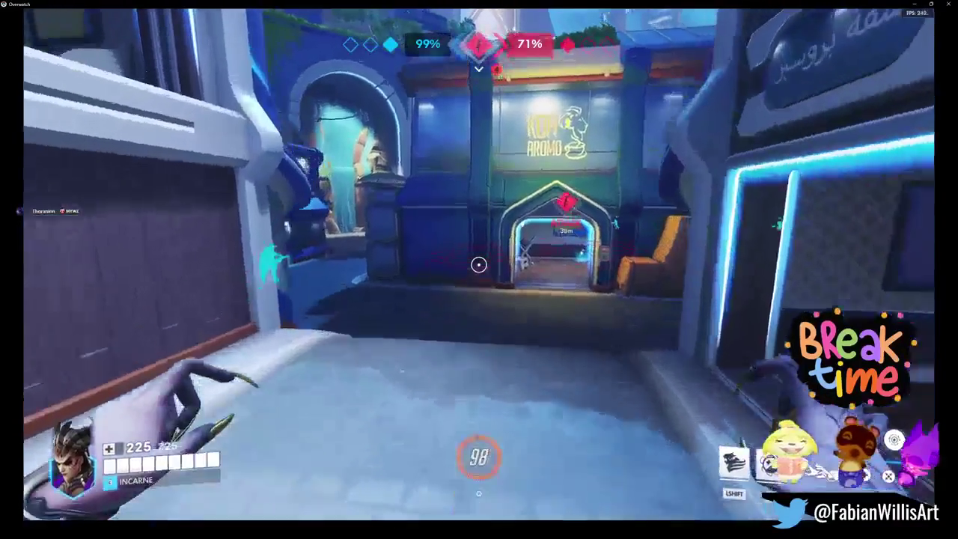
key(w)
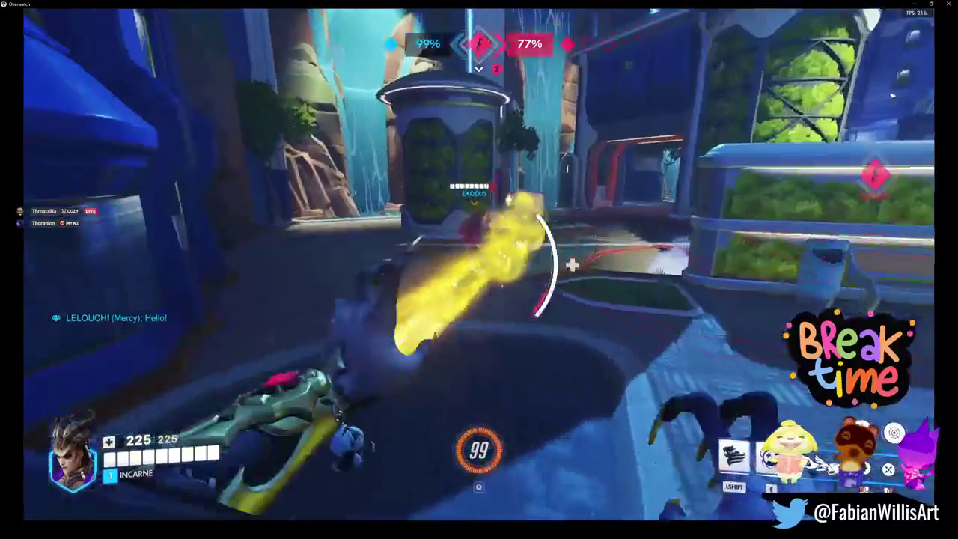
- Attack enemies by the building and planter, healing while moving into the courtyard
click(479, 264)
key(w)
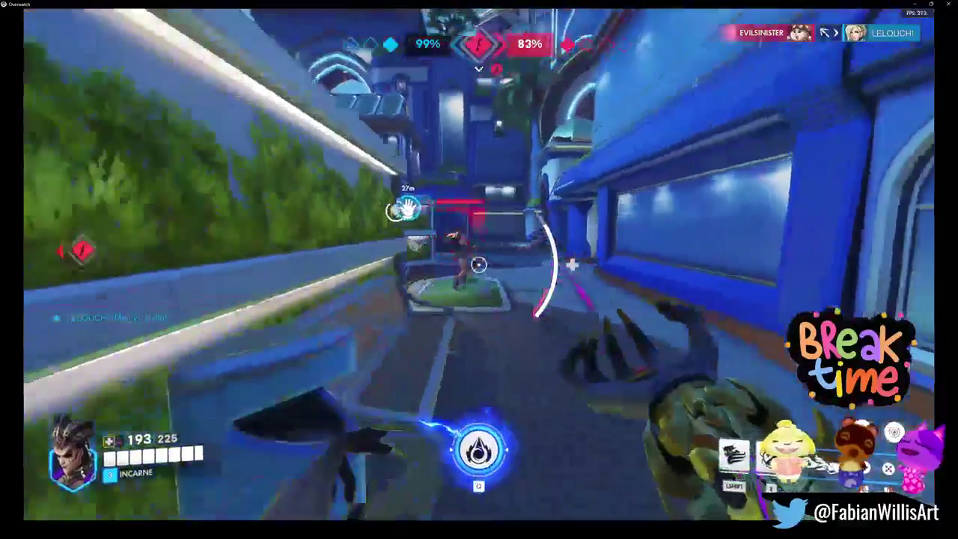
click(479, 264)
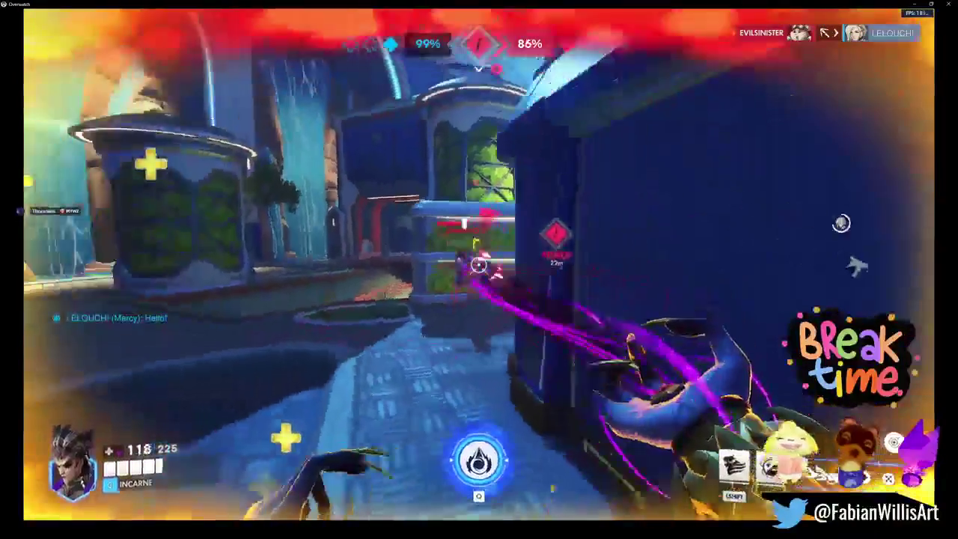
click(479, 264)
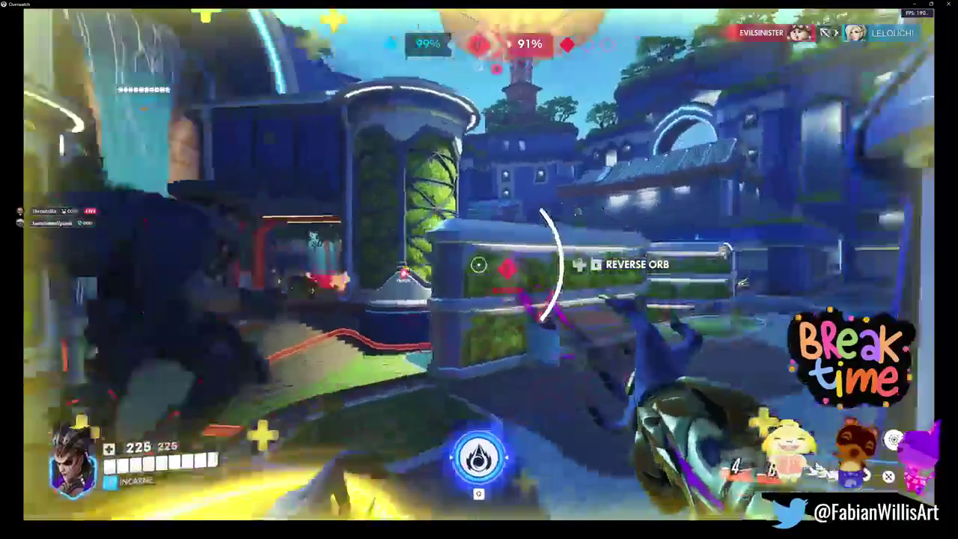
click(479, 264)
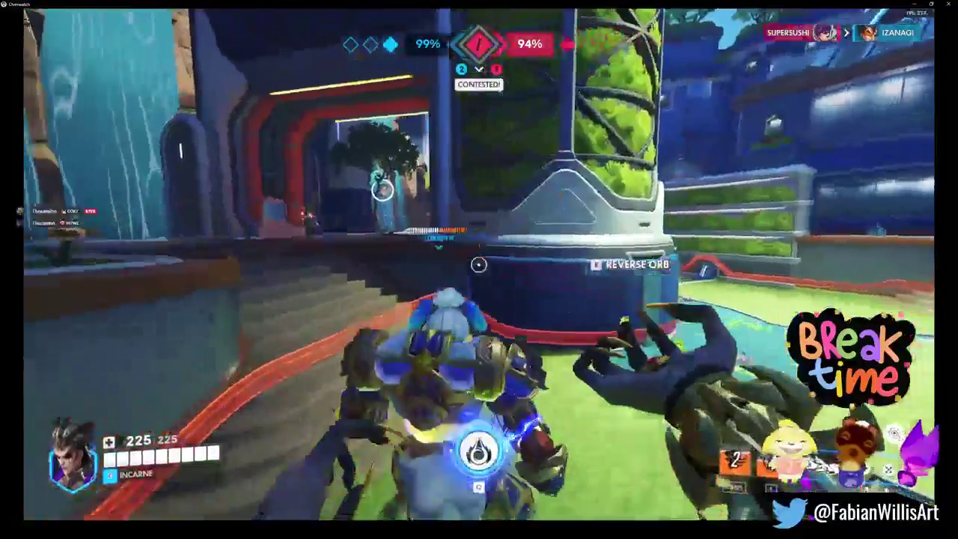
- Keep draining and striking the enemies contesting the point until eliminated
click(479, 264)
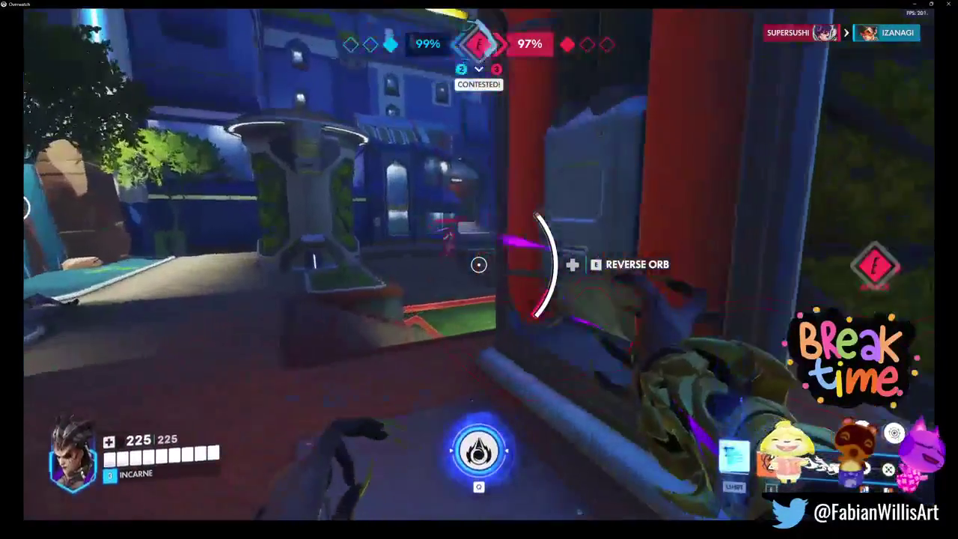
click(479, 264)
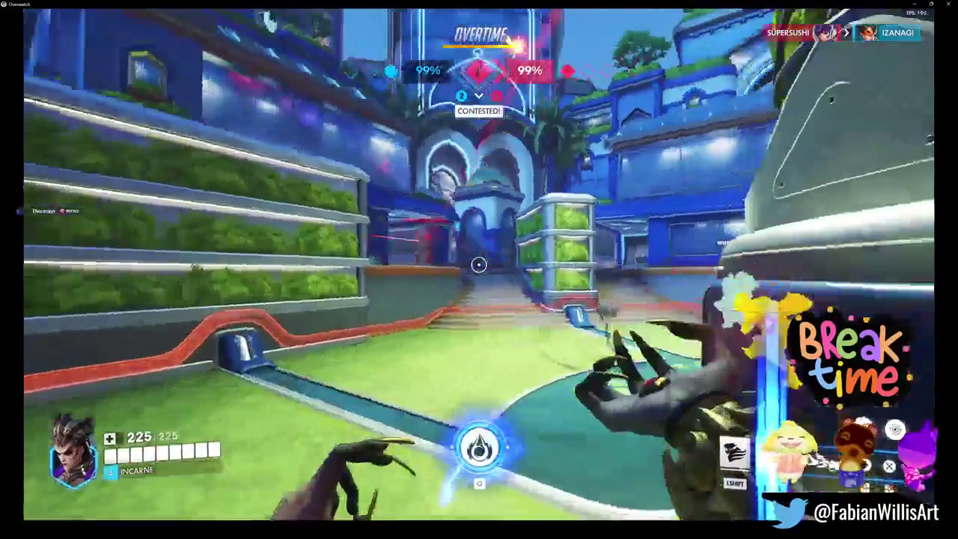
click(479, 265)
click(479, 264)
click(479, 265)
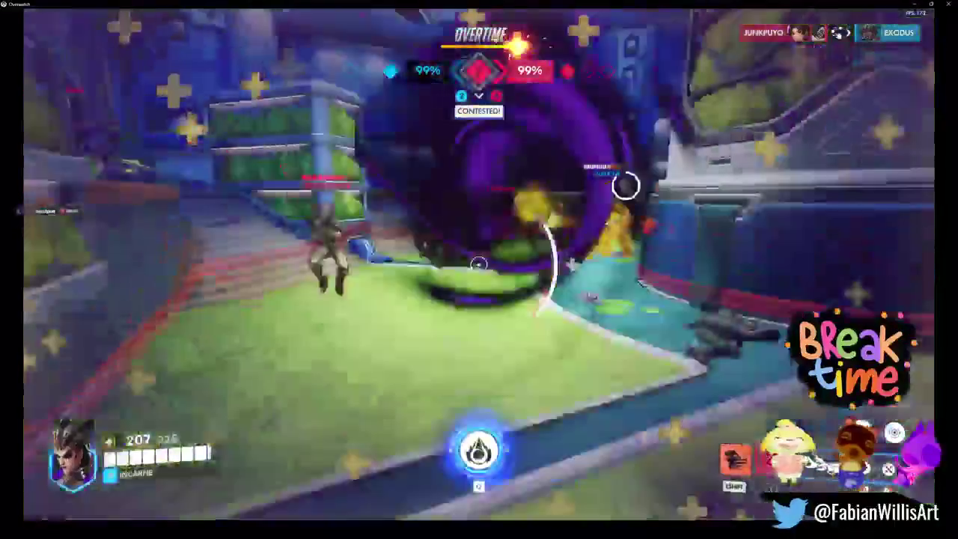
click(479, 264)
click(479, 264)
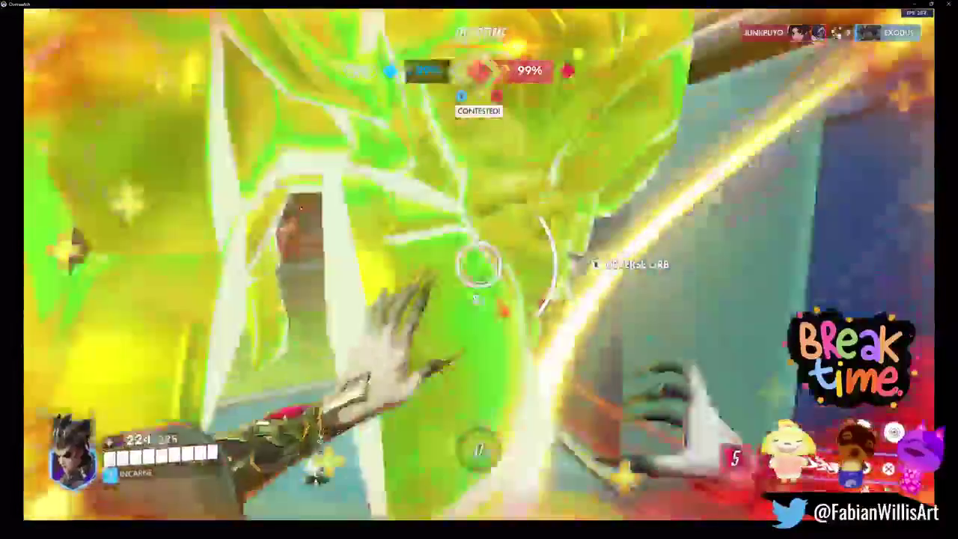
click(479, 265)
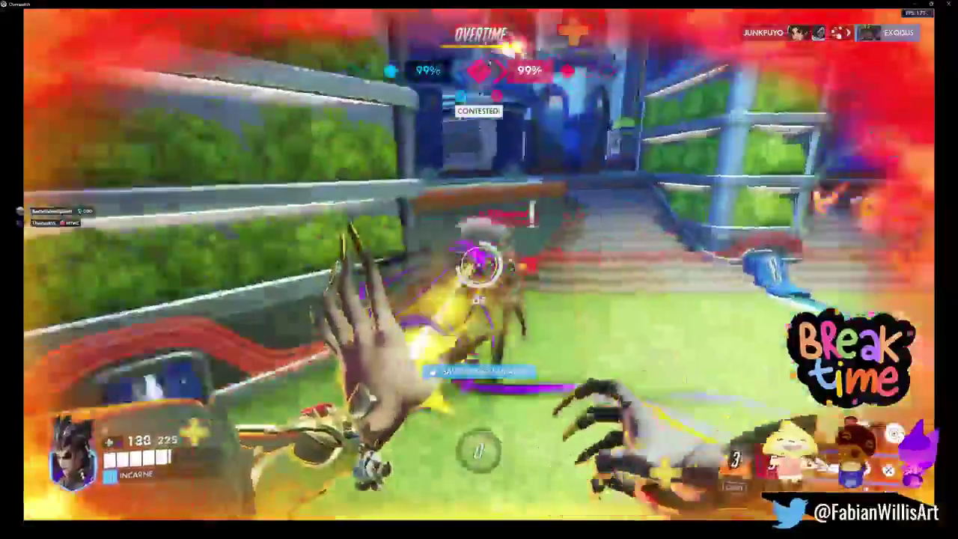
click(479, 264)
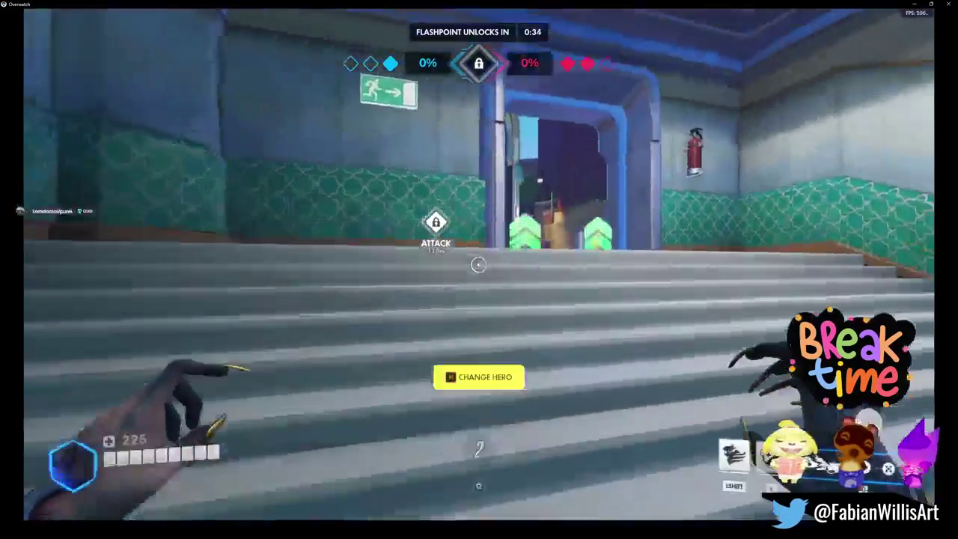
- Glance at the scoreboard, then run from spawn through the corridors and hall to the street
key(Tab)
key(w)
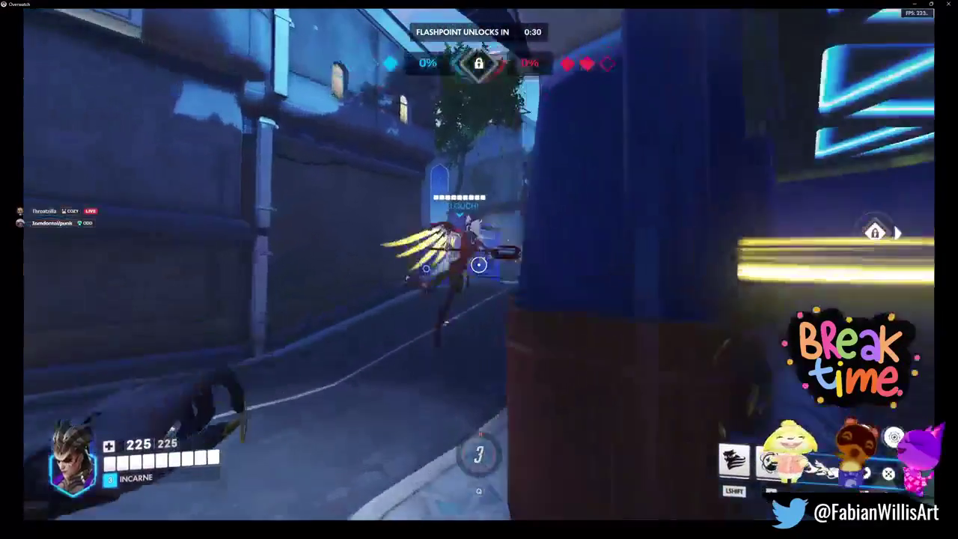
key(w)
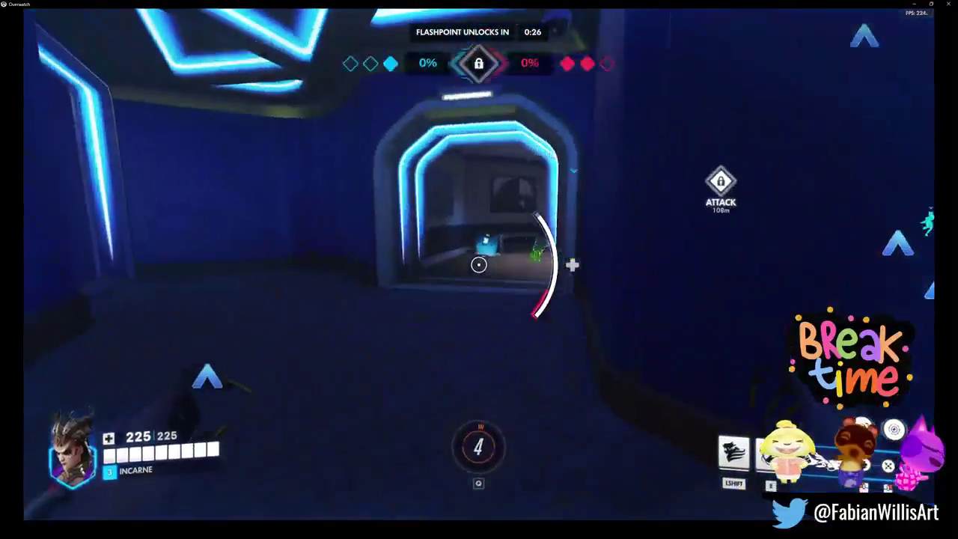
key(w)
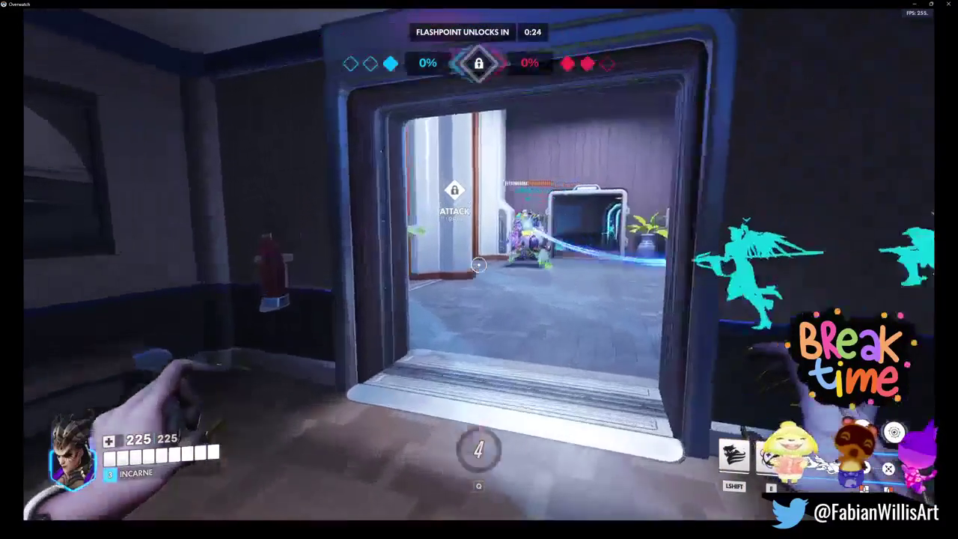
key(w)
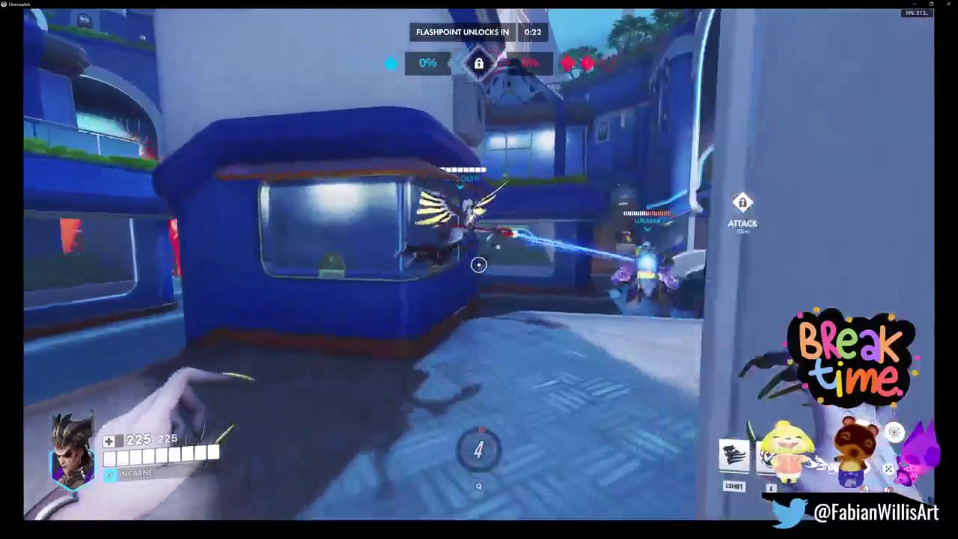
key(w)
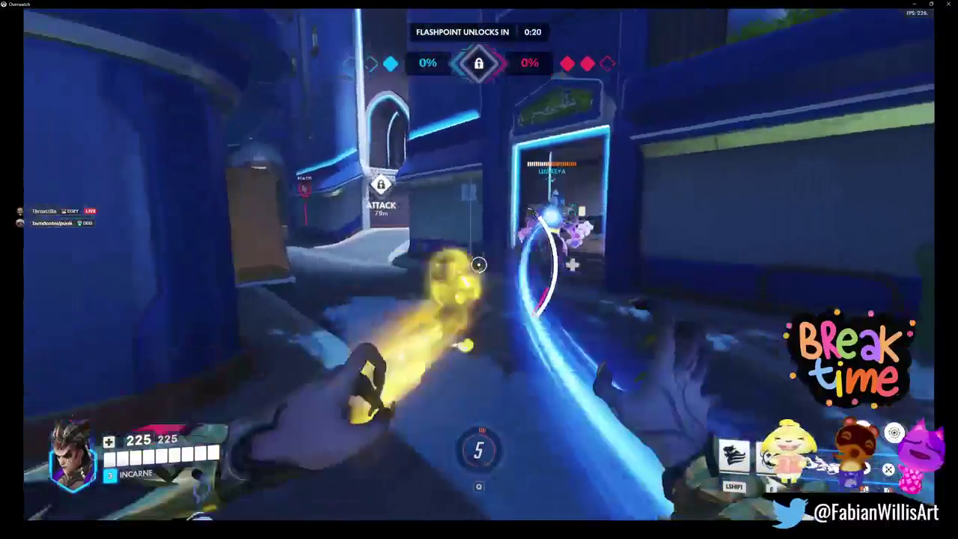
key(w)
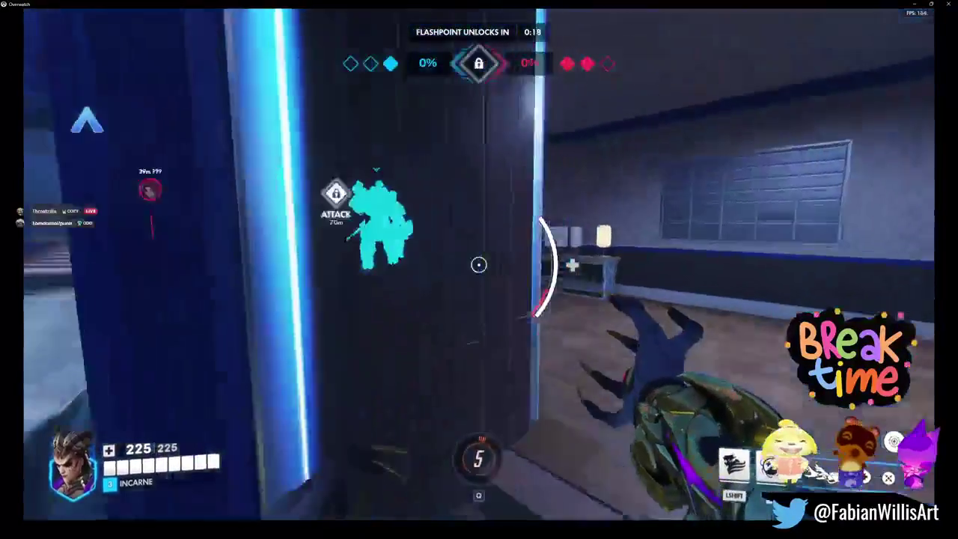
key(w)
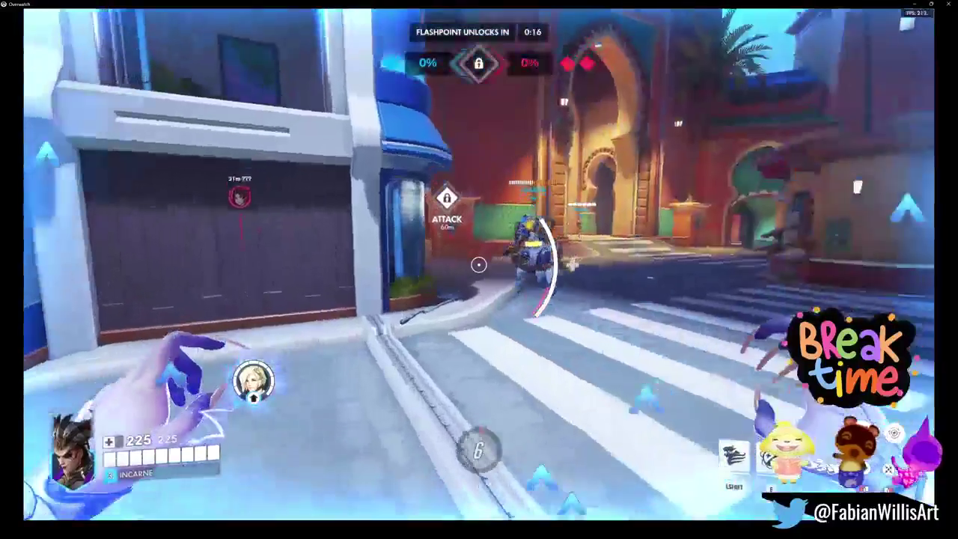
- Run down the street and alley, Fade into position and heal, then step out to attack
key(w)
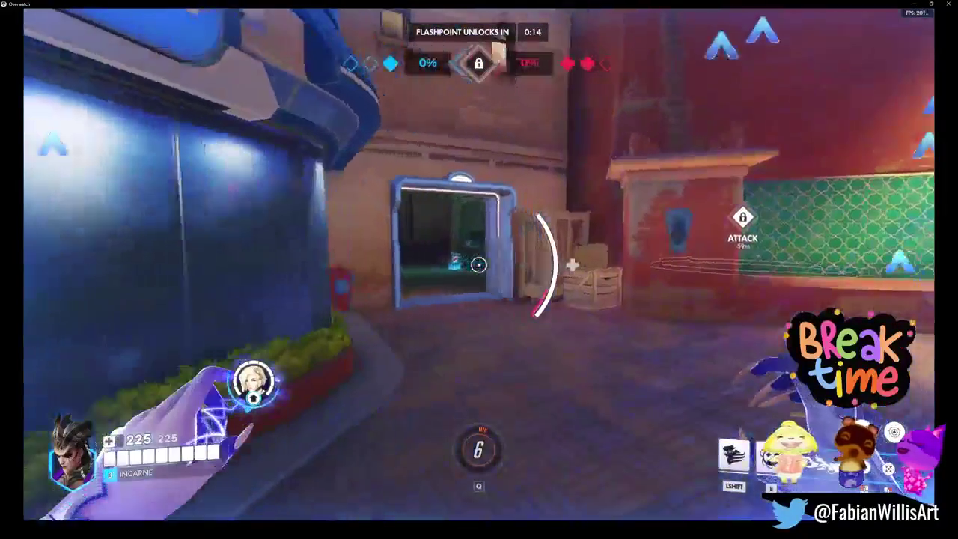
key(w)
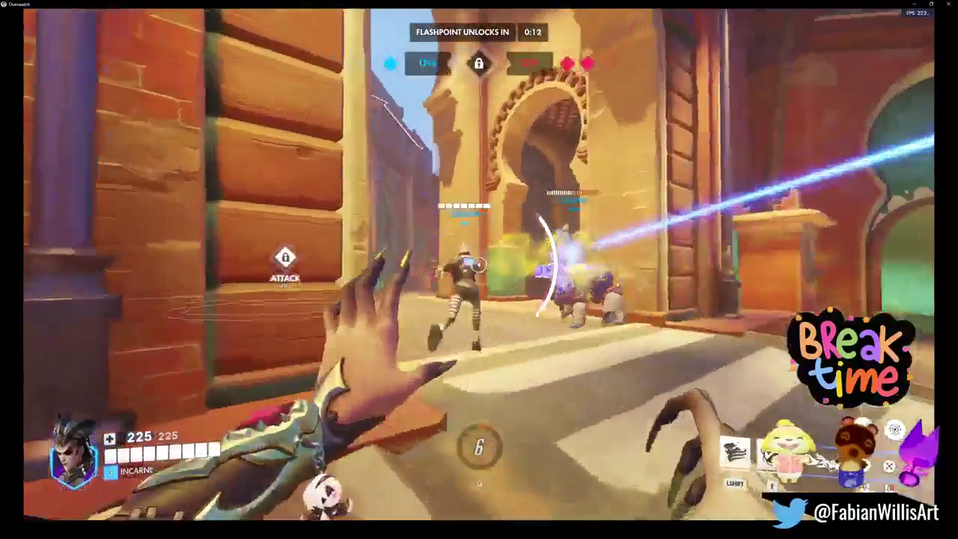
key(w)
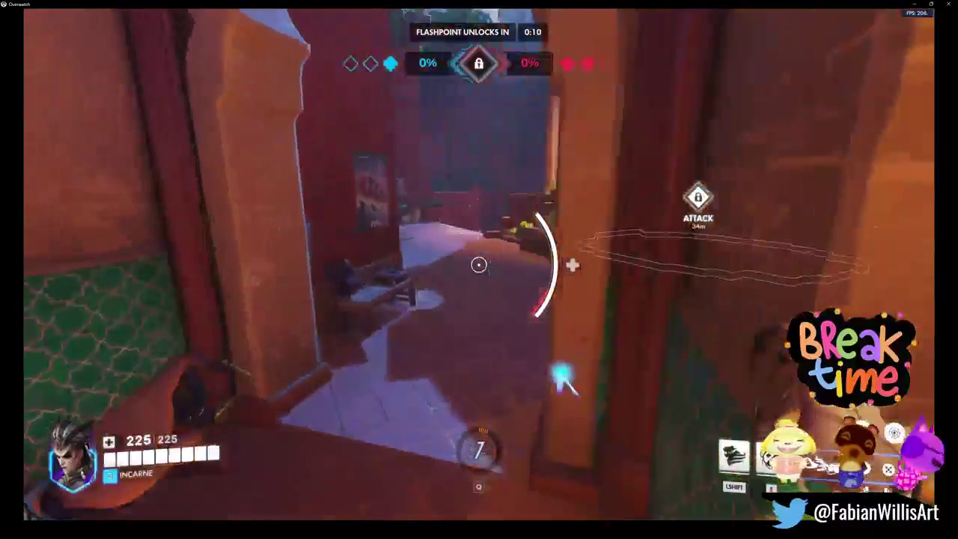
key(w)
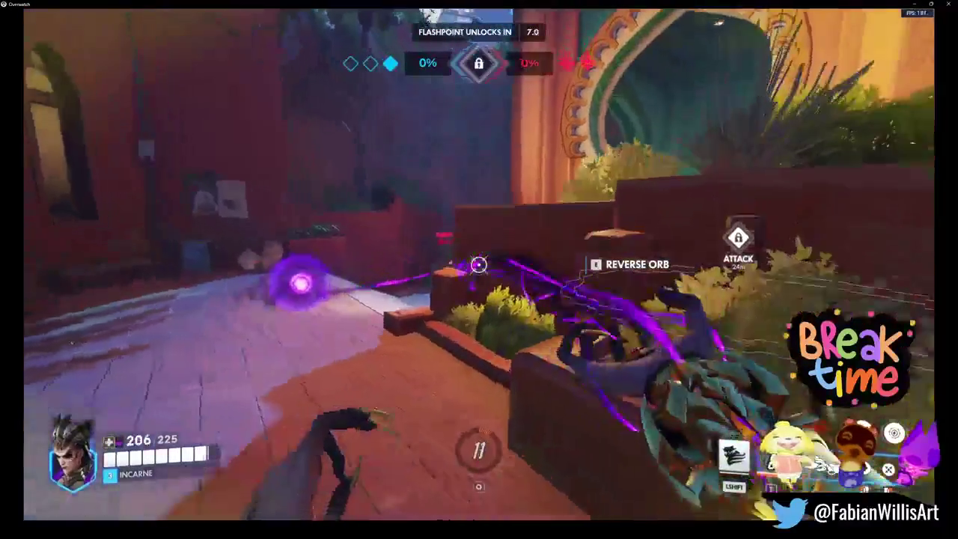
key(w)
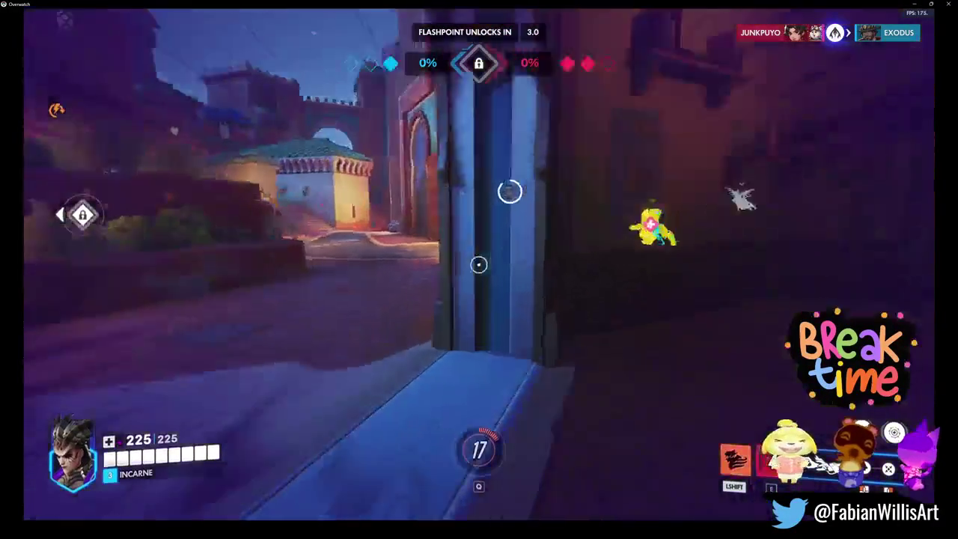
key(shift)
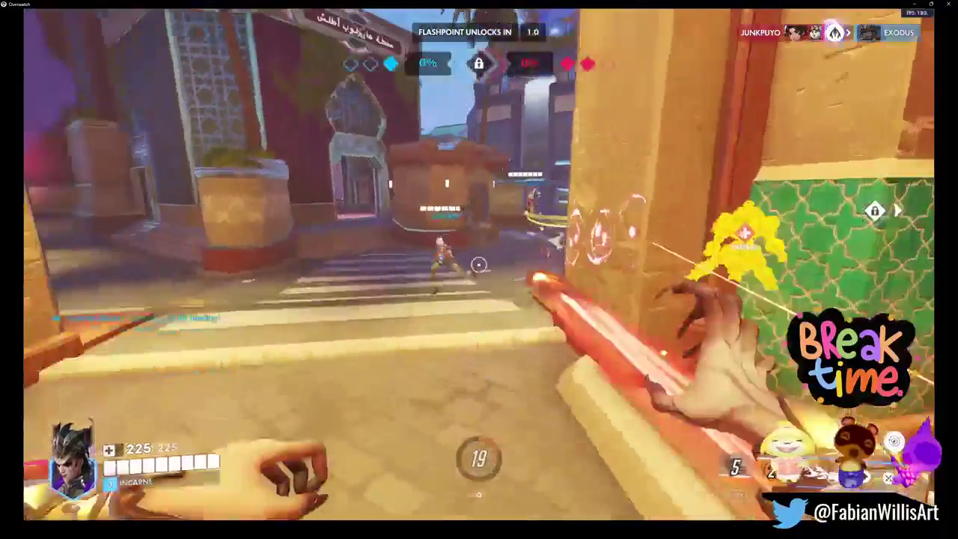
click(479, 265)
key(w)
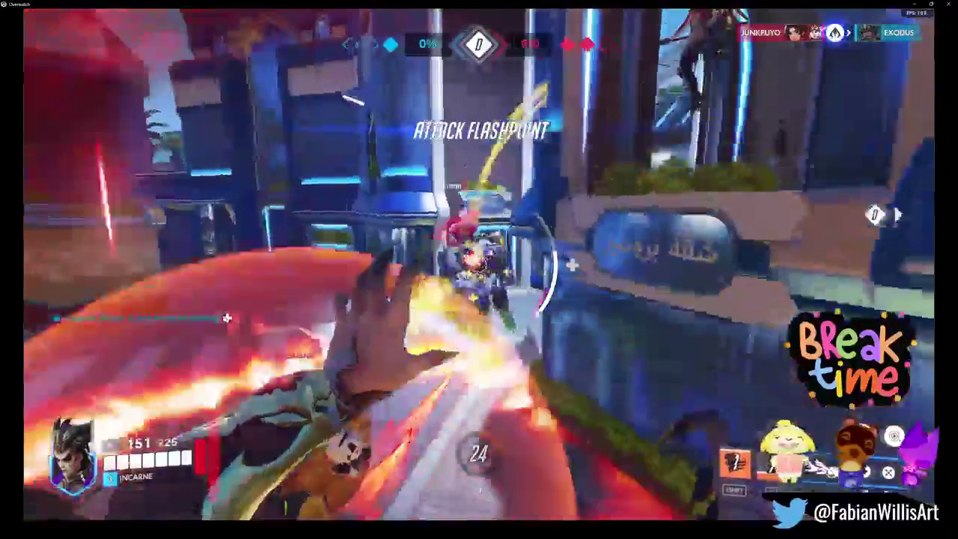
- Heal teammates crossing the street, then beam enemies at the stairs down to an elimination
click(479, 264)
click(479, 264)
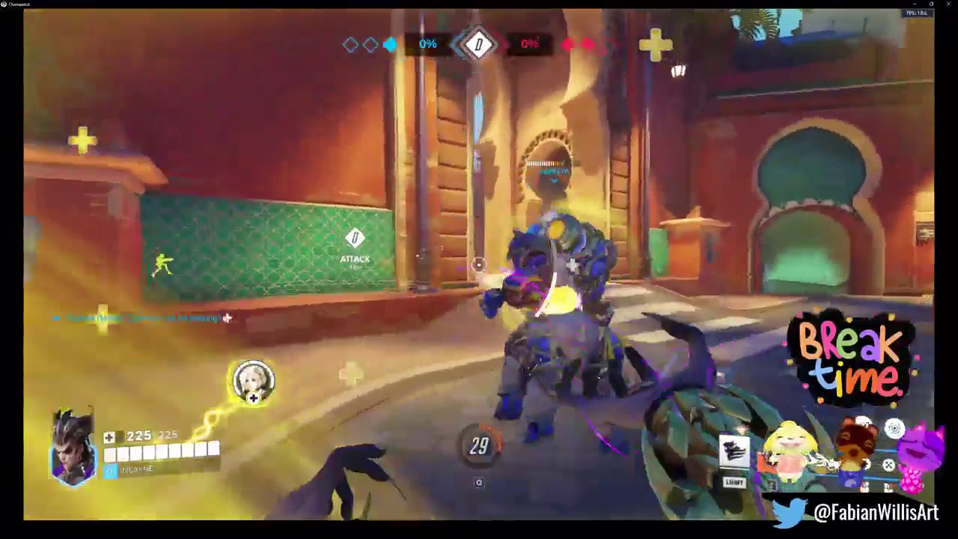
click(479, 264)
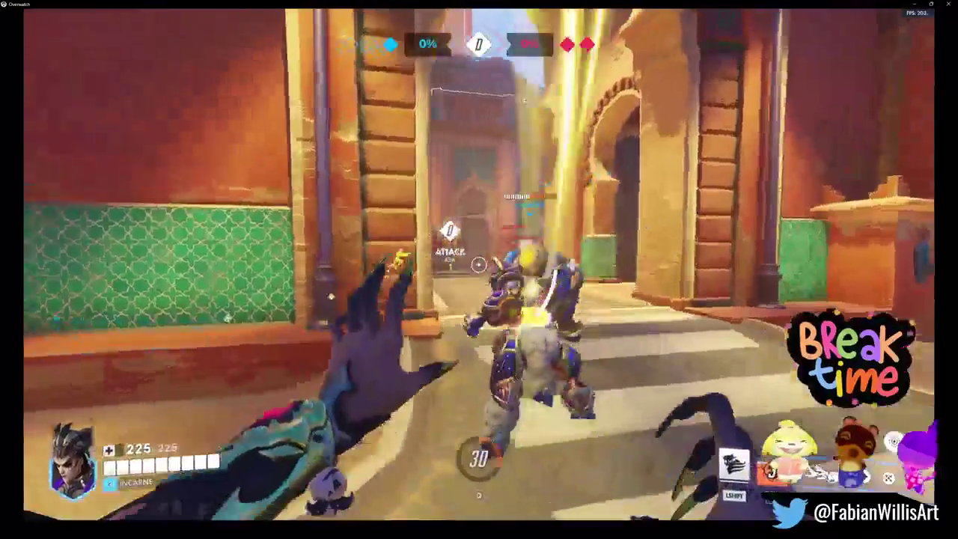
right_click(479, 265)
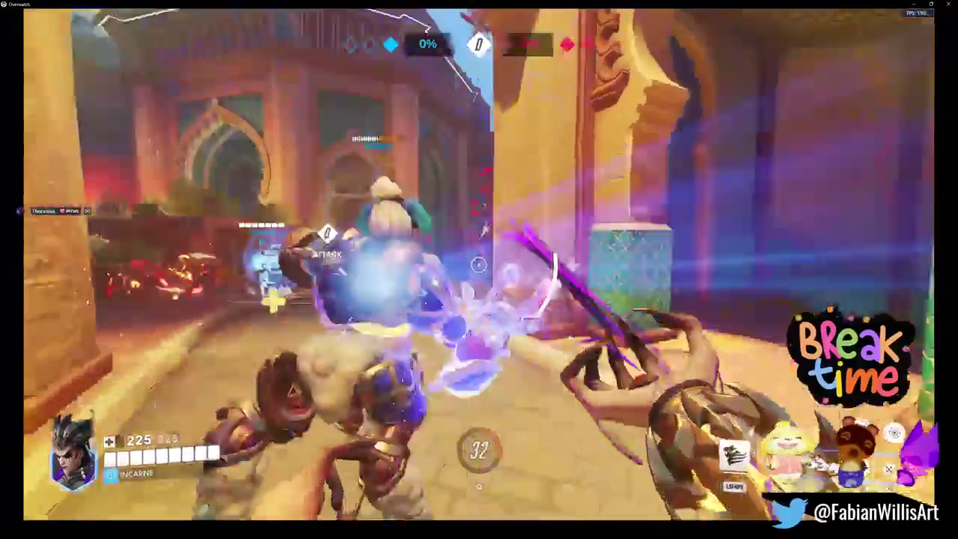
right_click(479, 265)
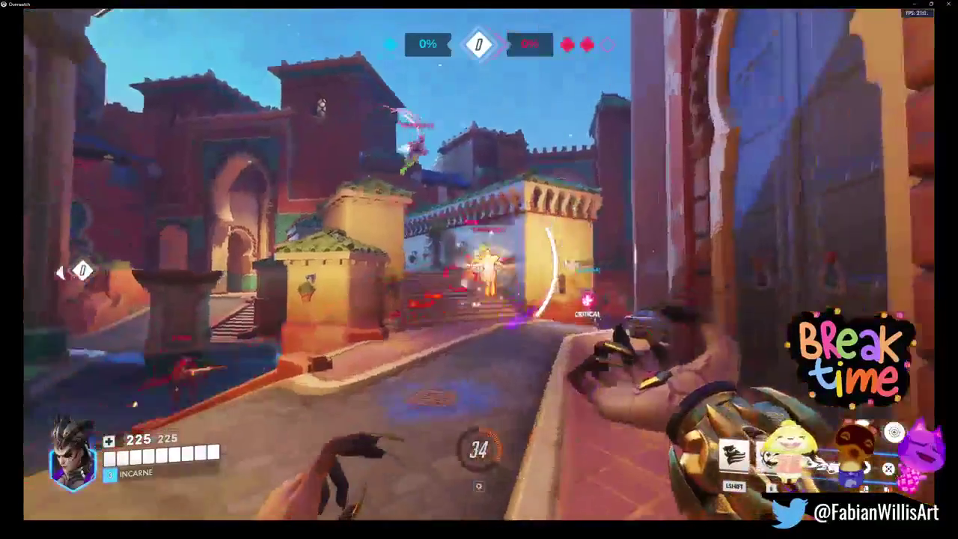
right_click(479, 264)
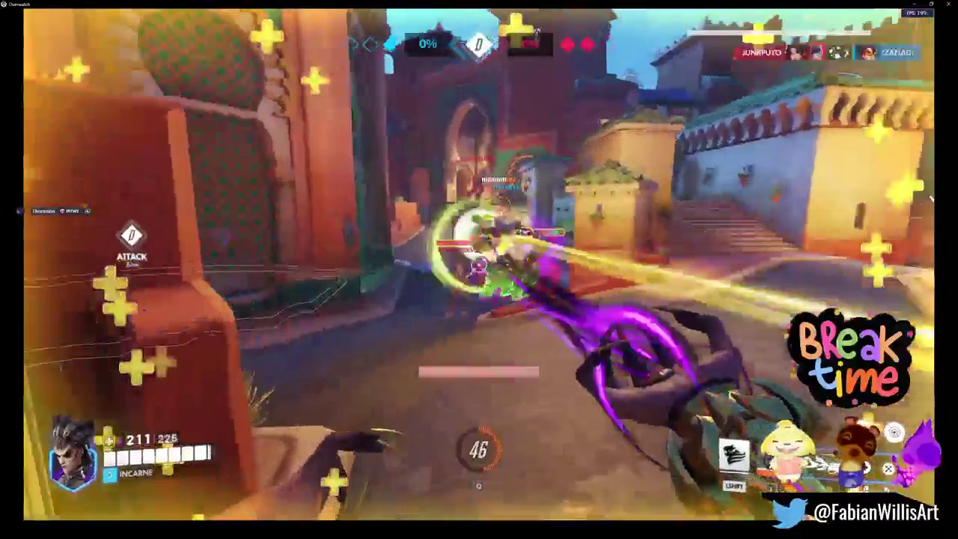
right_click(479, 265)
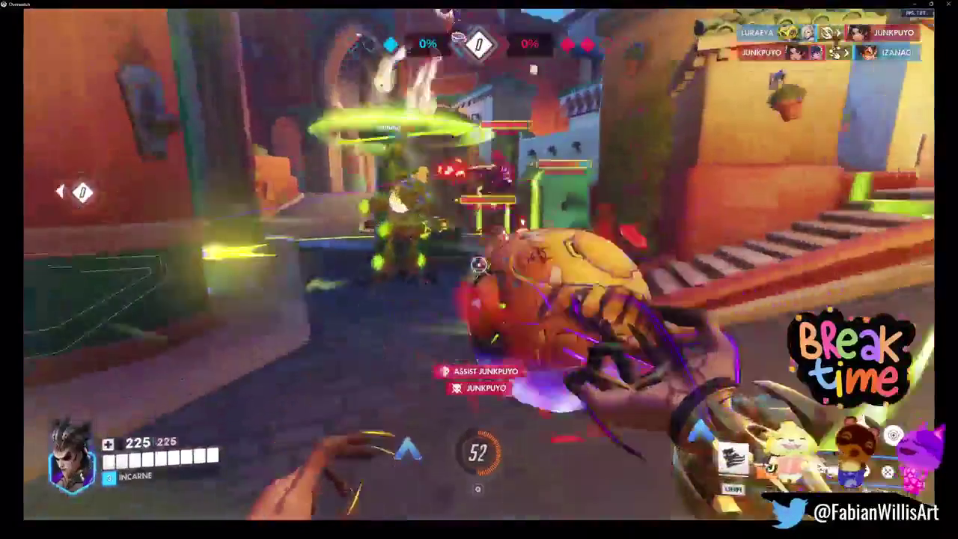
right_click(479, 264)
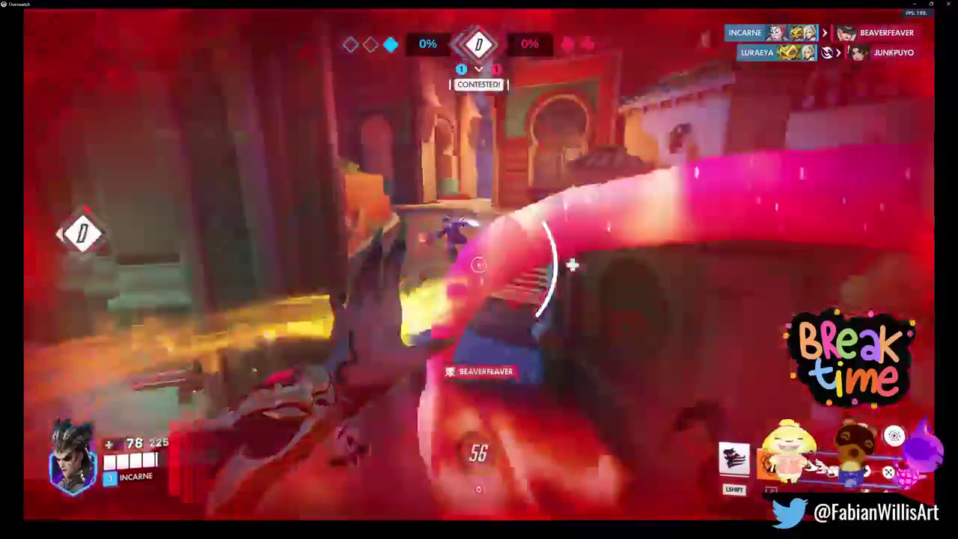
- Heal and drain around the archway and fountain fight, pushing through onto enemies
click(479, 264)
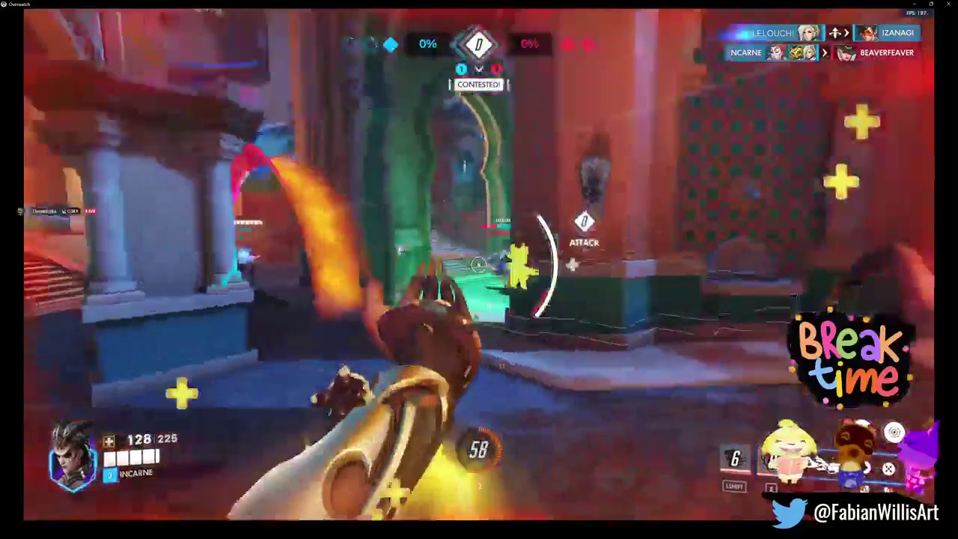
right_click(479, 264)
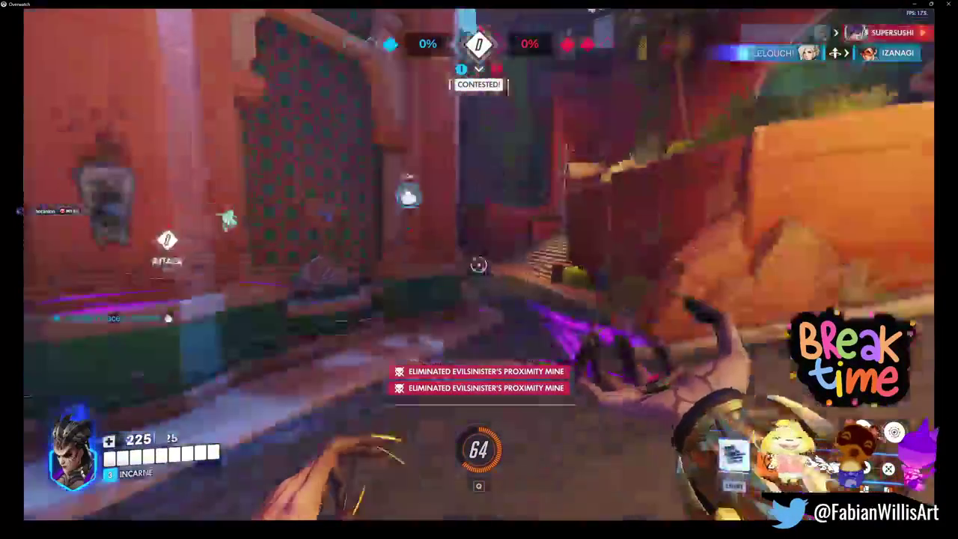
click(479, 264)
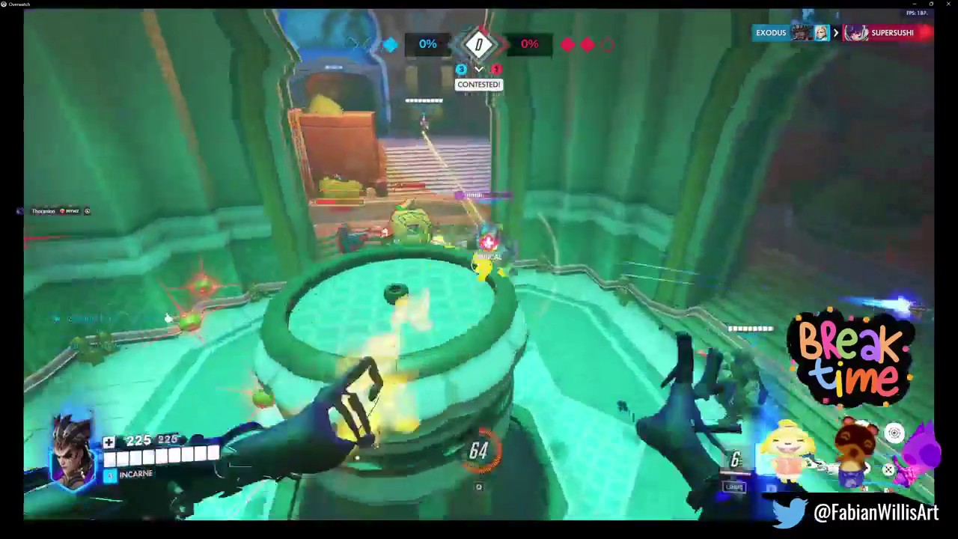
drag(479, 264, 479, 264)
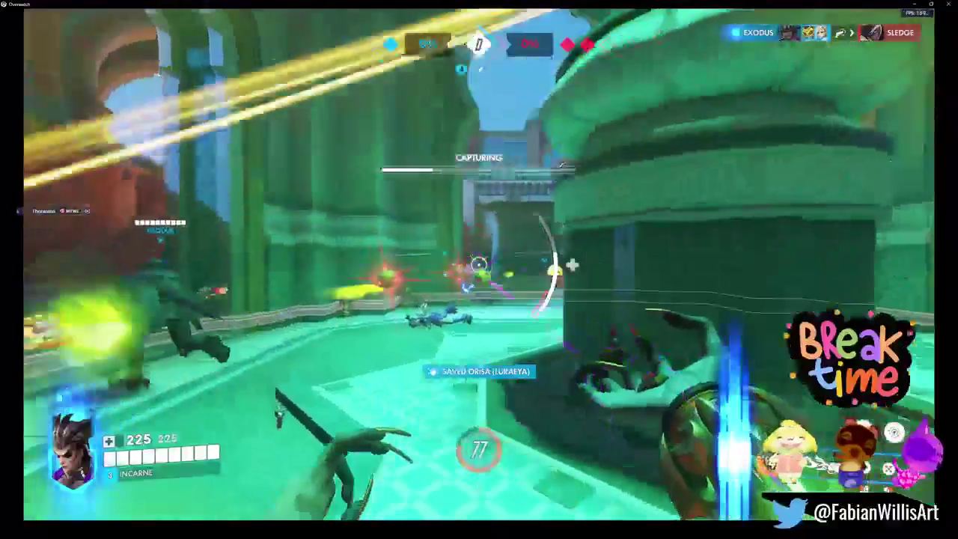
right_drag(479, 264, 479, 264)
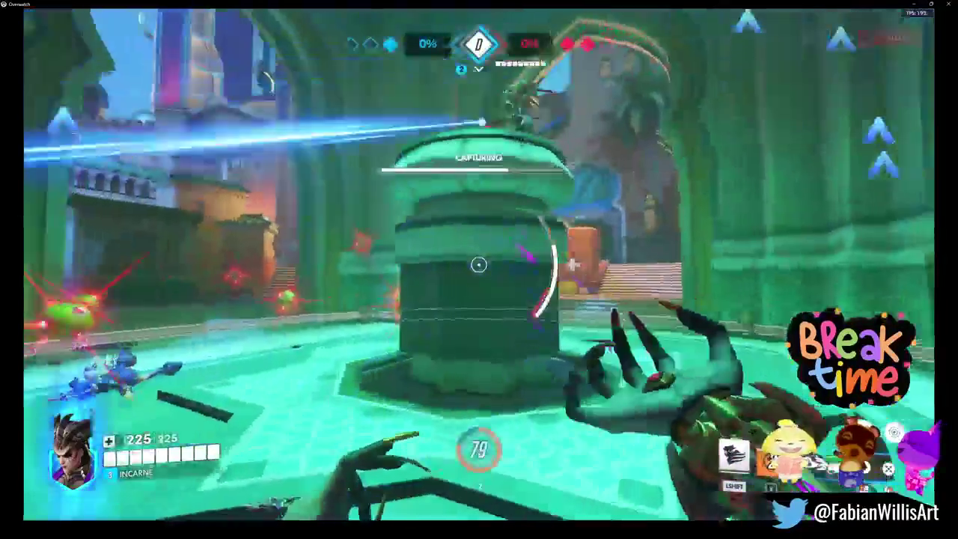
drag(479, 265, 479, 264)
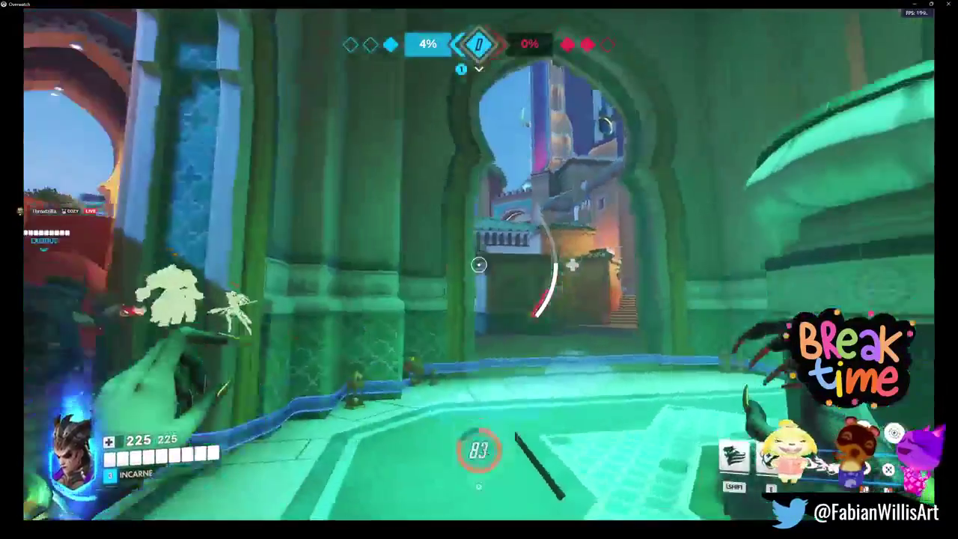
right_drag(479, 264, 479, 264)
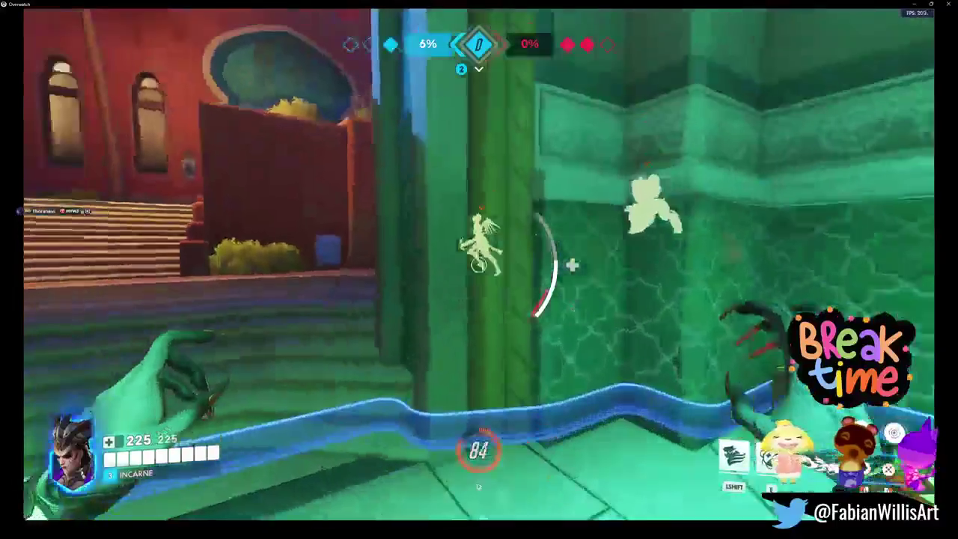
drag(479, 265, 479, 264)
right_drag(479, 265, 479, 264)
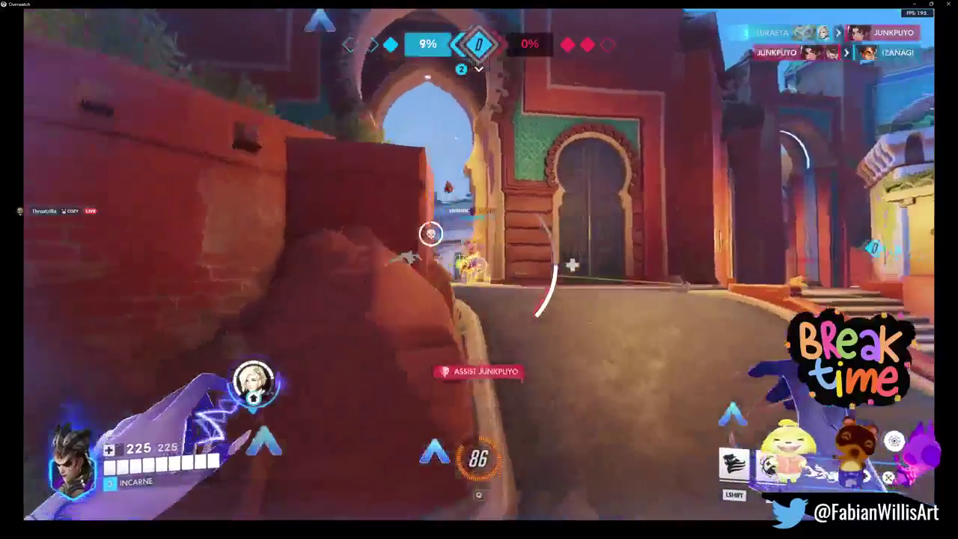
drag(479, 264, 479, 265)
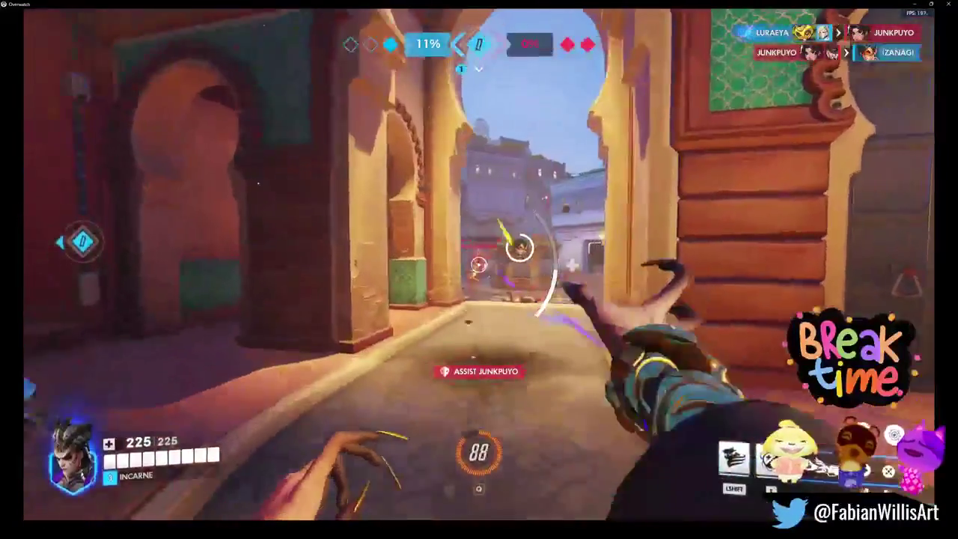
right_drag(479, 264, 479, 265)
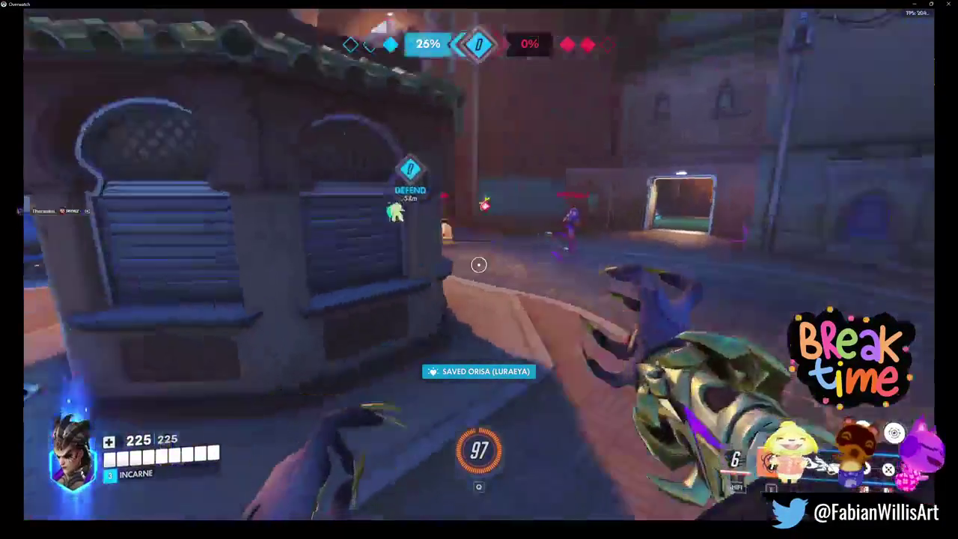
- Throw a damage orb and beam enemies down the street, then retreat to high ground
right_drag(479, 264, 479, 265)
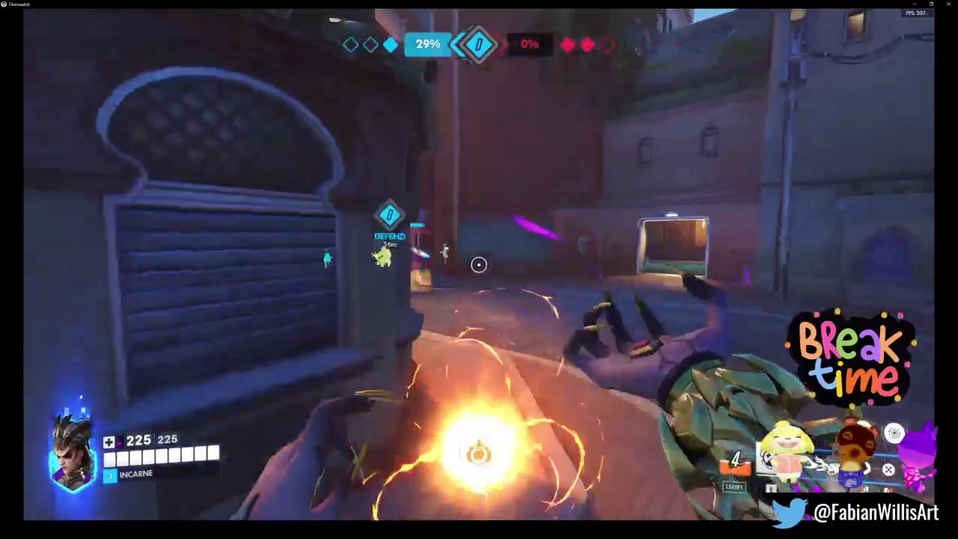
key(e)
right_click(479, 264)
right_drag(479, 264, 479, 264)
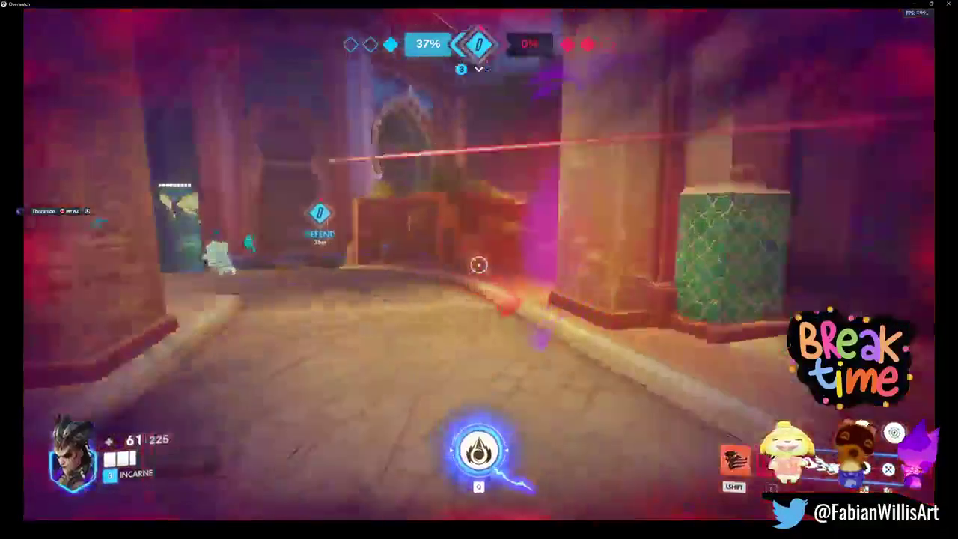
drag(479, 264, 479, 264)
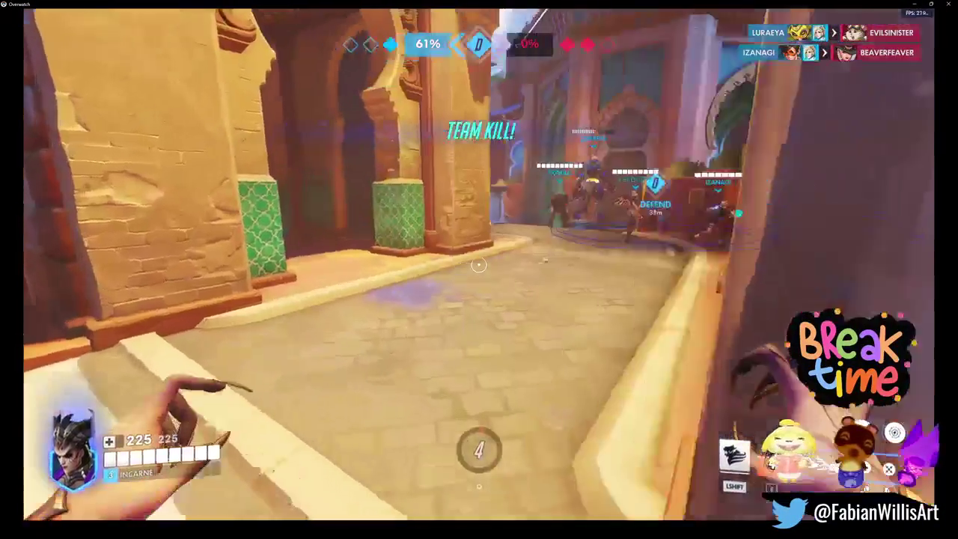
drag(479, 264, 479, 264)
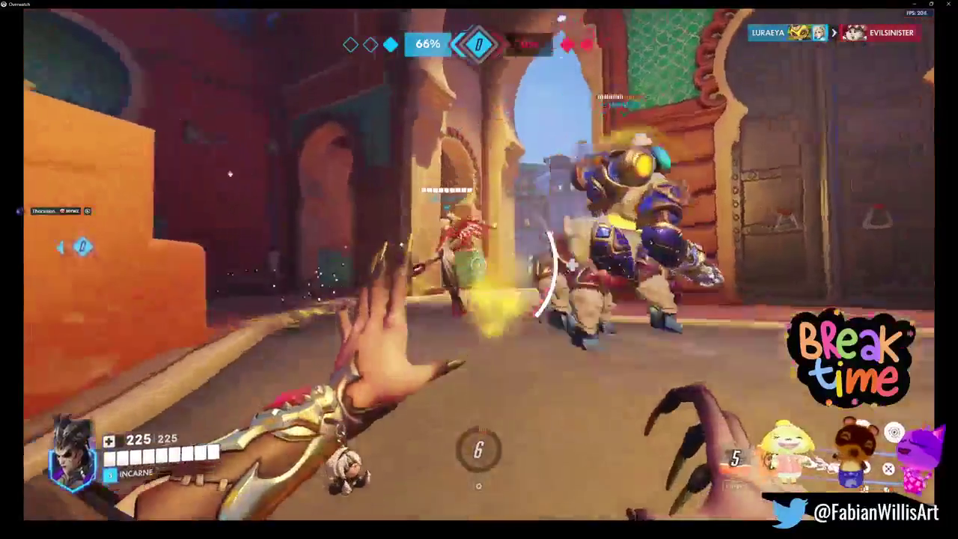
- Heal Mercy and teammates through the street, staircase and corridor onto the point
click(479, 265)
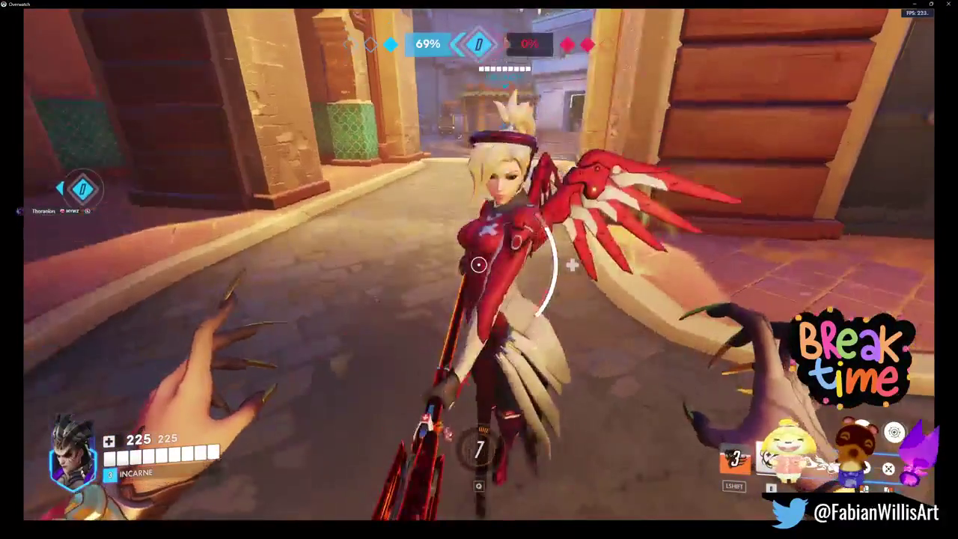
click(479, 264)
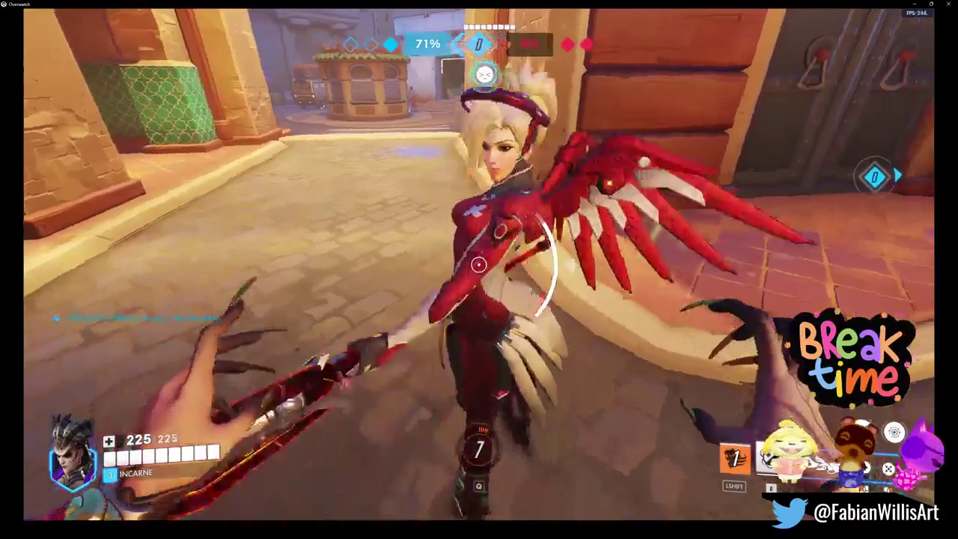
key(c)
drag(479, 265, 479, 265)
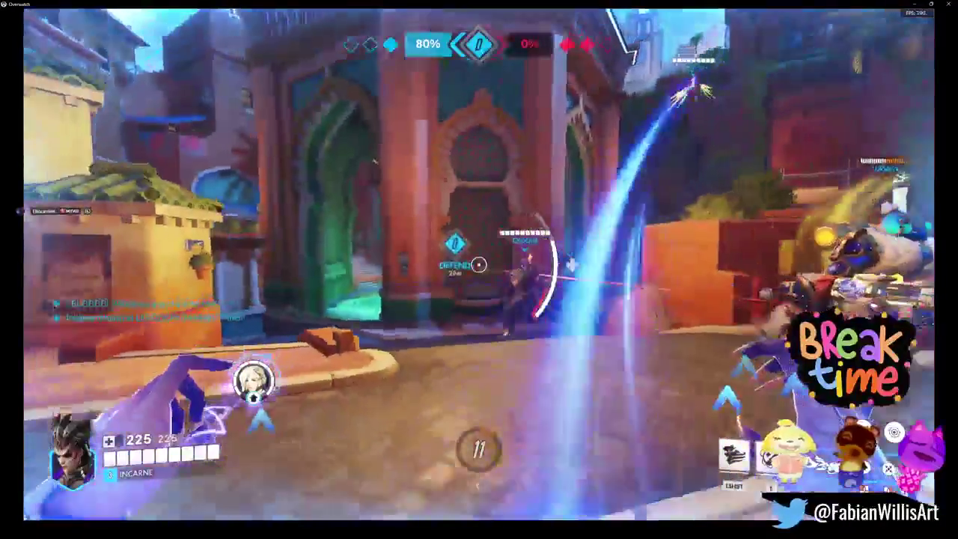
click(479, 264)
click(479, 265)
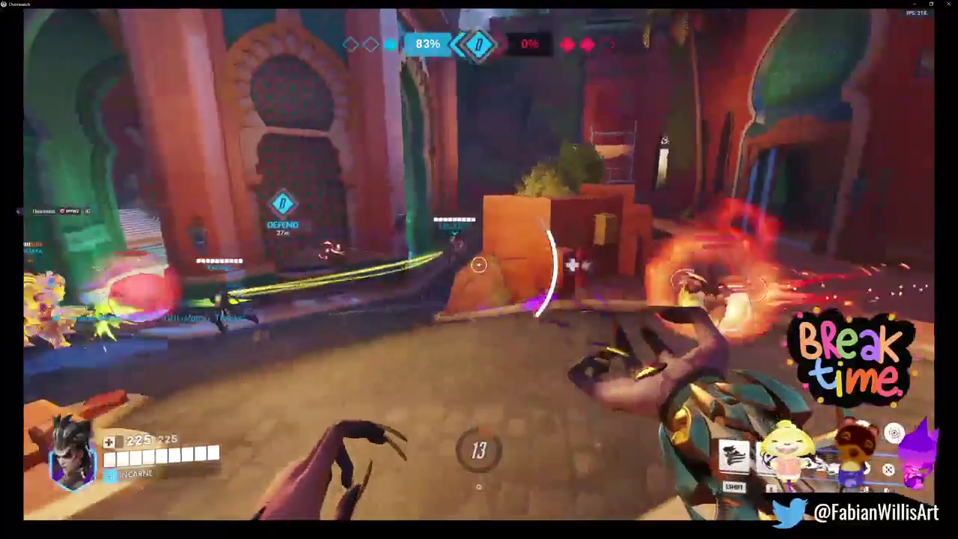
click(479, 264)
click(479, 264)
click(479, 264)
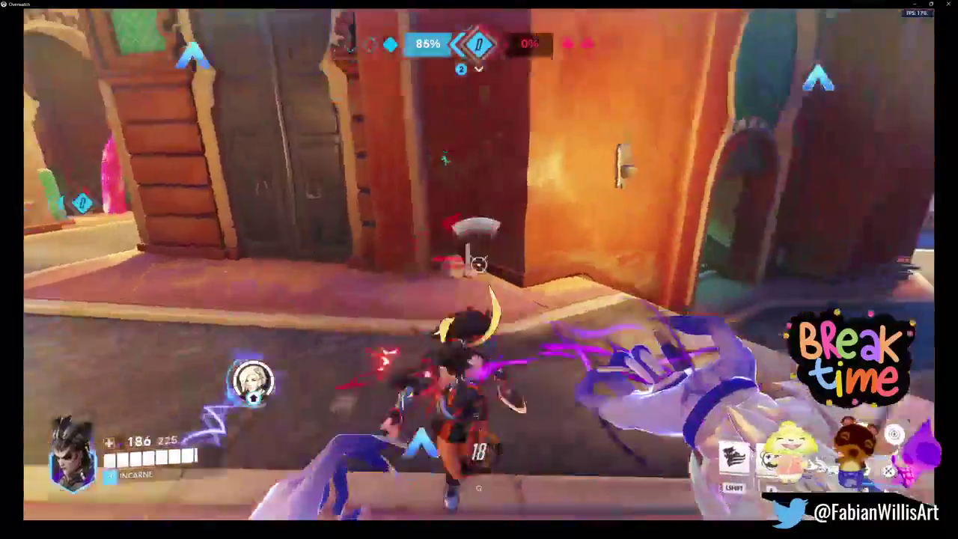
click(479, 264)
click(479, 264)
click(479, 264)
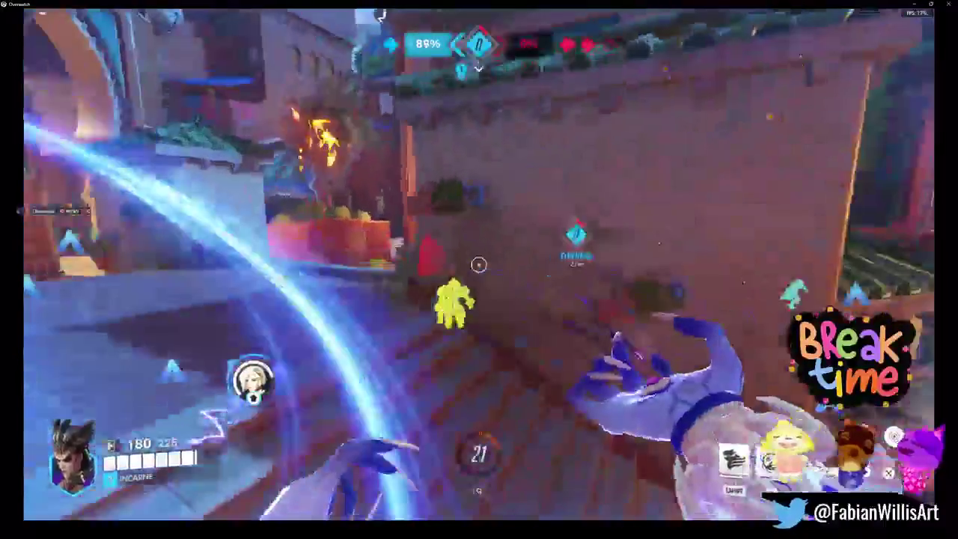
click(479, 265)
click(479, 264)
click(479, 264)
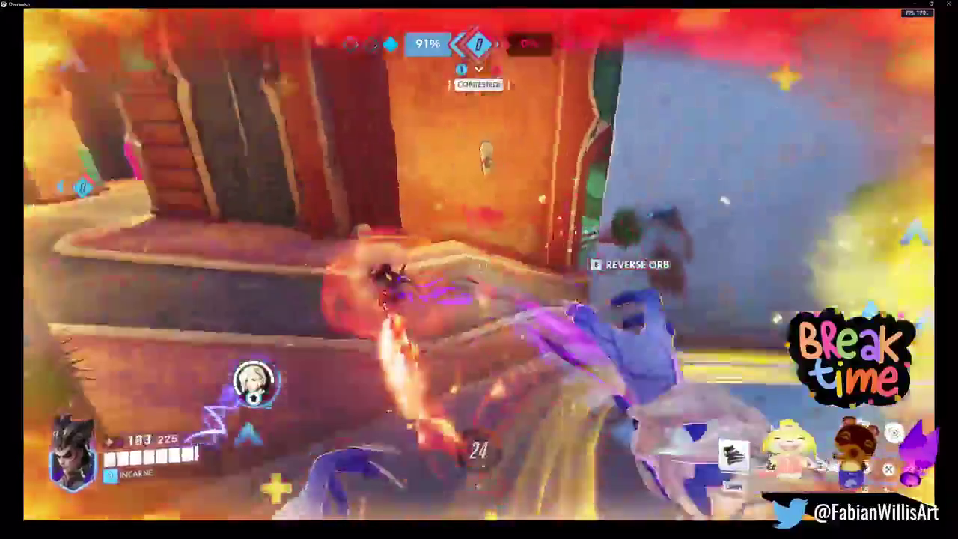
click(479, 264)
click(479, 264)
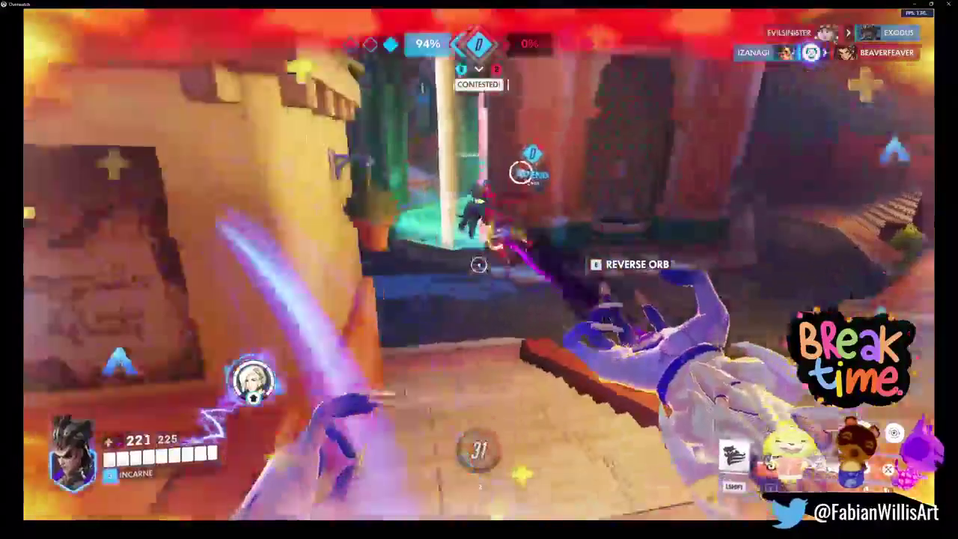
click(479, 264)
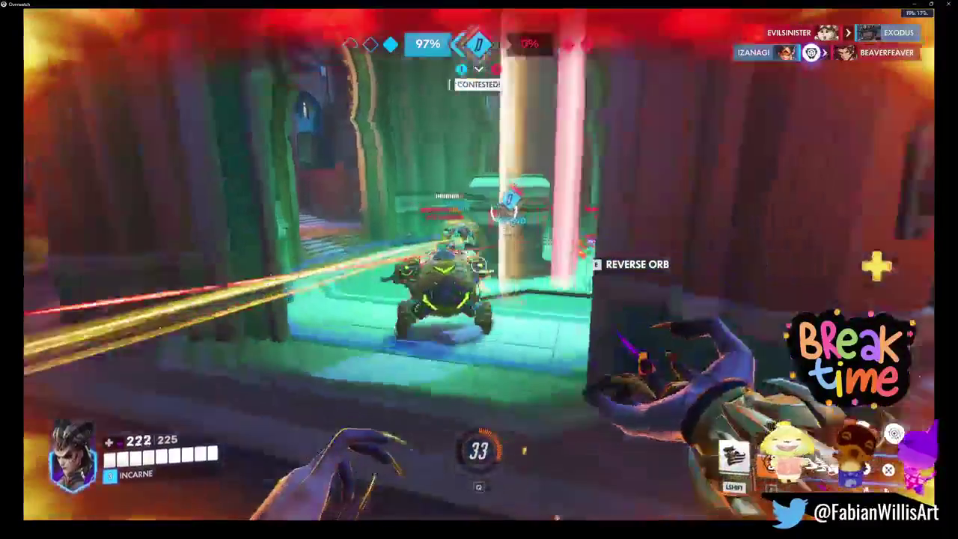
- Keep healing allies through overtime, then Fade, throw a healing orb and beam enemies
click(479, 264)
click(479, 264)
click(479, 264)
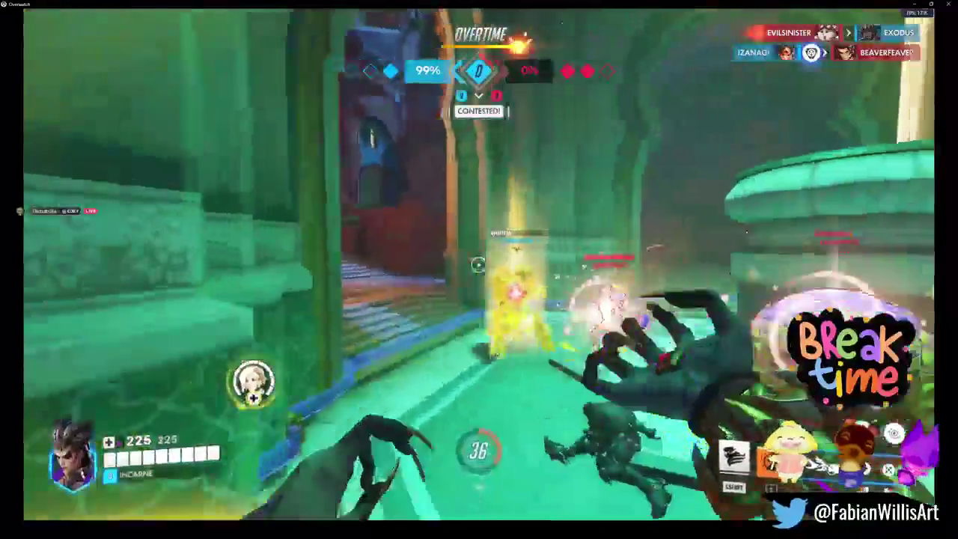
click(479, 264)
click(479, 264)
click(479, 264)
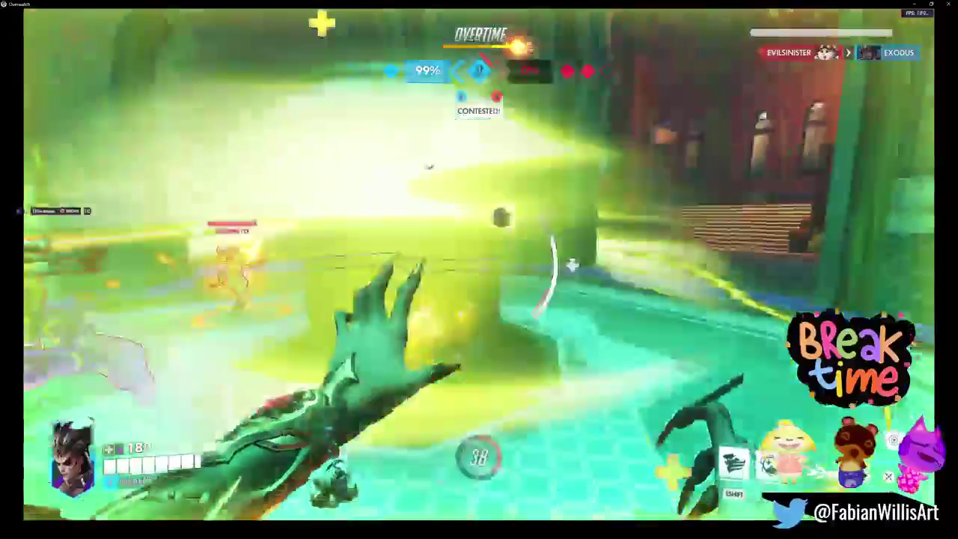
click(479, 264)
click(479, 265)
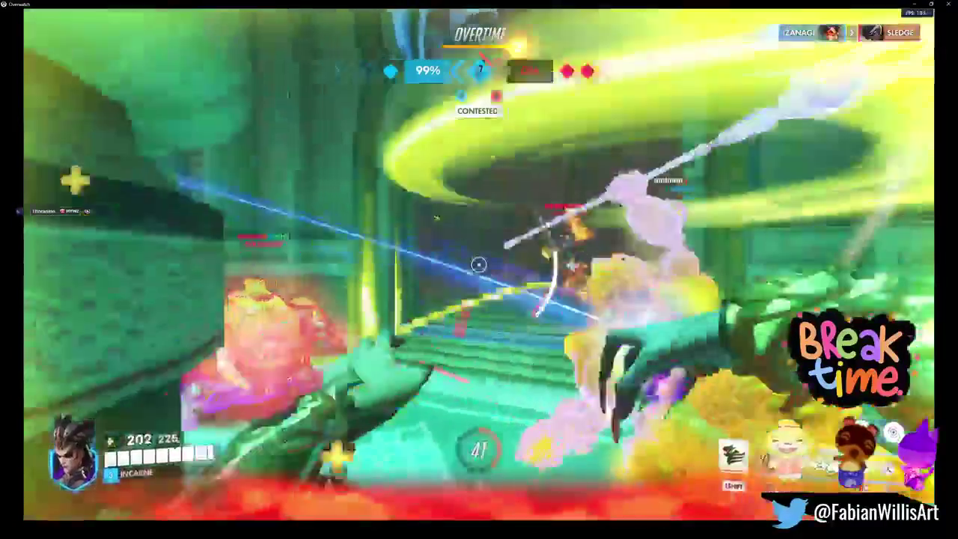
click(479, 264)
click(479, 264)
click(479, 264)
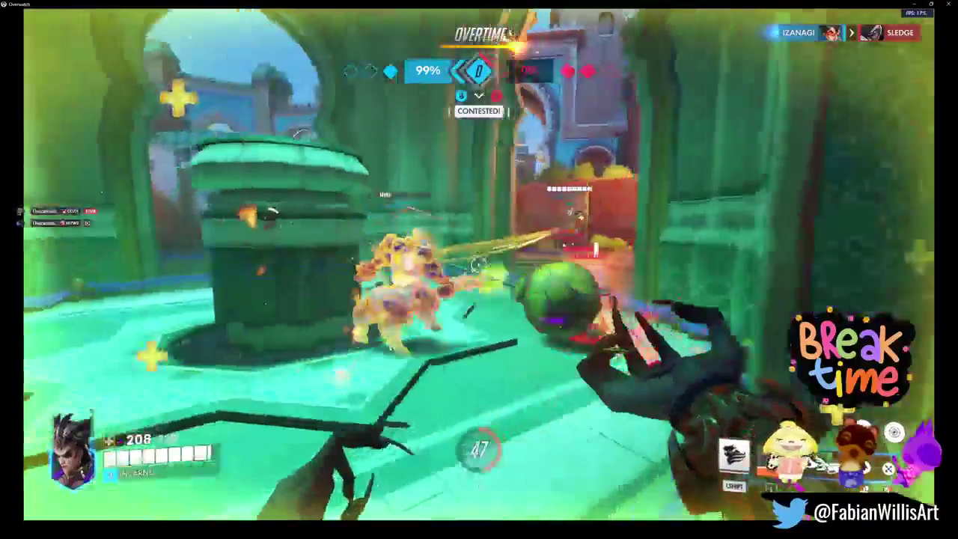
click(479, 265)
click(479, 264)
click(479, 264)
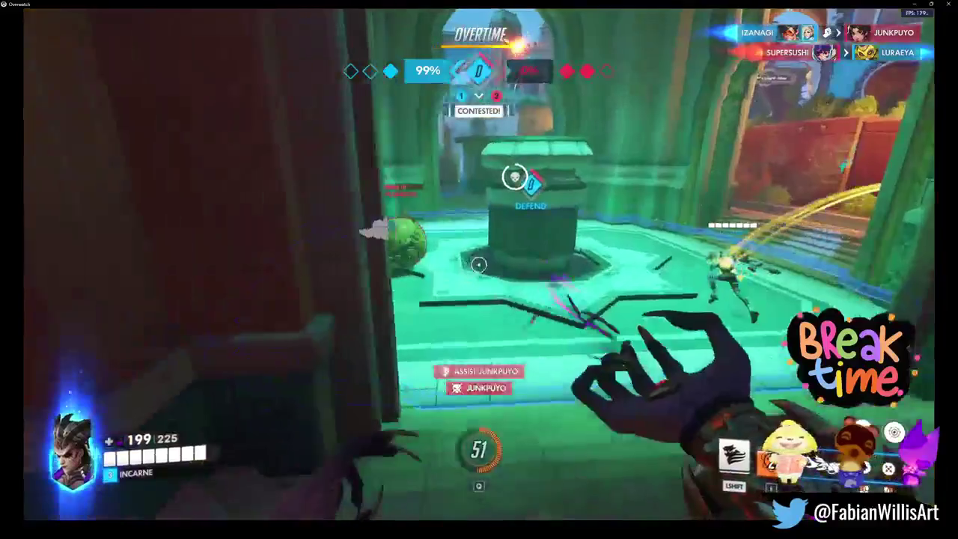
click(479, 265)
click(479, 265)
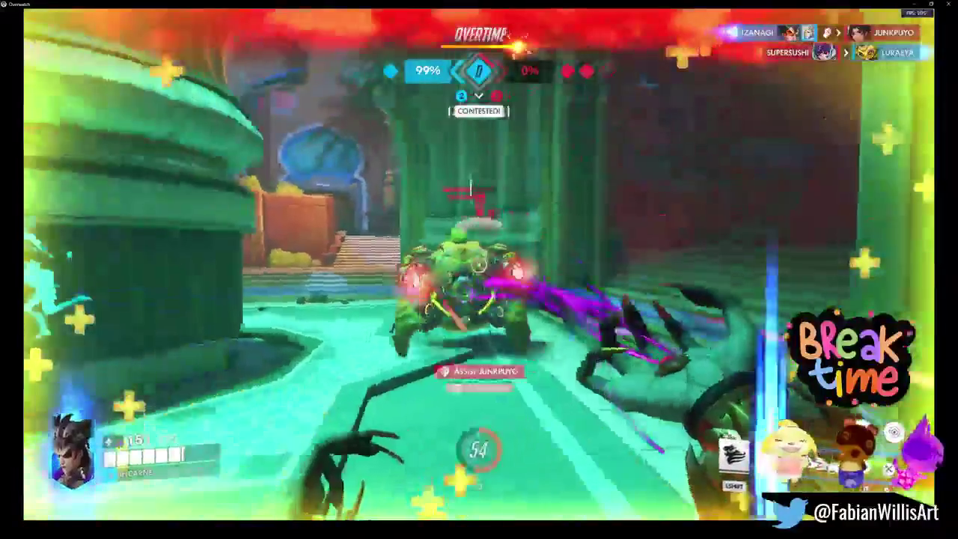
key(shift)
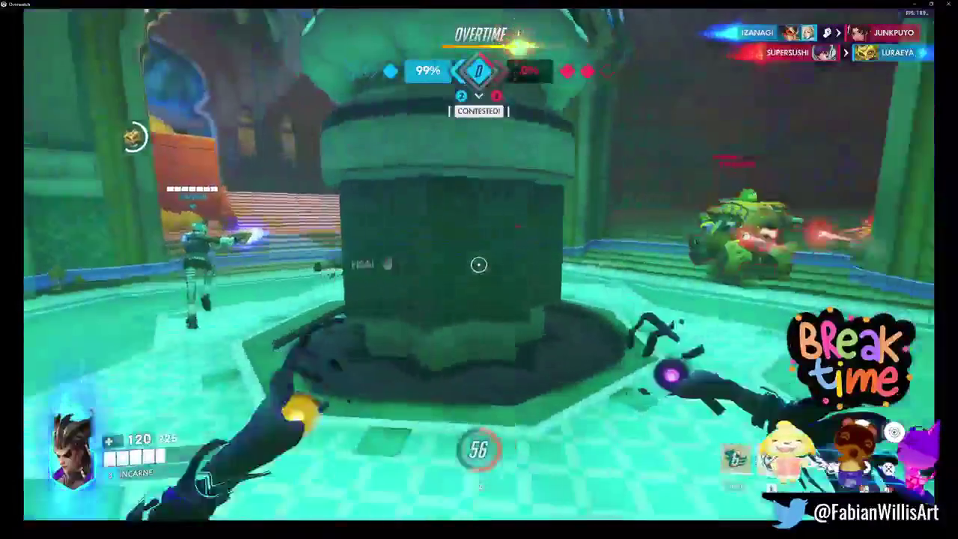
key(e)
click(480, 264)
right_click(479, 265)
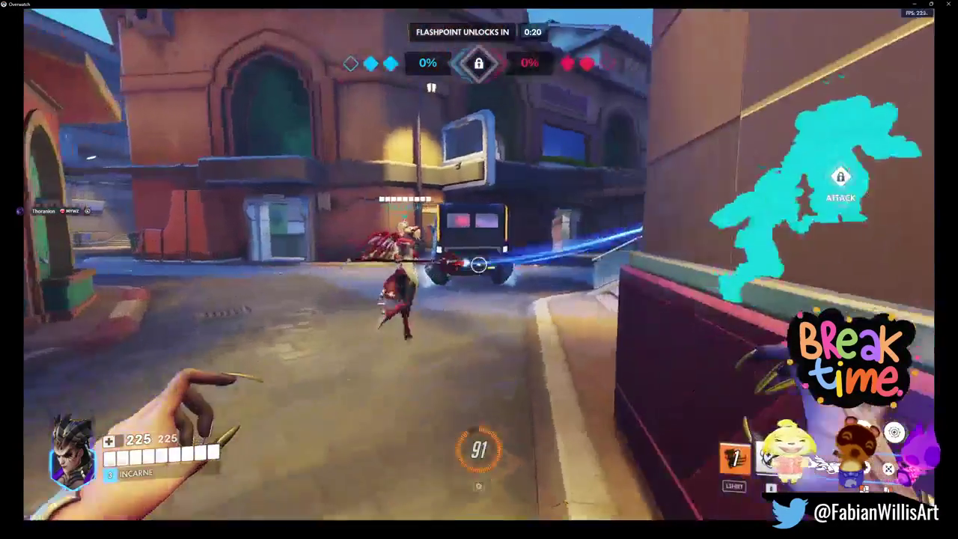
- Check the scoreboard, then heal teammates at the bridge fight and throw a Biotic Orb
key(Tab)
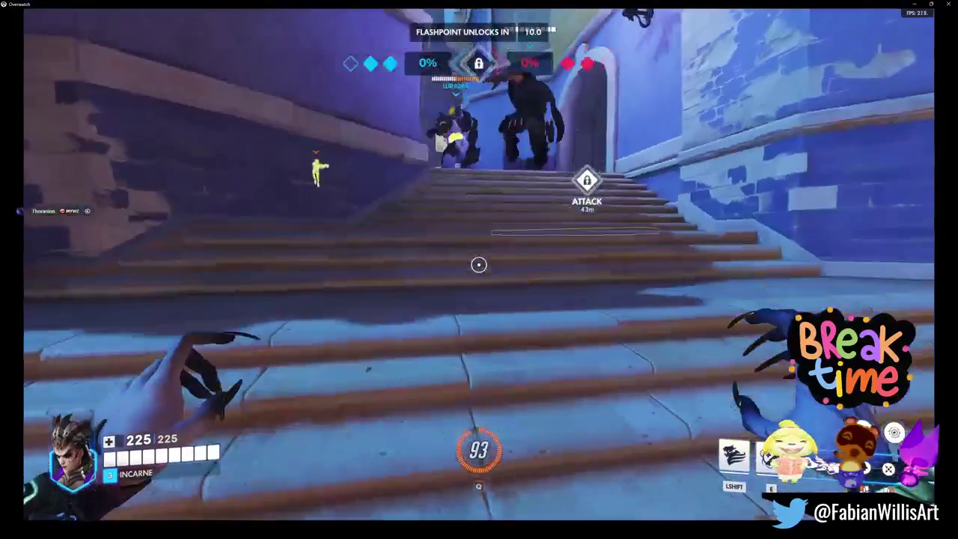
click(479, 264)
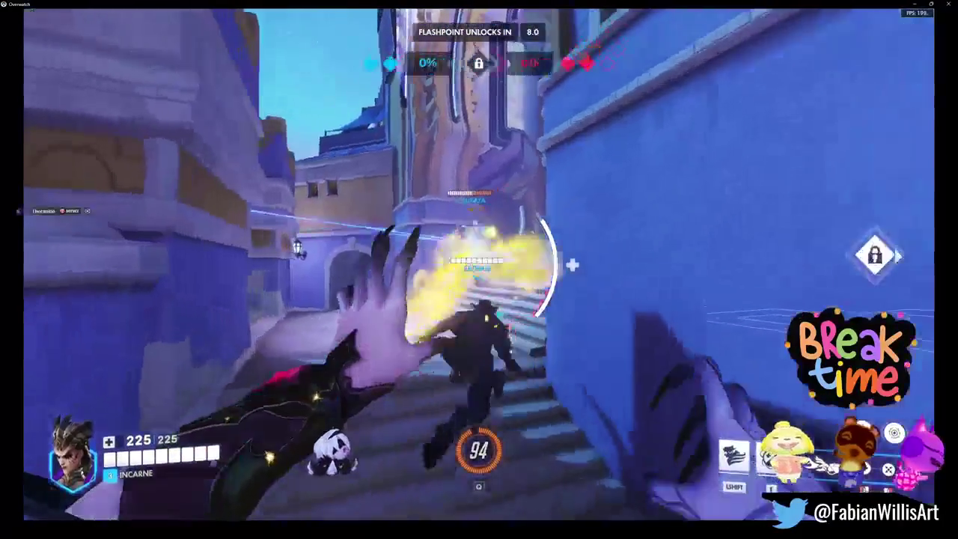
click(478, 264)
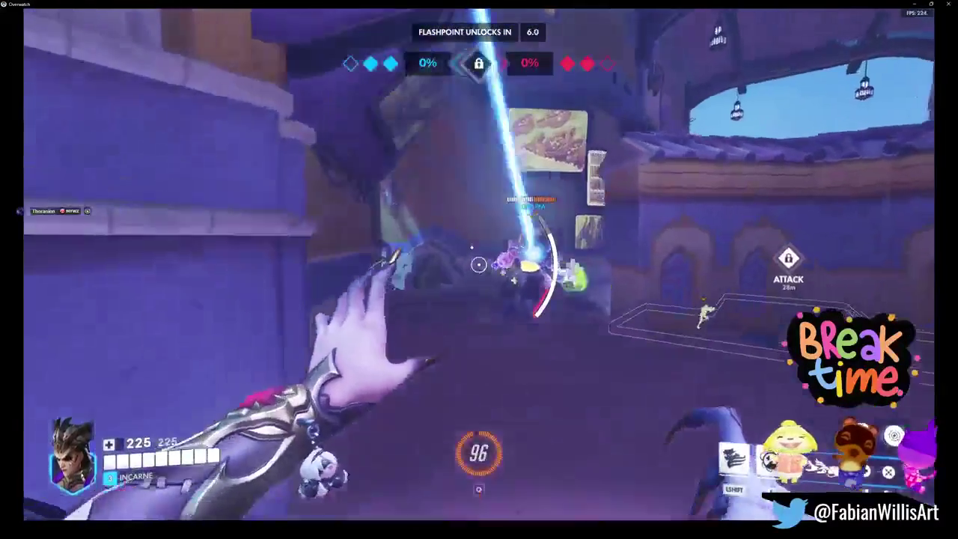
click(479, 265)
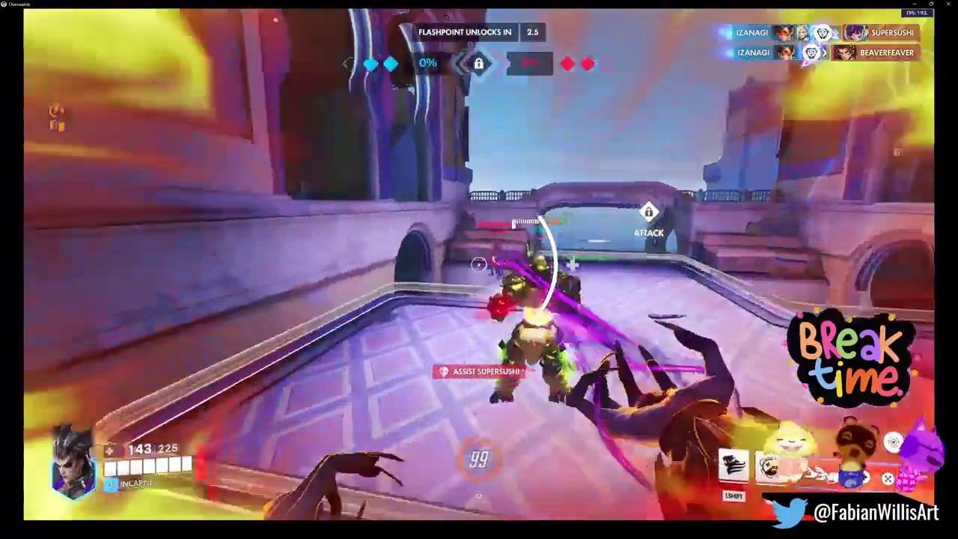
click(478, 264)
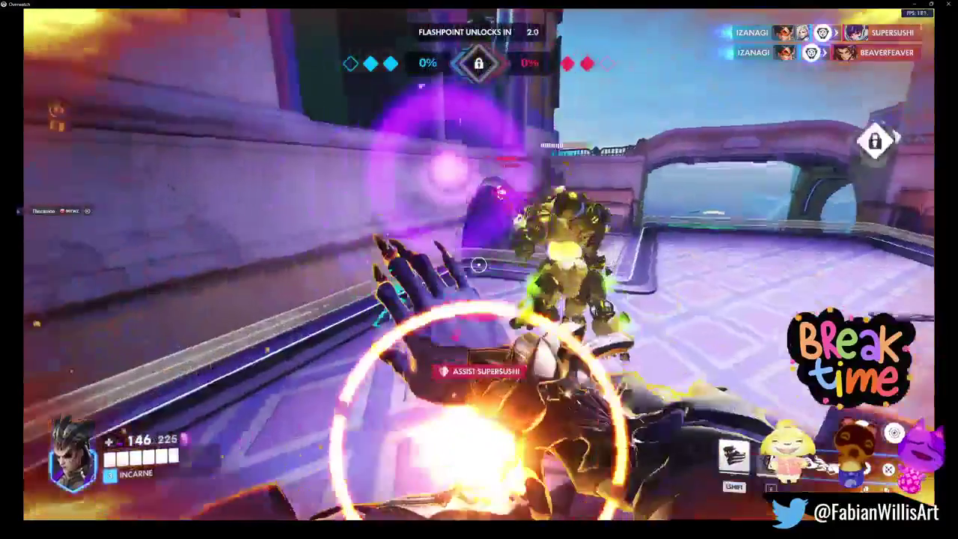
key(e)
click(478, 264)
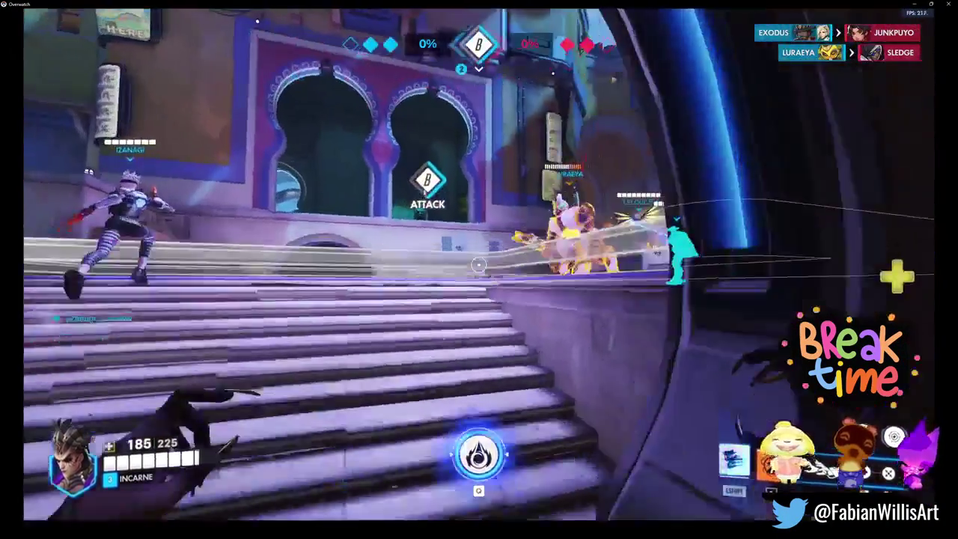
- Heal into the capture area, check stats, and use Coalescence plus an ability on point B
click(479, 264)
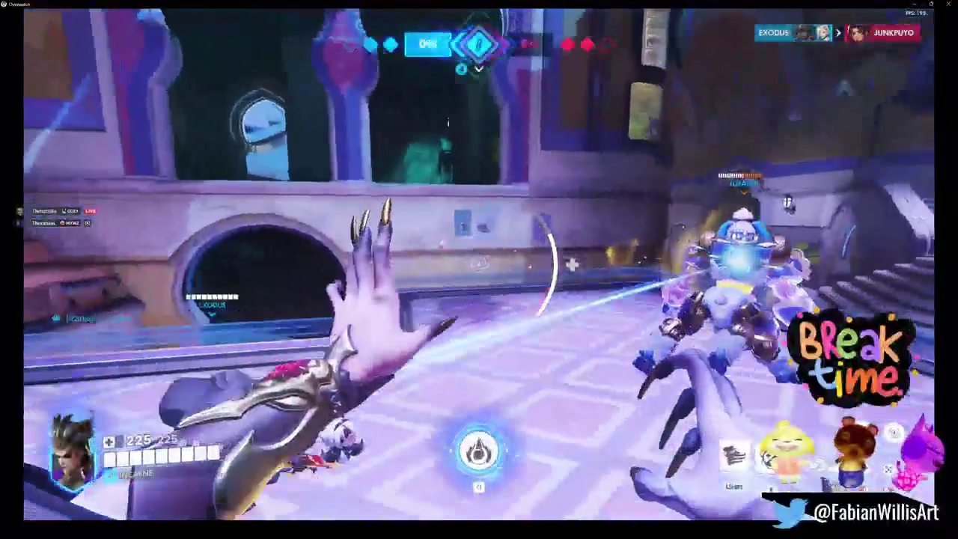
key(Tab)
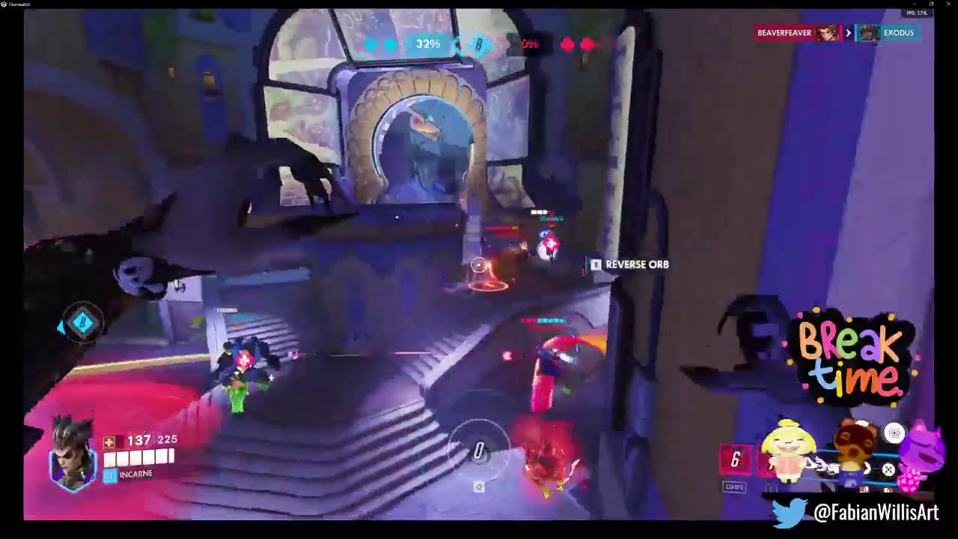
key(q)
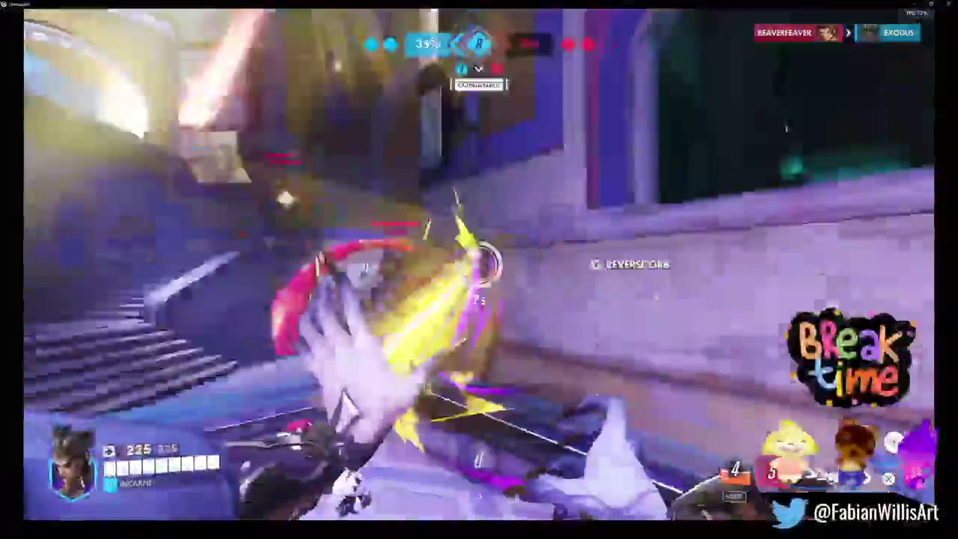
key(e)
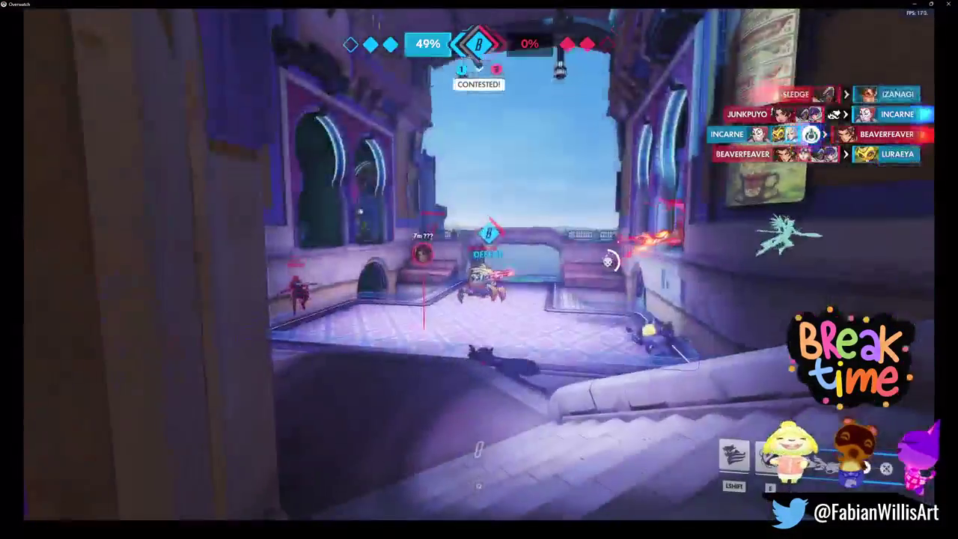
key(Tab)
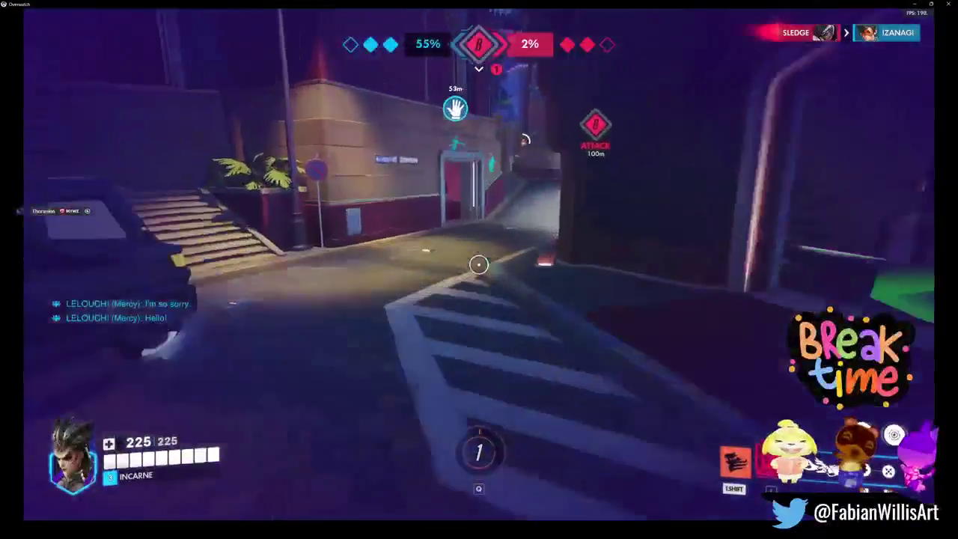
- Walk back toward the point, greeting the Mercy teammate with Hello and replying Understood
key(w)
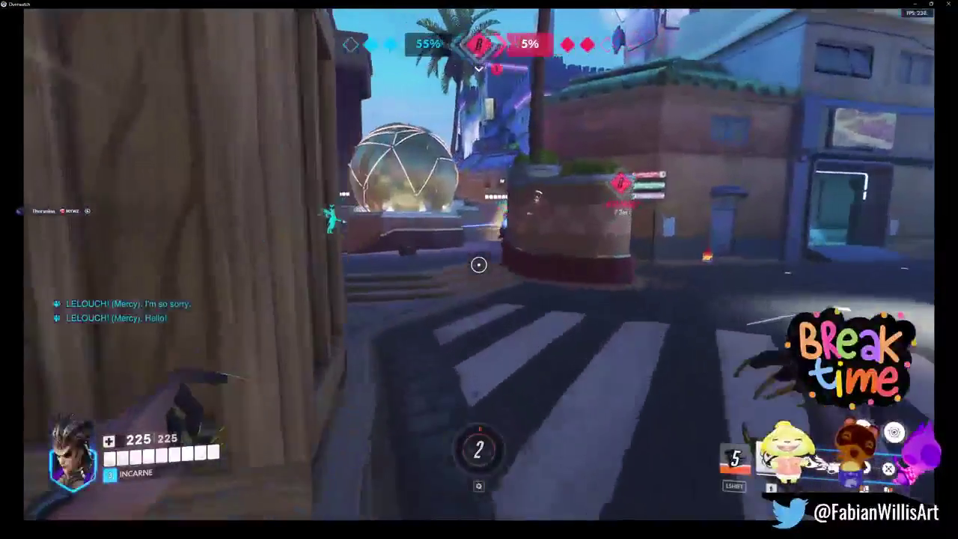
key(w)
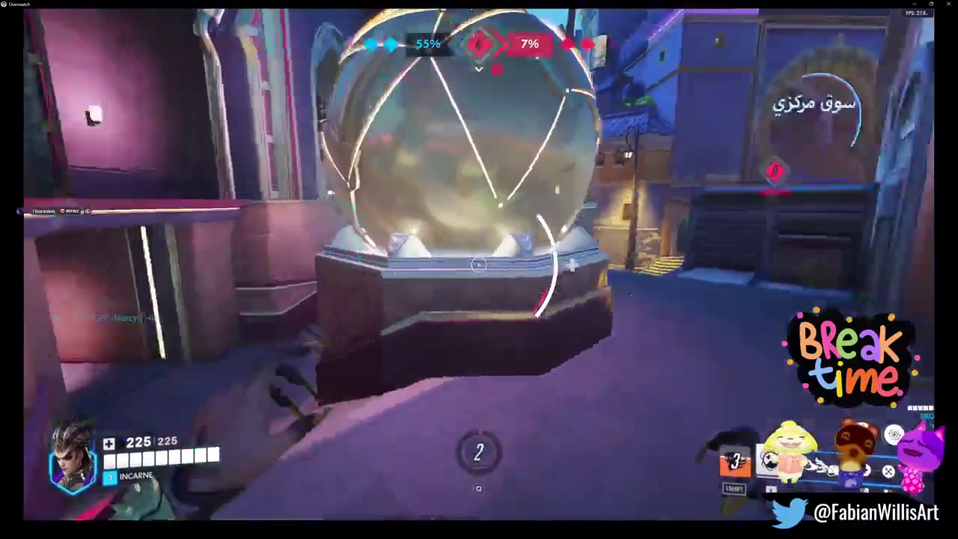
key(w)
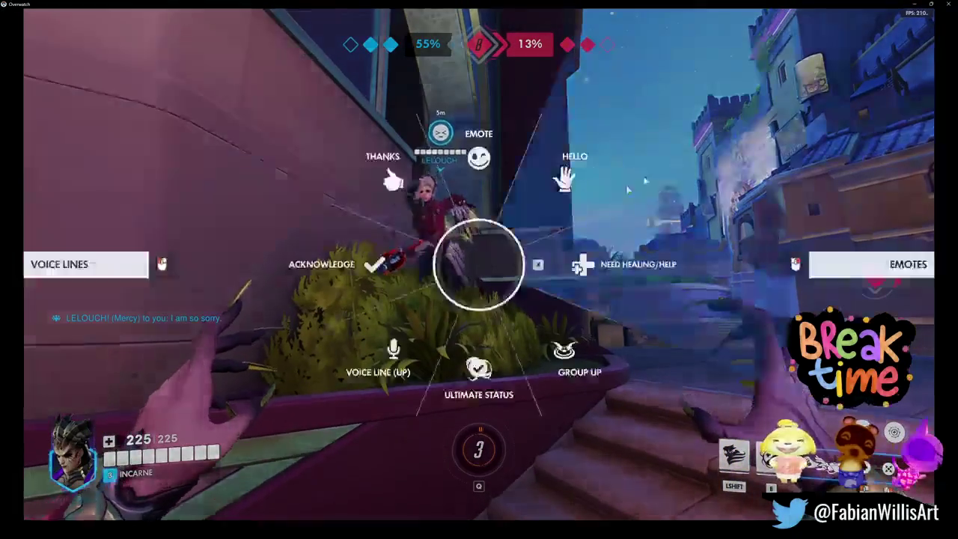
click(627, 191)
key(w)
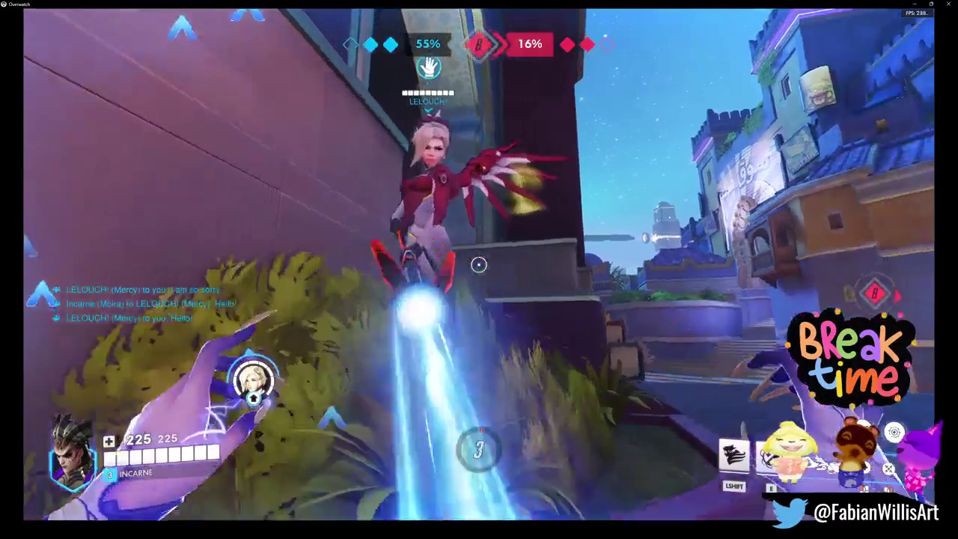
key(c)
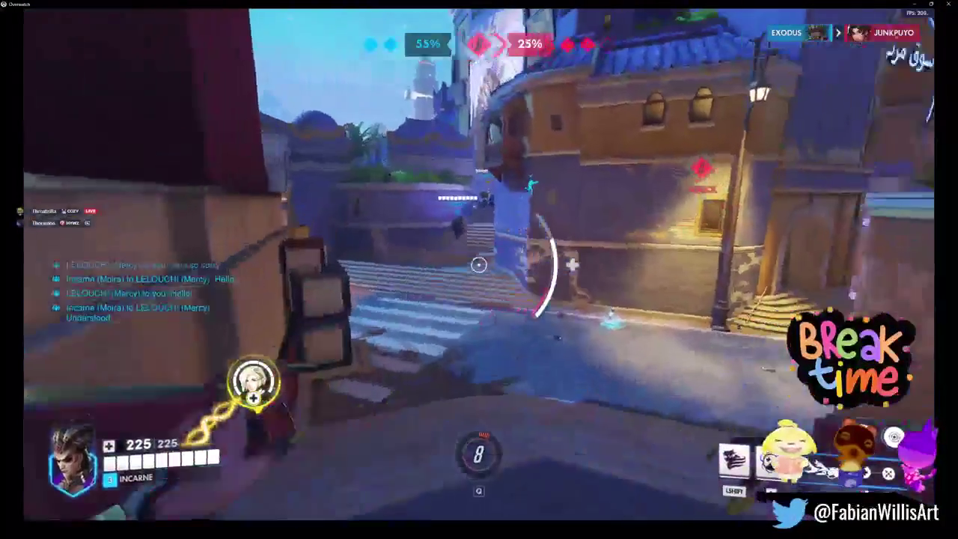
- Heal allies, fire the damage beam at enemies, and throw Biotic Orbs toward the Orisa ally
click(479, 264)
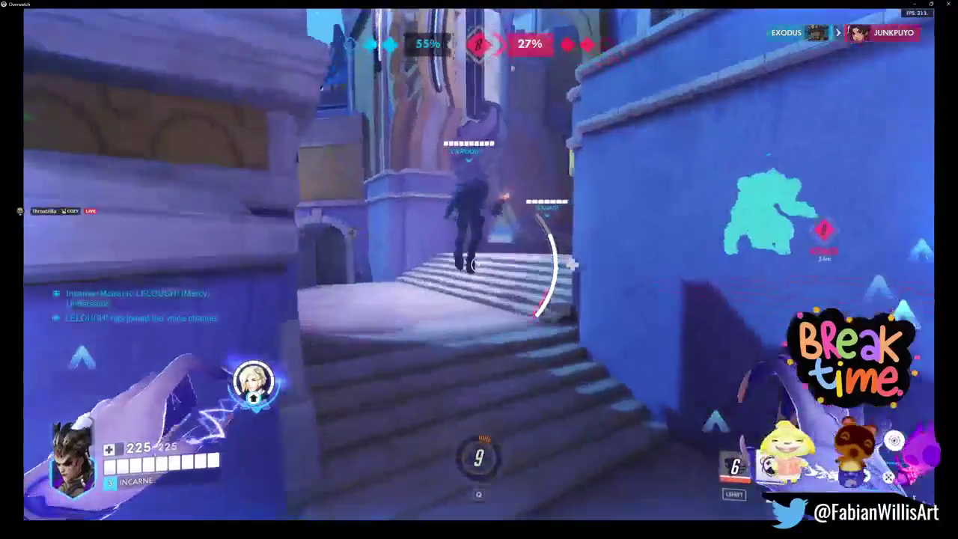
click(479, 265)
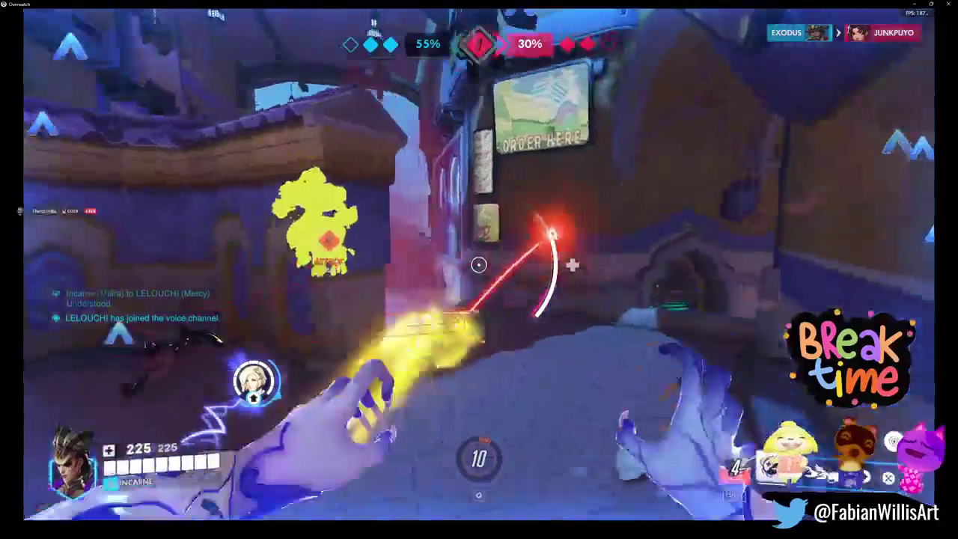
key(e)
click(479, 264)
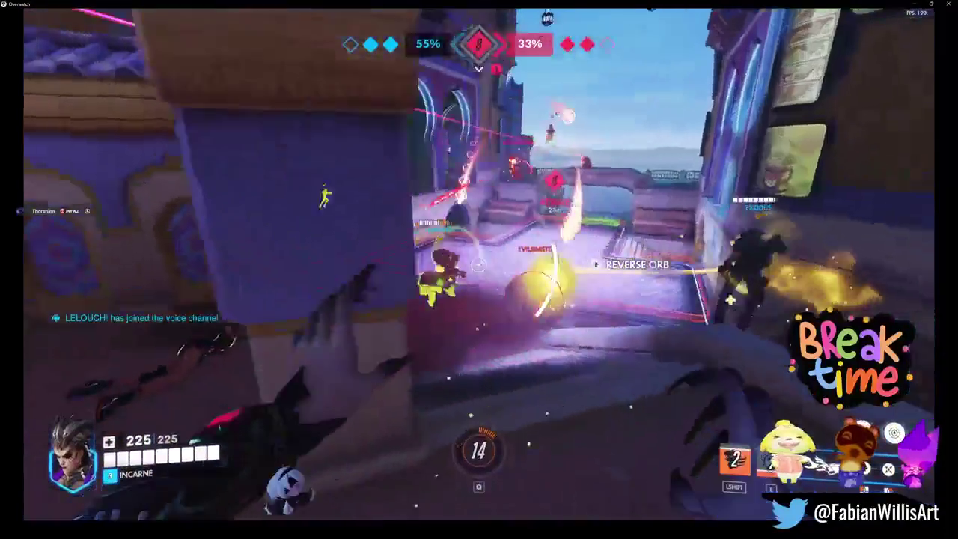
right_click(479, 264)
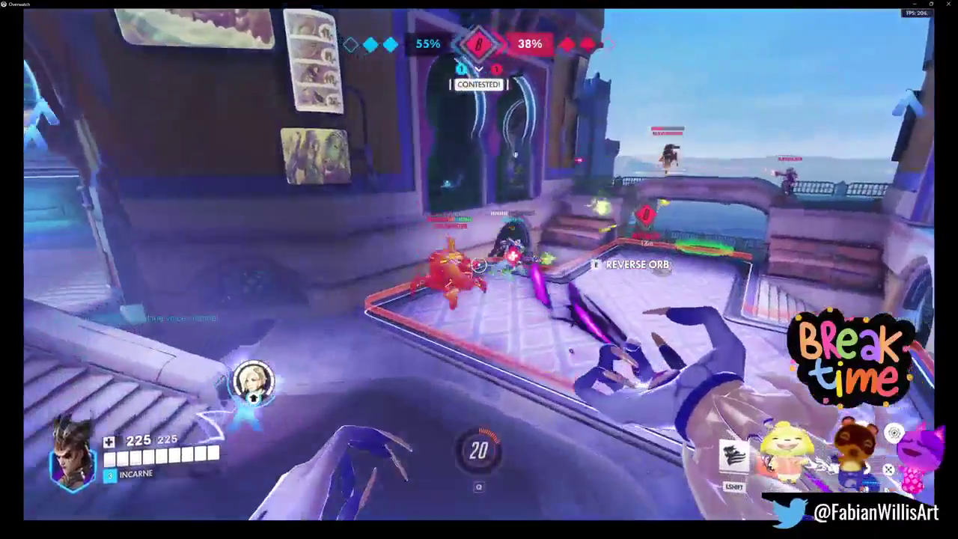
click(479, 264)
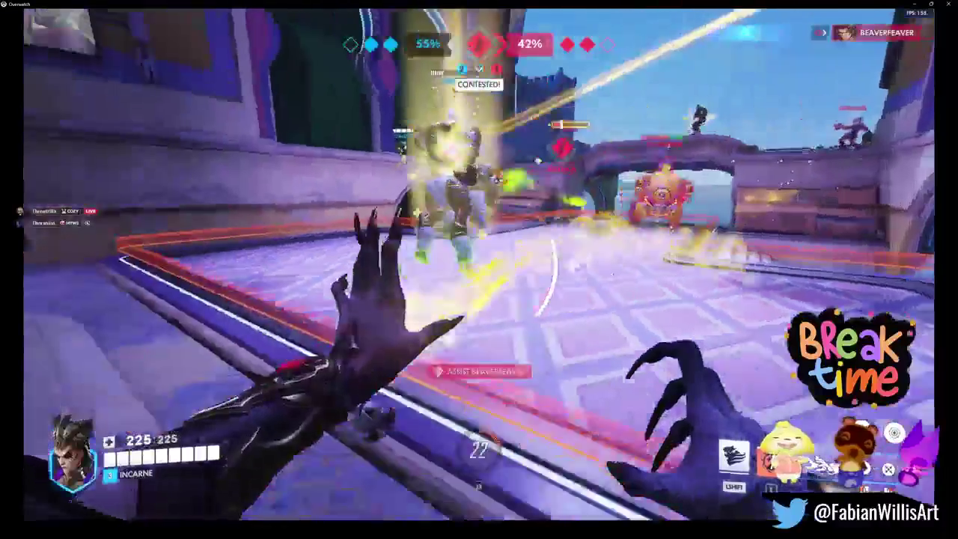
key(e)
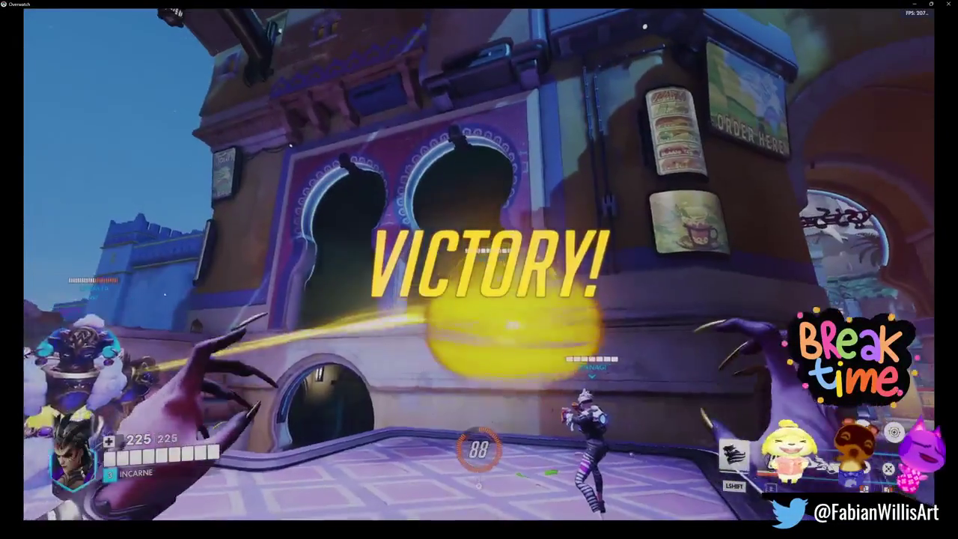
- After VICTORY, close the scoreboard and open match chat
key(Return)
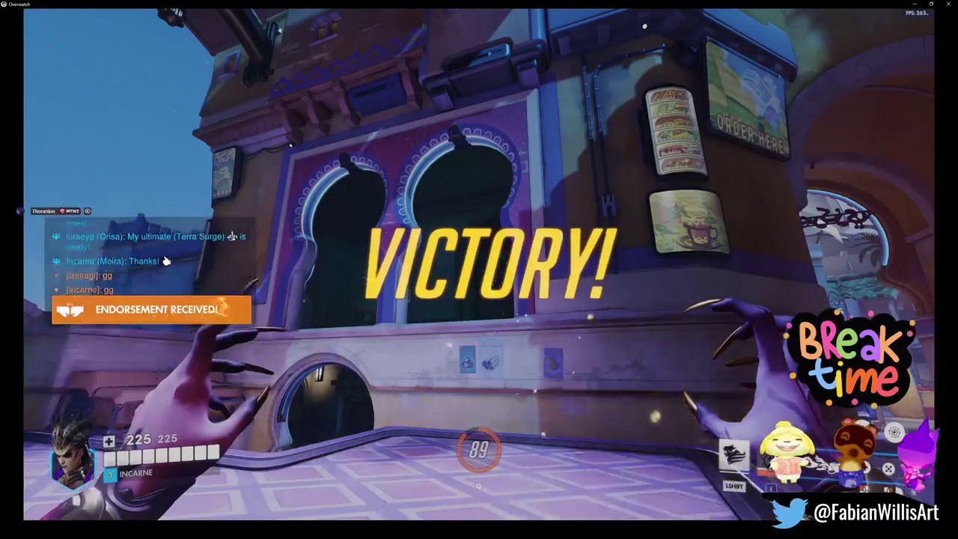